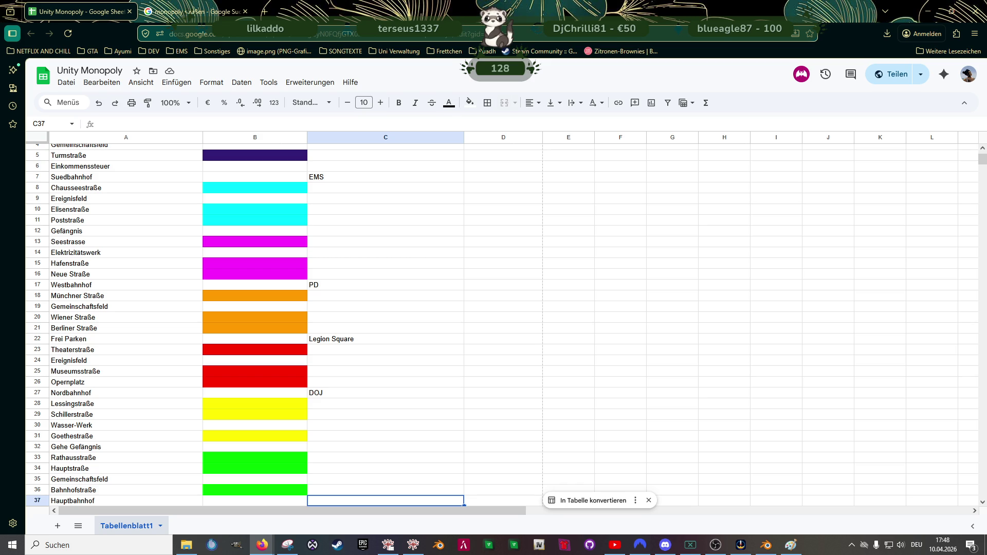
Step: Enter OOC beside Hauptbahnhof and State Prison beside Gefängnis in column C
{"action": "type", "text": "OOC"}
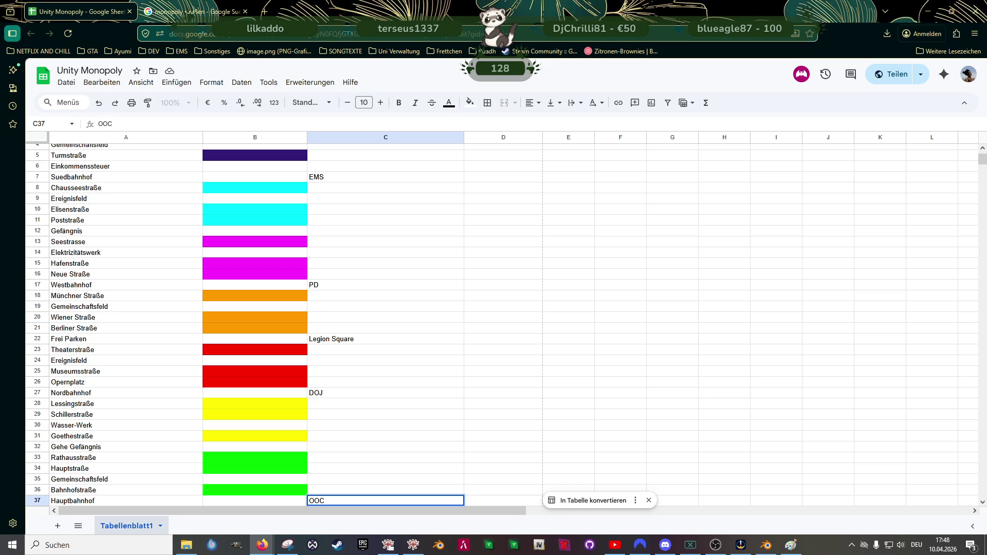
{"action": "key", "text": "Up"}
{"action": "key", "text": "Up"}
{"action": "key", "text": "Up"}
{"action": "key", "text": "Up"}
{"action": "key", "text": "Up"}
{"action": "key", "text": "Up"}
{"action": "key", "text": "Up"}
{"action": "type", "text": "Ste"}
{"action": "key", "text": "BackSpace"}
{"action": "key", "text": "BackSpace"}
{"action": "type", "text": "tate Prison"}
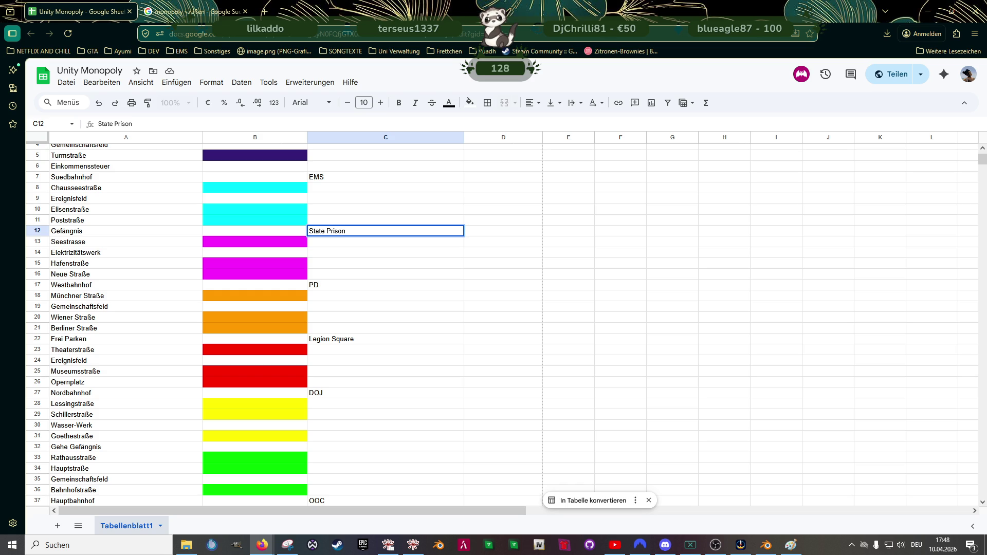
{"action": "key", "text": "shift+Tab"}
Step: Respell the Gefängnis entry as 'State Prision'
{"action": "key", "text": "Tab"}
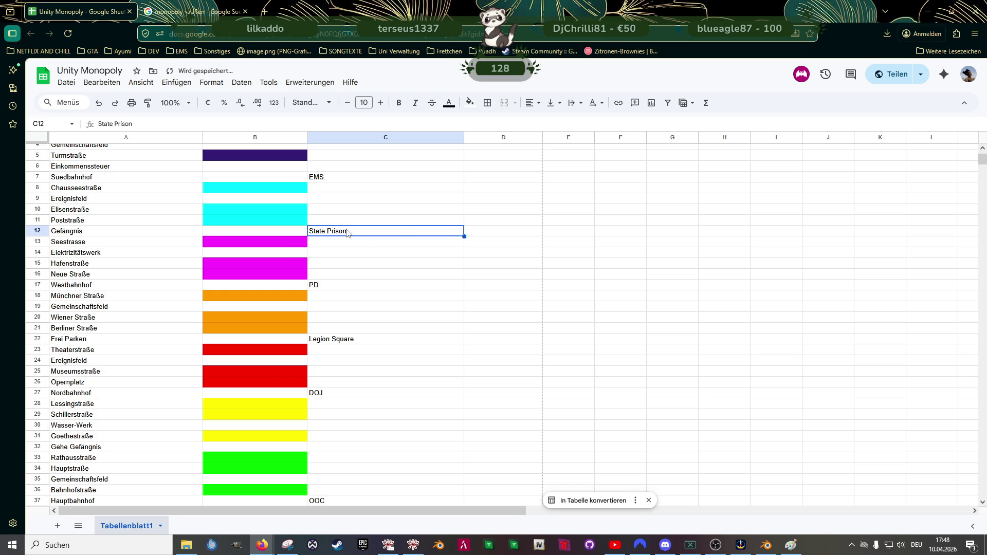
{"action": "double_click", "coordinate": [341, 233]}
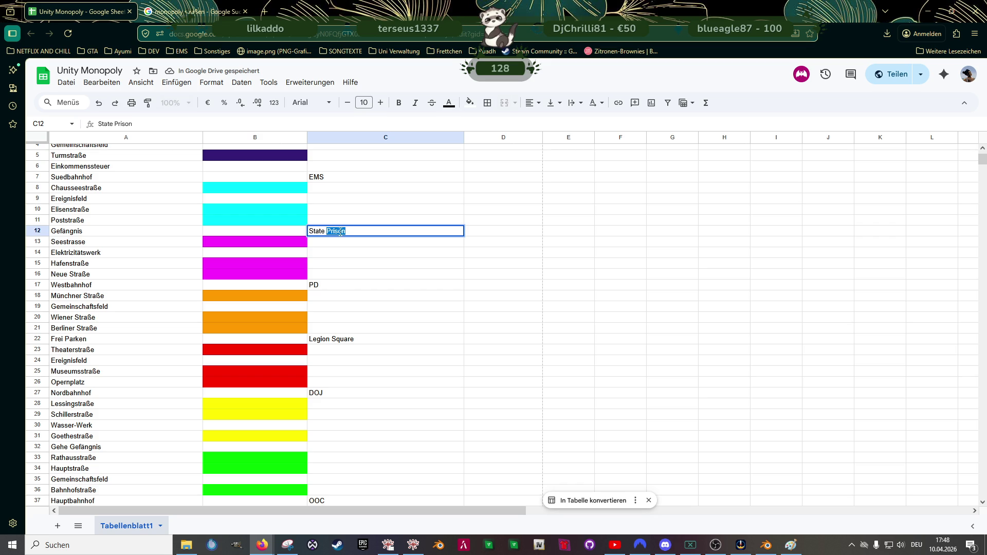
{"action": "type", "text": "Prision"}
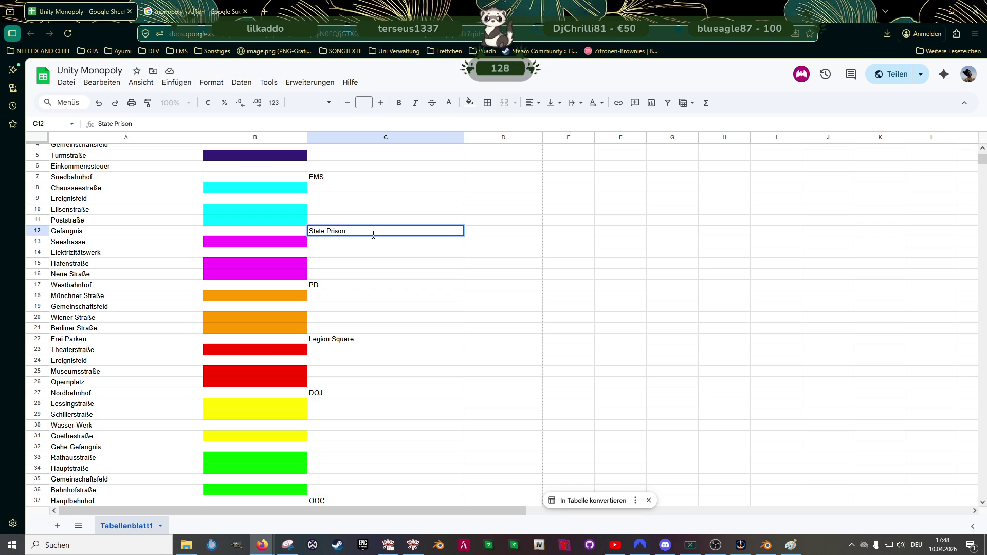
{"action": "key", "text": "Tab"}
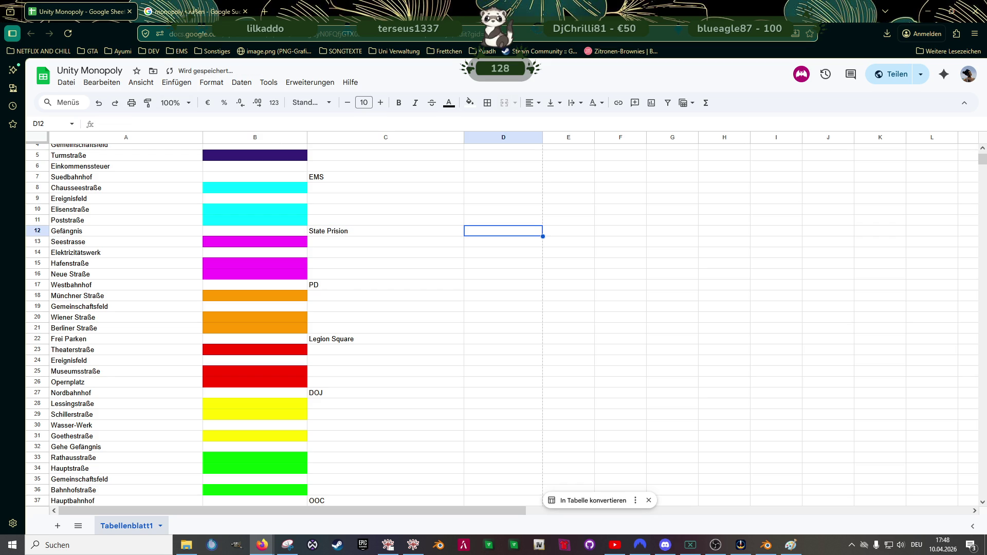
{"action": "left_click", "coordinate": [386, 231]}
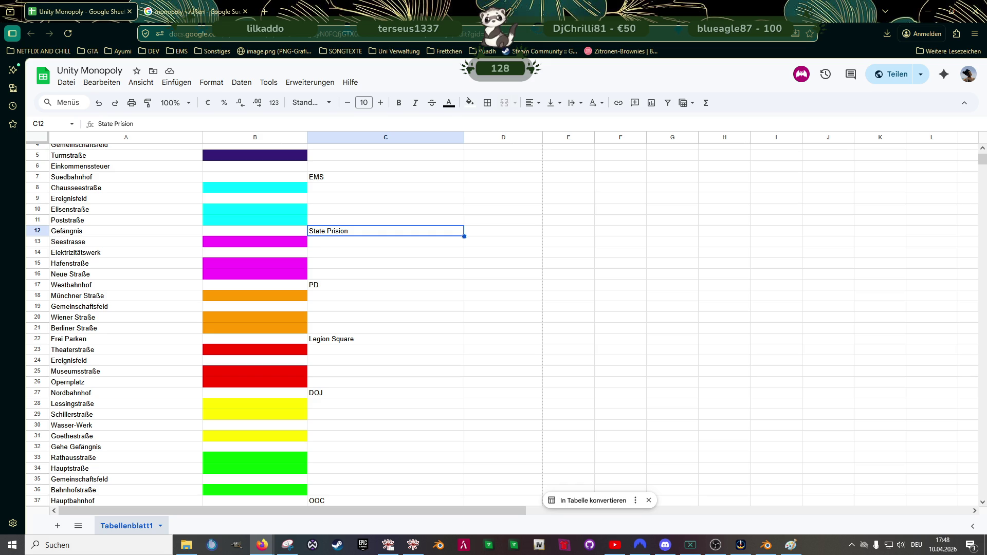
Step: Fix the Gefängnis label back to 'State Prison' in the formula bar
{"action": "left_click", "coordinate": [128, 124]}
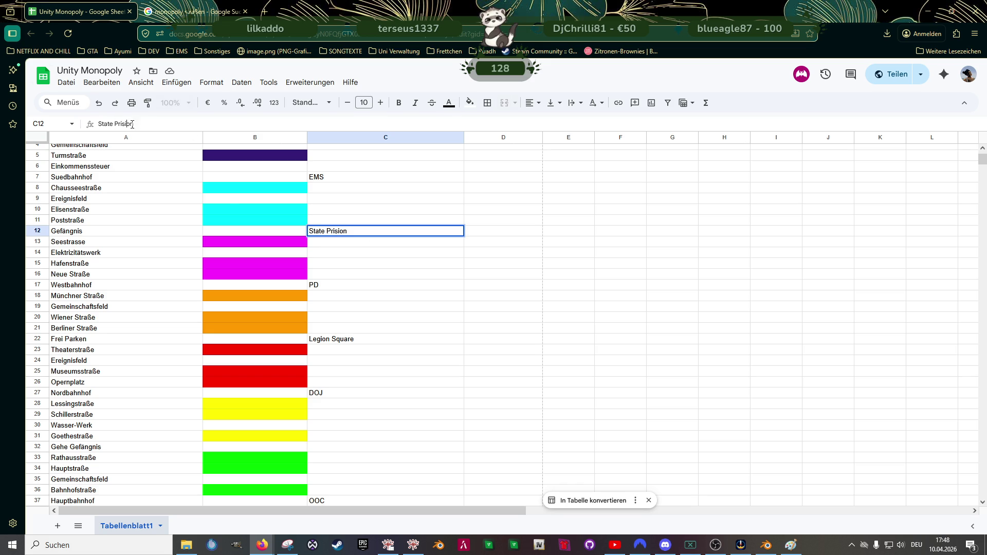
{"action": "key", "text": "BackSpace"}
{"action": "left_click_drag", "start_coordinate": [349, 275], "coordinate": [379, 285]}
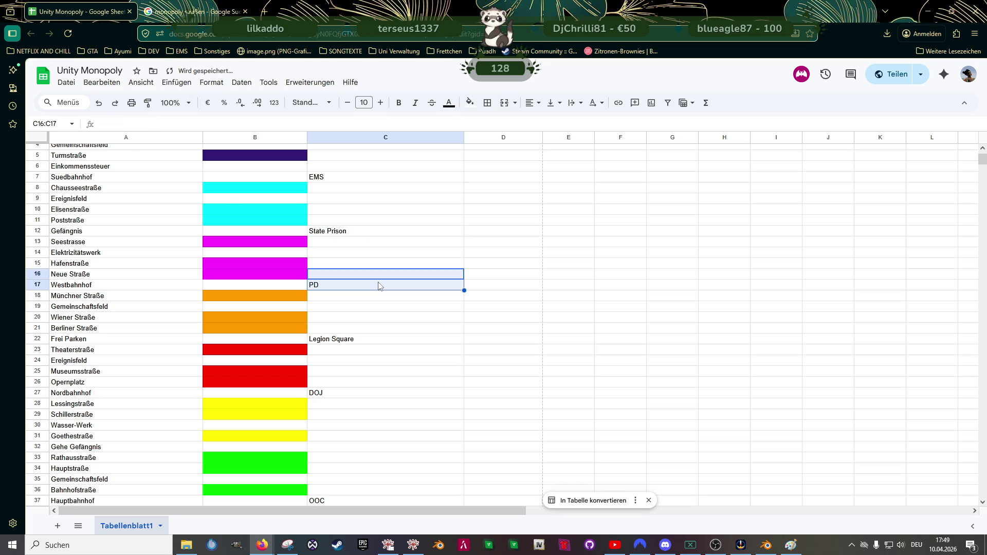
{"action": "double_click", "coordinate": [323, 286]}
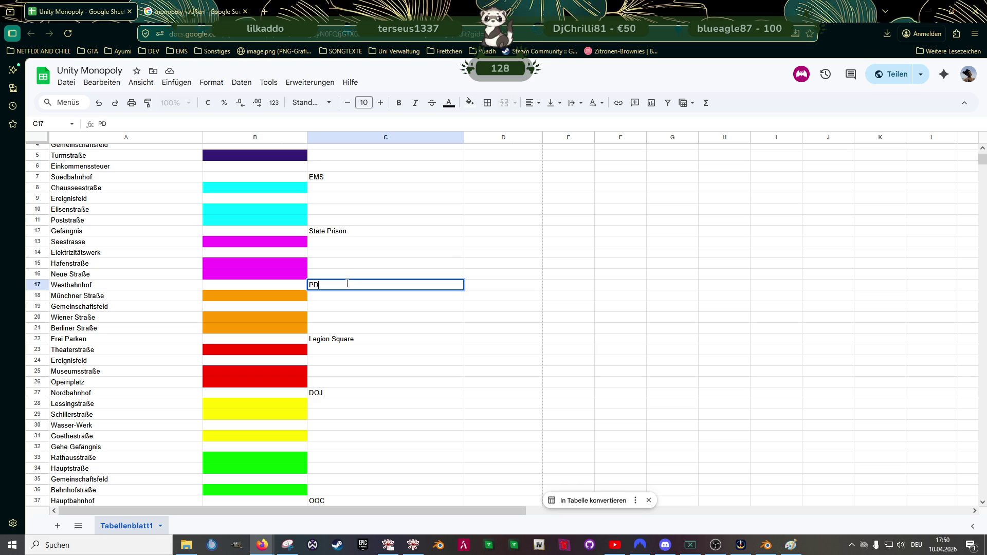
{"action": "double_click", "coordinate": [326, 177]}
Step: Replace EMS with RANGER beside Suedbahnhof
{"action": "double_click", "coordinate": [326, 178]}
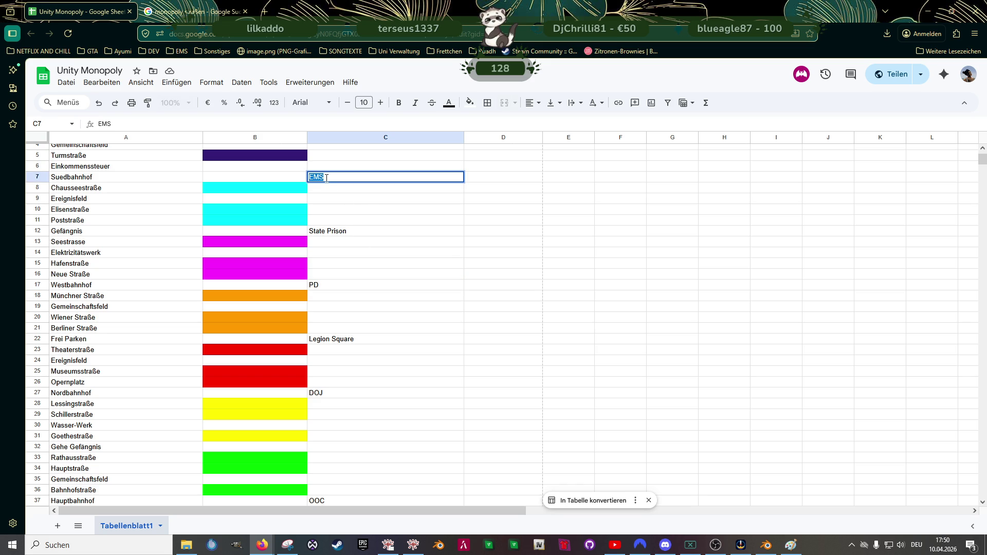
{"action": "type", "text": "RANGER"}
{"action": "key", "text": "Tab"}
{"action": "key", "text": "Left"}
{"action": "key", "text": "Down"}
{"action": "key", "text": "Down"}
{"action": "key", "text": "Down"}
{"action": "key", "text": "Down"}
{"action": "key", "text": "Down"}
{"action": "key", "text": "Down"}
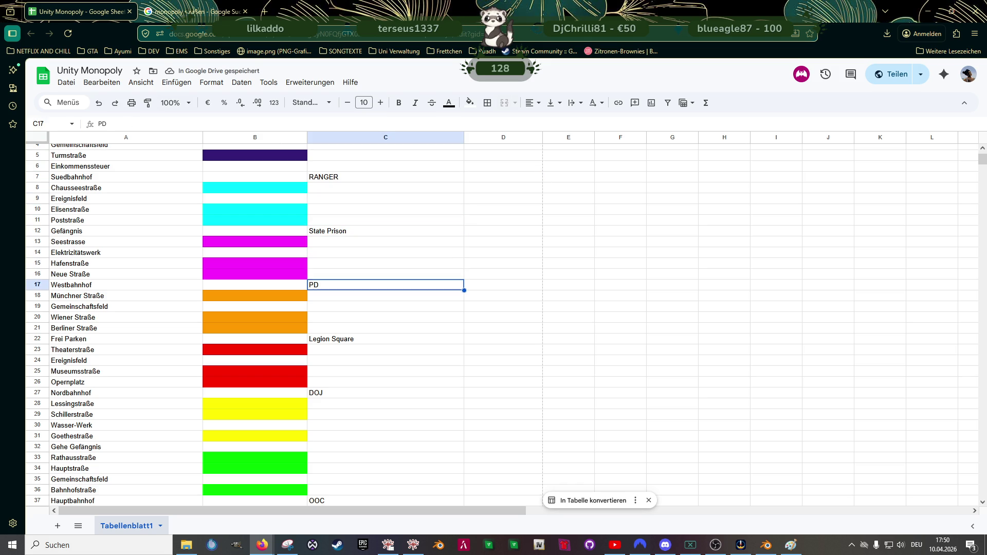
{"action": "key", "text": "Down"}
{"action": "key", "text": "Down"}
{"action": "key", "text": "Down"}
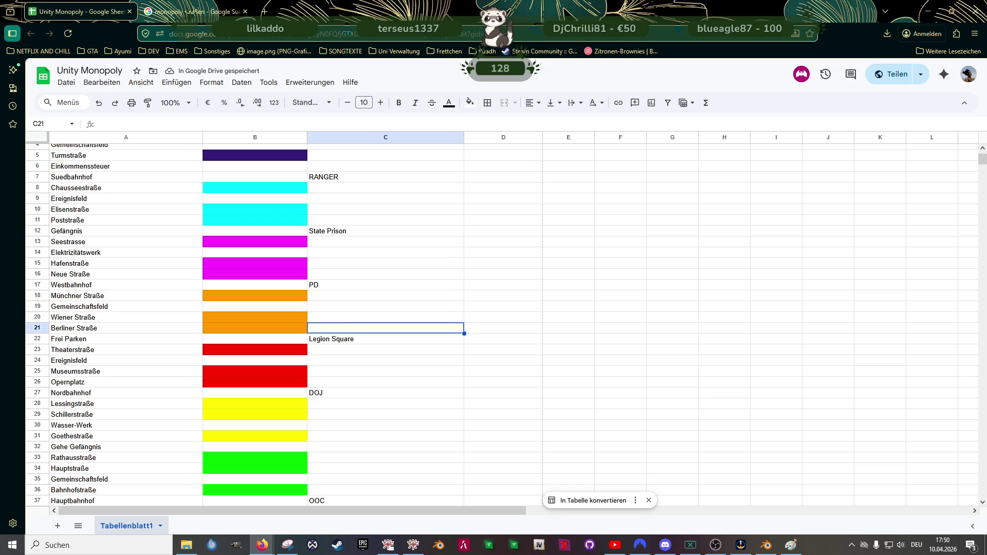
Step: Enter SAHP beside Nordbahnhof
{"action": "key", "text": "Down"}
{"action": "type", "text": "SAHP"}
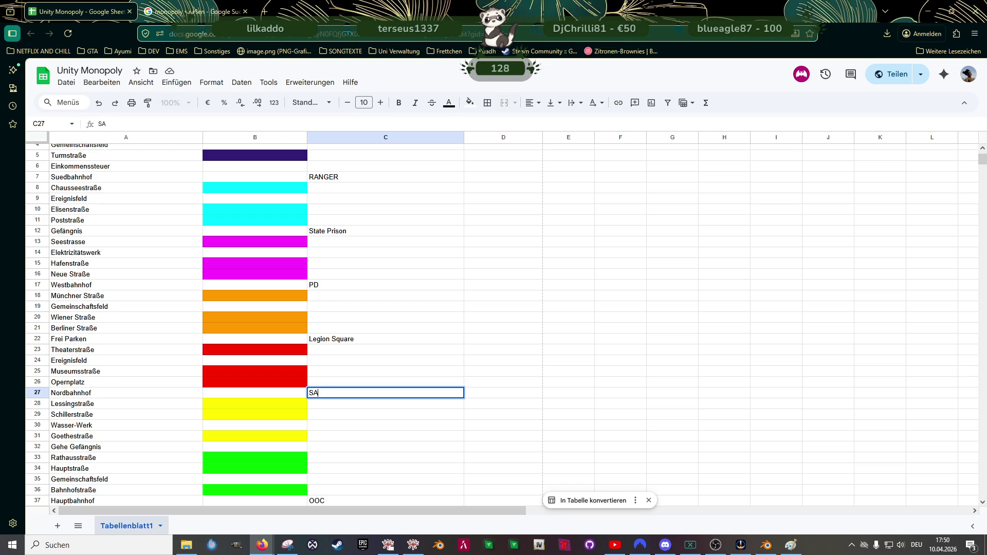
{"action": "key", "text": "Down"}
{"action": "key", "text": "Down"}
{"action": "key", "text": "Down"}
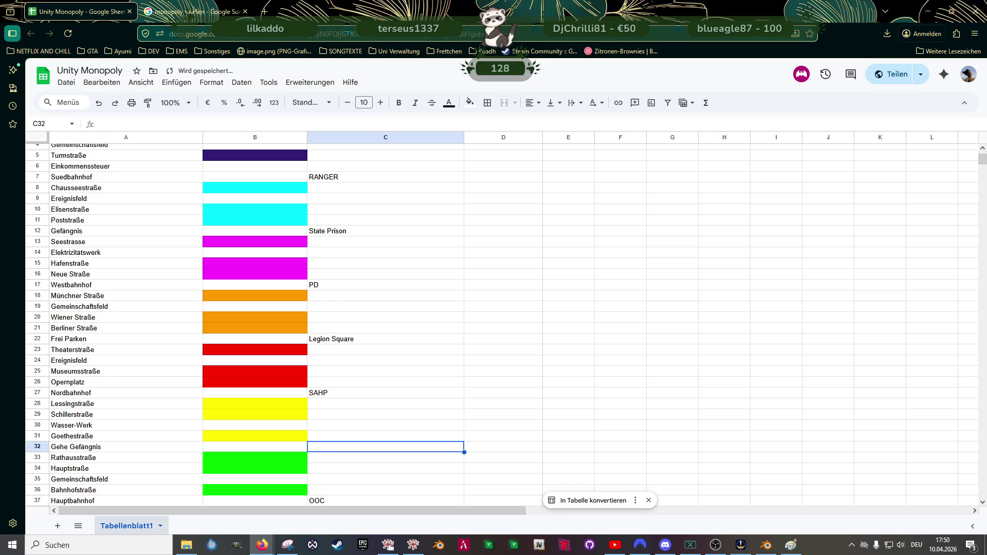
{"action": "key", "text": "Down"}
{"action": "key", "text": "Down"}
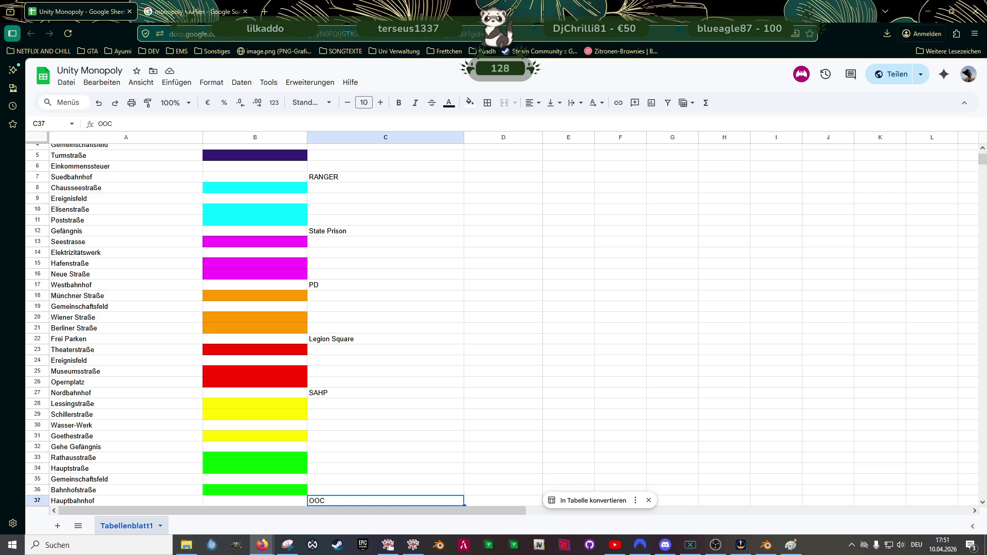
{"action": "key", "text": "Up"}
{"action": "key", "text": "Up"}
{"action": "key", "text": "Up"}
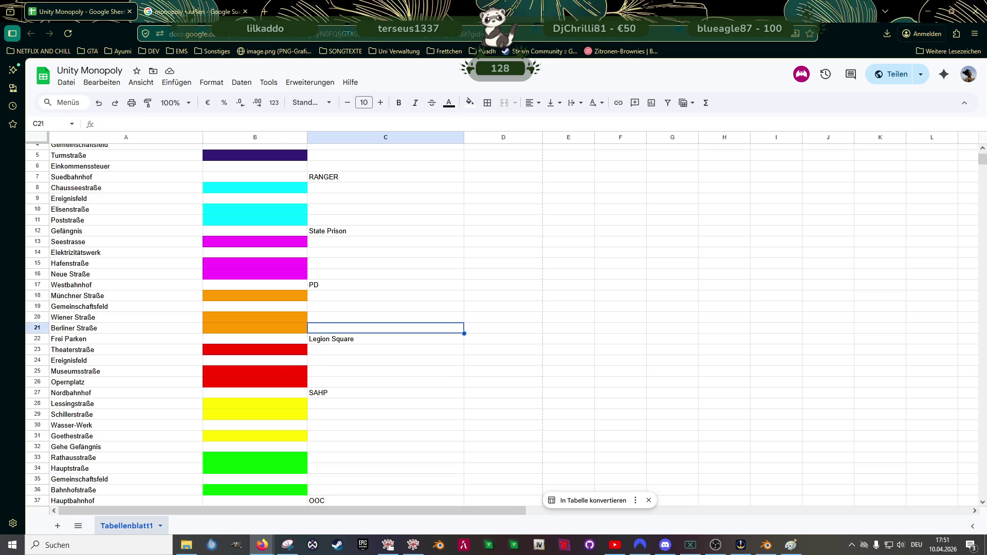
{"action": "key", "text": "Up"}
Step: Change Westbahnhof's entry from PD to SADCR
{"action": "type", "text": "SA"}
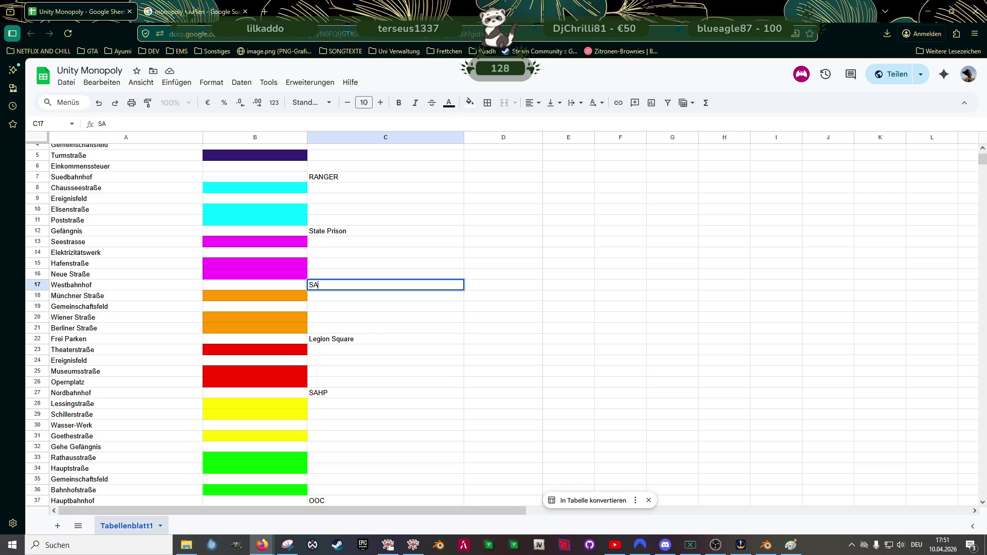
{"action": "type", "text": "DCR"}
{"action": "key", "text": "Return"}
{"action": "key", "text": "Down"}
{"action": "key", "text": "Down"}
{"action": "key", "text": "Down"}
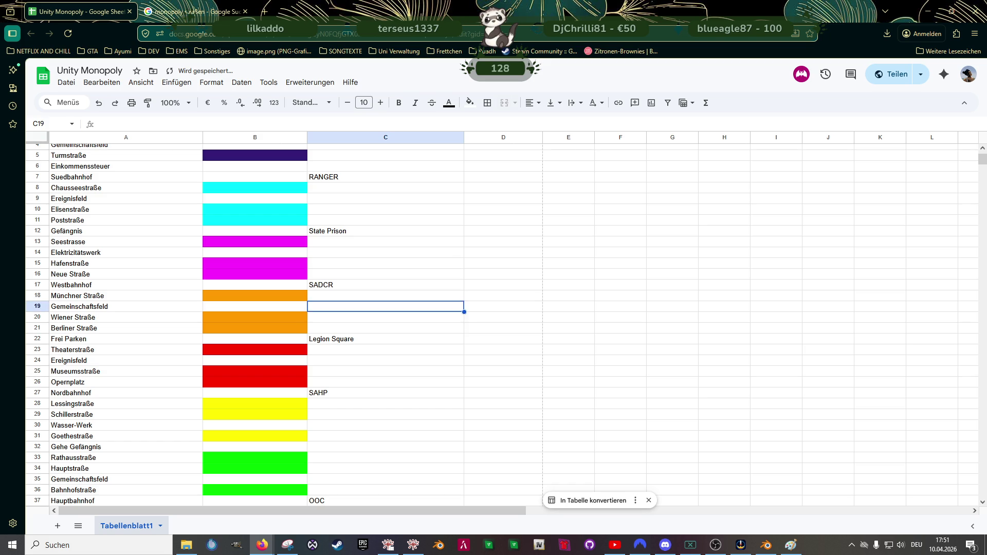
{"action": "key", "text": "Down"}
{"action": "key", "text": "Down"}
{"action": "key", "text": "Down"}
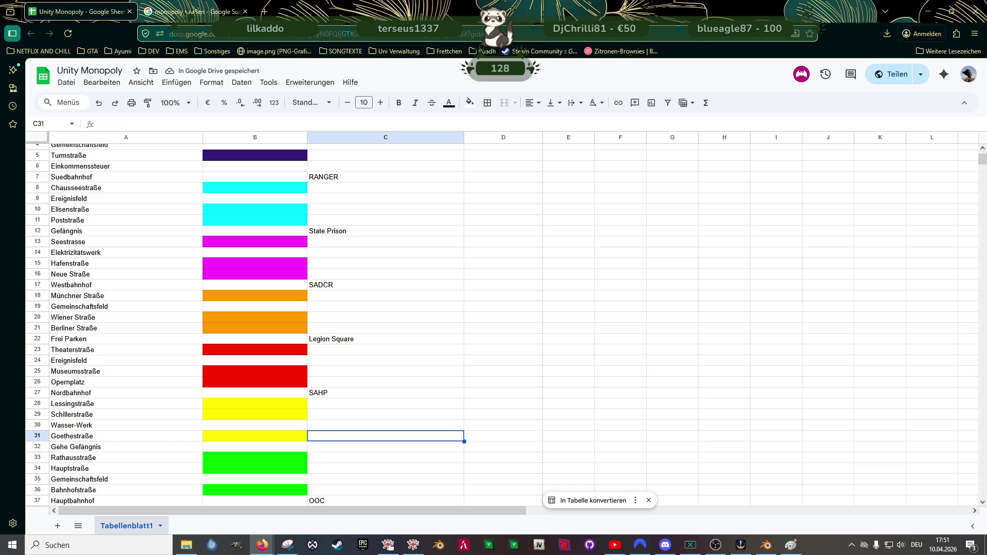
Step: Replace OOC with PD beside Hauptbahnhof
{"action": "key", "text": "Down"}
{"action": "key", "text": "Down"}
{"action": "key", "text": "Down"}
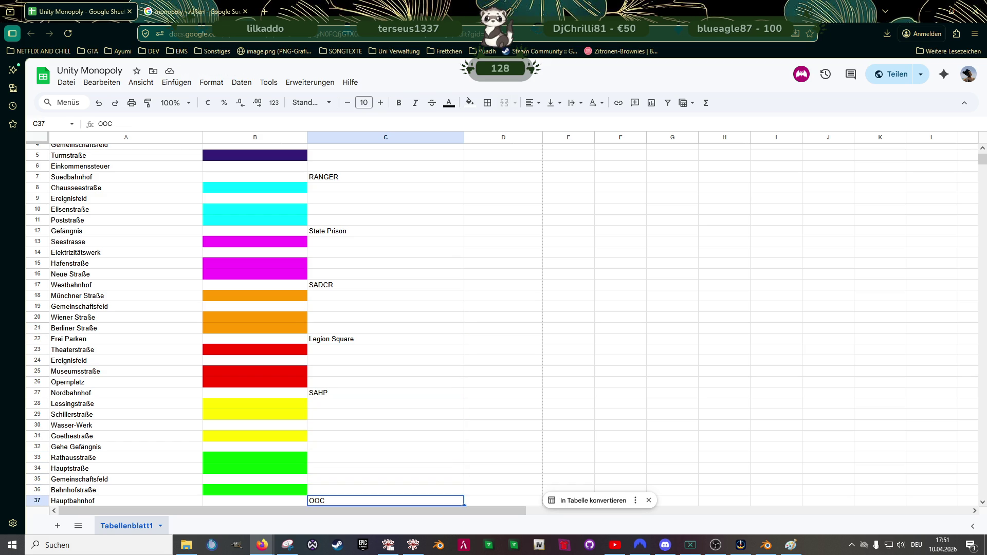
{"action": "type", "text": "PD"}
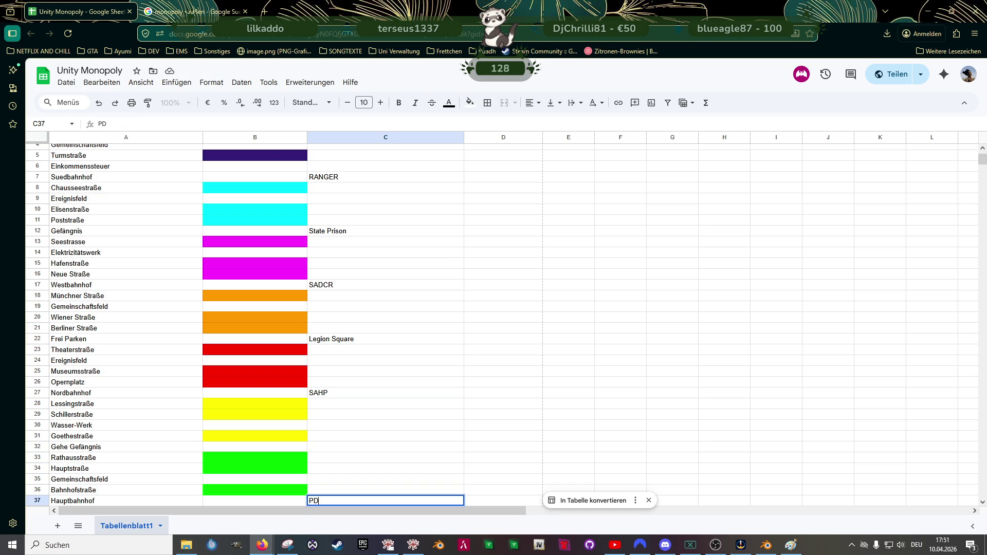
{"action": "key", "text": "Up"}
{"action": "key", "text": "Up"}
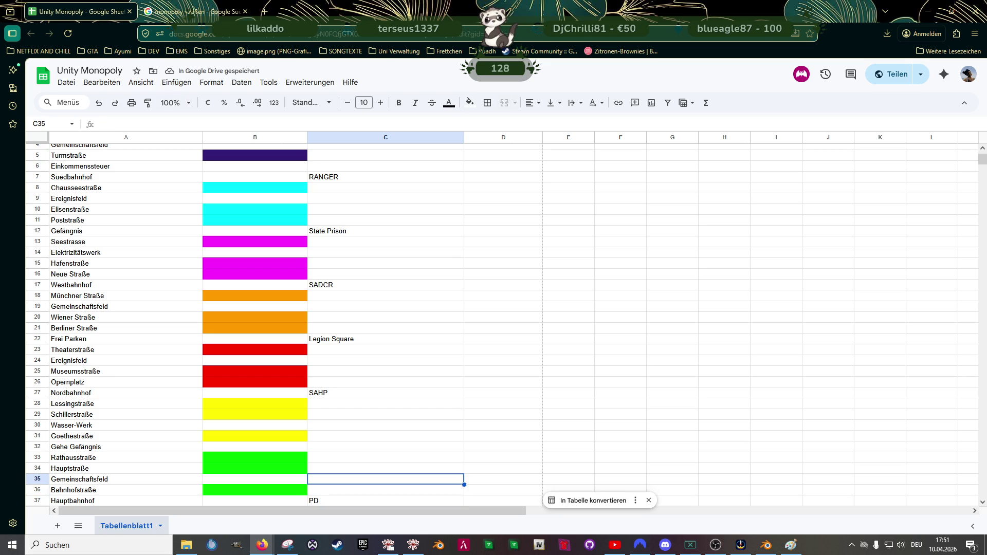
{"action": "key", "text": "Up"}
{"action": "key", "text": "Up"}
{"action": "key", "text": "Up"}
{"action": "key", "text": "Up"}
{"action": "key", "text": "Up"}
{"action": "key", "text": "Up"}
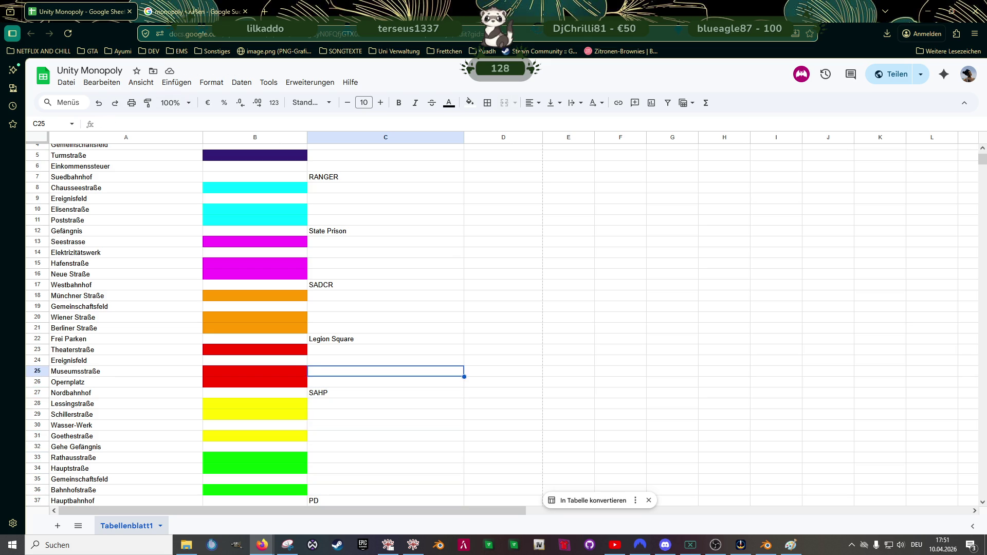
{"action": "key", "text": "Up"}
{"action": "key", "text": "Up"}
{"action": "key", "text": "Up"}
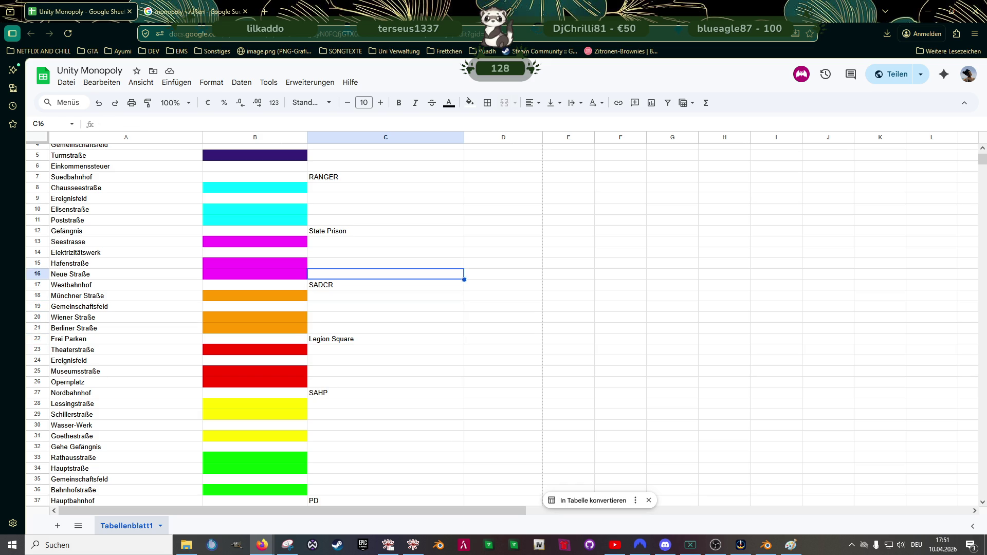
Step: Enter EMS beside Elektrizitätswerk
{"action": "scroll", "coordinate": [174, 178], "scroll_direction": "up", "scroll_amount": 2}
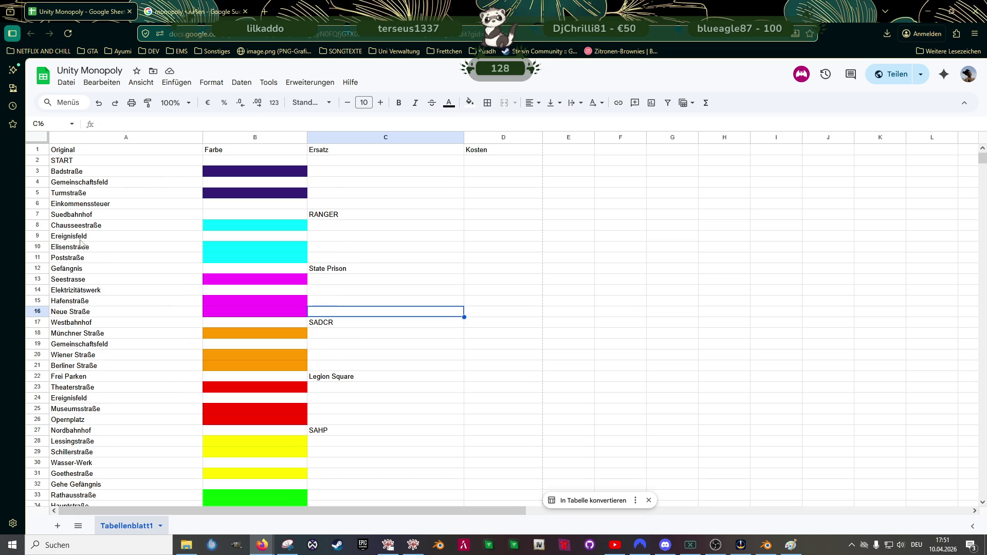
{"action": "left_click", "coordinate": [324, 292]}
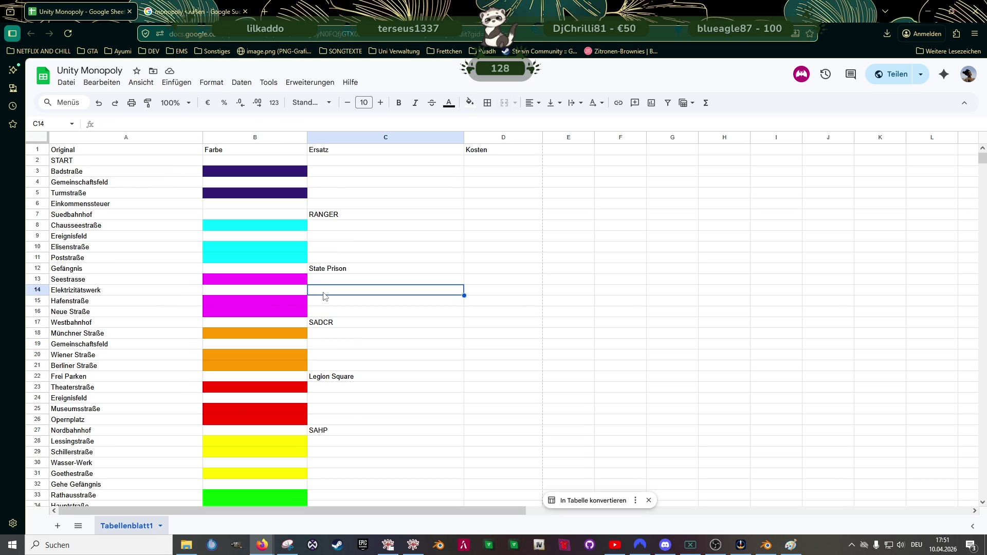
{"action": "type", "text": "EMS"}
{"action": "key", "text": "Return"}
{"action": "key", "text": "Down"}
{"action": "key", "text": "Down"}
{"action": "key", "text": "Down"}
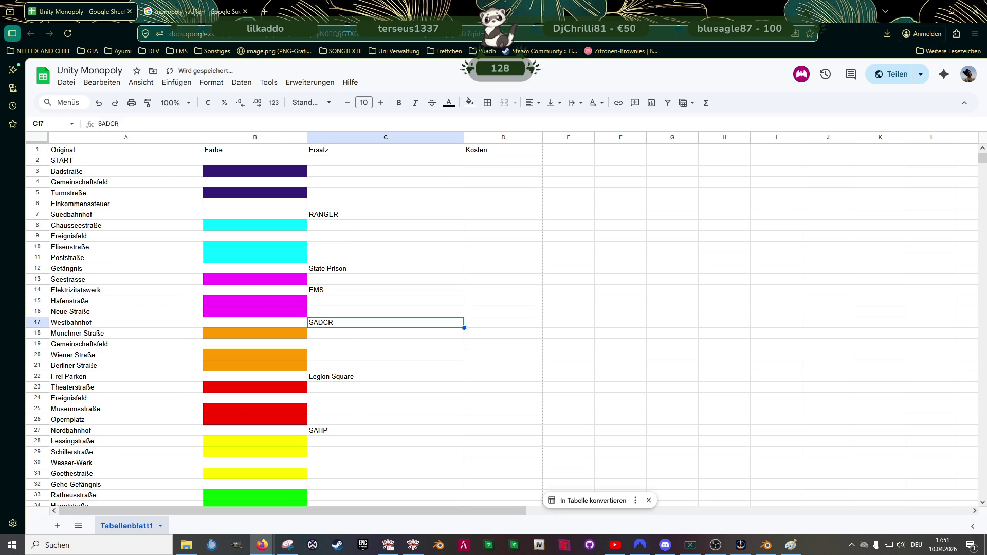
{"action": "key", "text": "Down"}
{"action": "key", "text": "Down"}
{"action": "key", "text": "Down"}
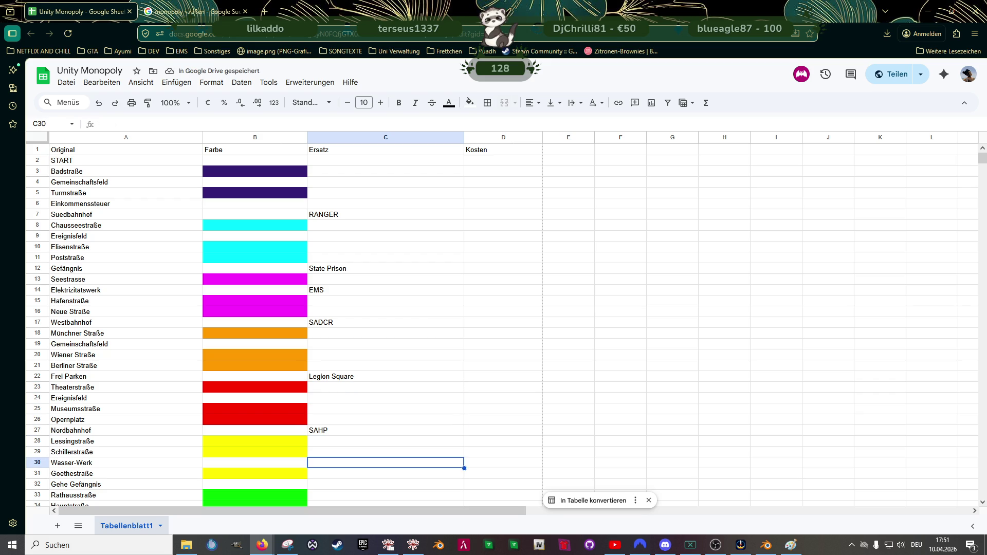
Step: Enter DOJ beside Wasser-Werk and un-maximize the spreadsheet window
{"action": "key", "text": "Up"}
{"action": "type", "text": "DOJ"}
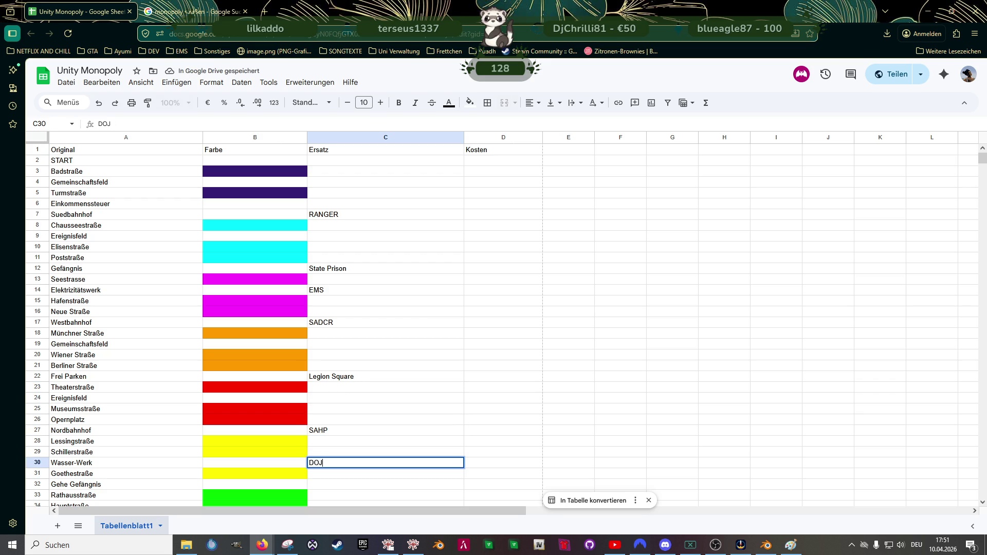
{"action": "key", "text": "Return"}
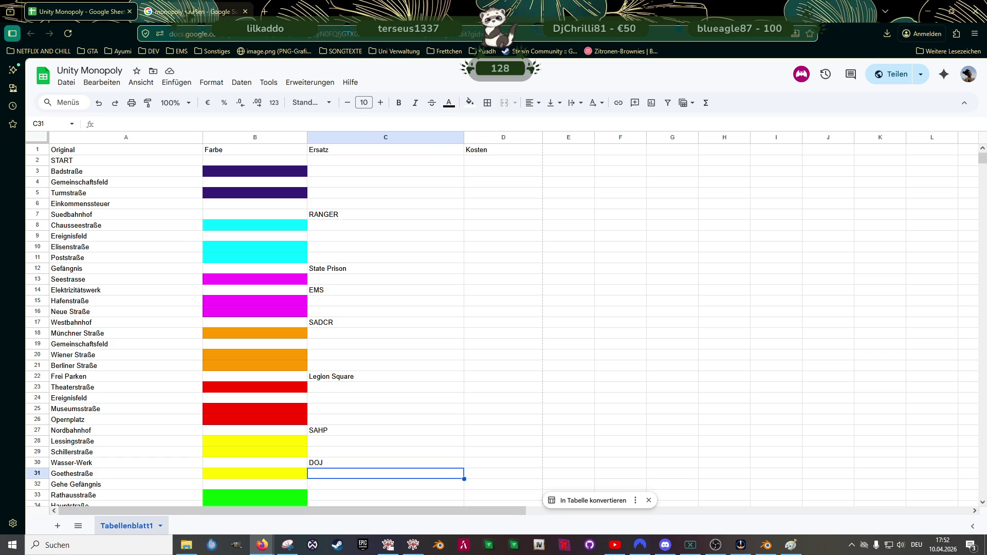
{"action": "mouse_move", "coordinate": [620, 15]}
{"action": "left_mouse_down"}
{"action": "mouse_move", "coordinate": [617, 157]}
{"action": "mouse_move", "coordinate": [641, 26]}
{"action": "left_mouse_up"}
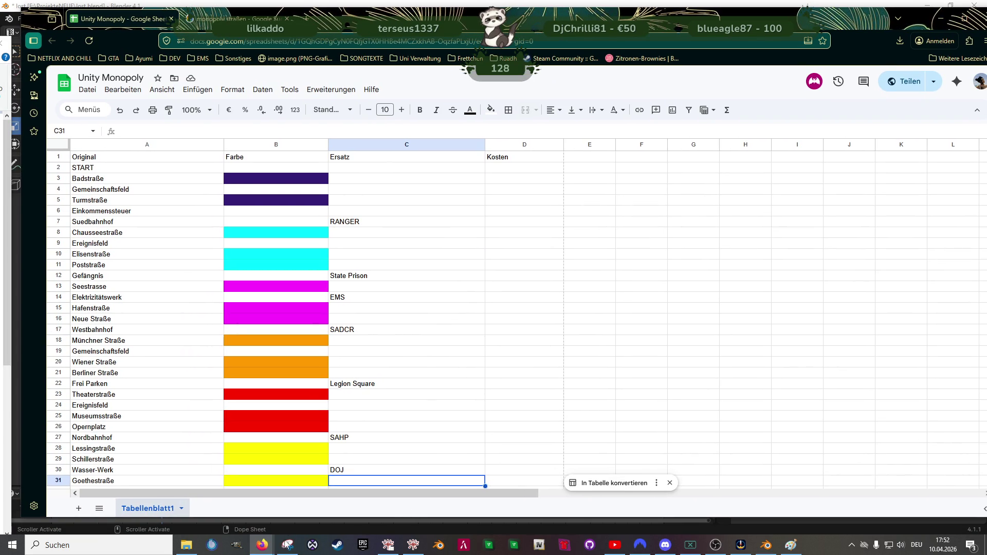
Step: Bring up Connect 2.0 and set Unterkategorien to Alle and Überkategorien to Behördlich
{"action": "mouse_move", "coordinate": [262, 545]}
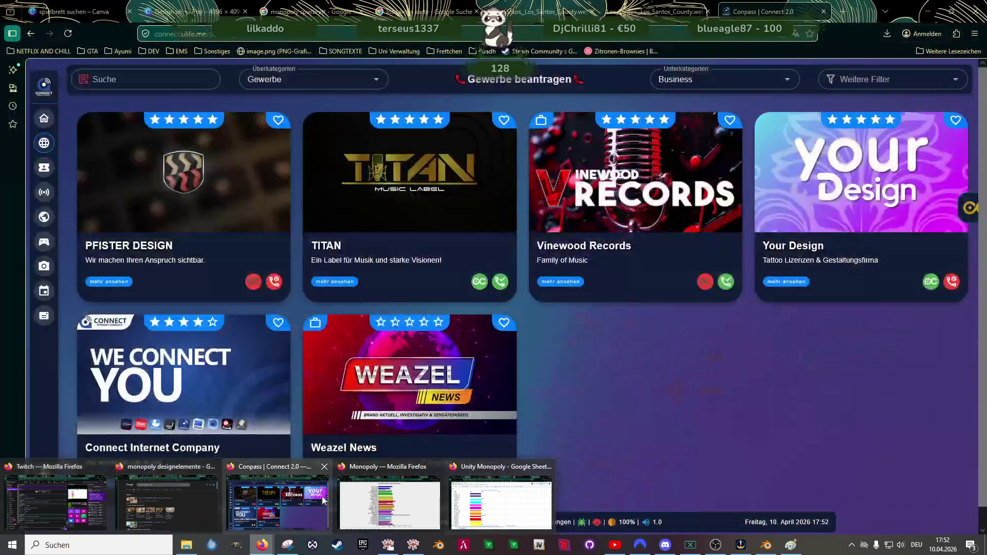
{"action": "left_click", "coordinate": [278, 502]}
{"action": "scroll", "coordinate": [720, 139], "scroll_direction": "down", "scroll_amount": 1}
{"action": "scroll", "coordinate": [745, 103], "scroll_direction": "up", "scroll_amount": 1}
{"action": "left_click", "coordinate": [777, 82]}
{"action": "scroll", "coordinate": [745, 121], "scroll_direction": "up", "scroll_amount": 2}
{"action": "left_click", "coordinate": [743, 105]}
{"action": "left_click", "coordinate": [379, 80]}
{"action": "left_click", "coordinate": [283, 157]}
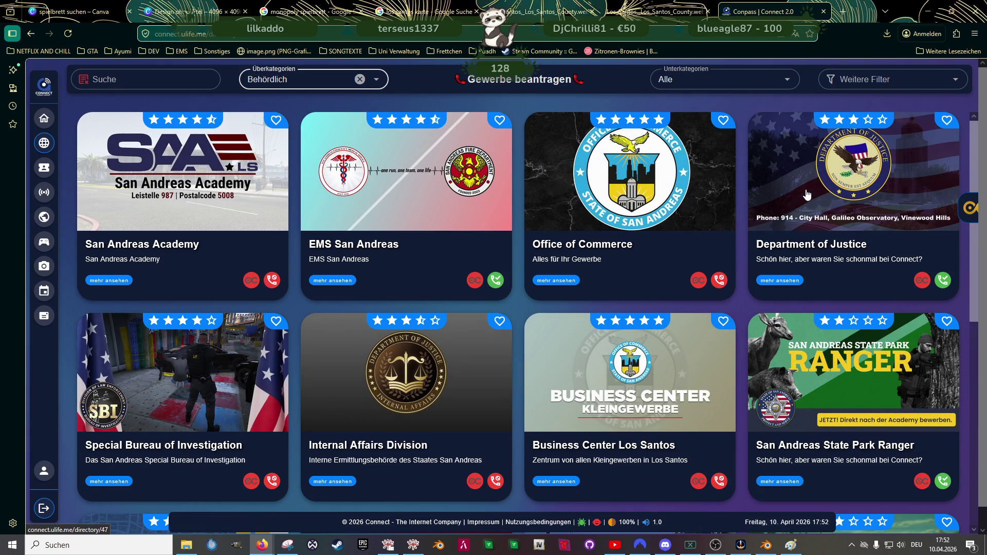
{"action": "scroll", "coordinate": [807, 194], "scroll_direction": "down", "scroll_amount": 3}
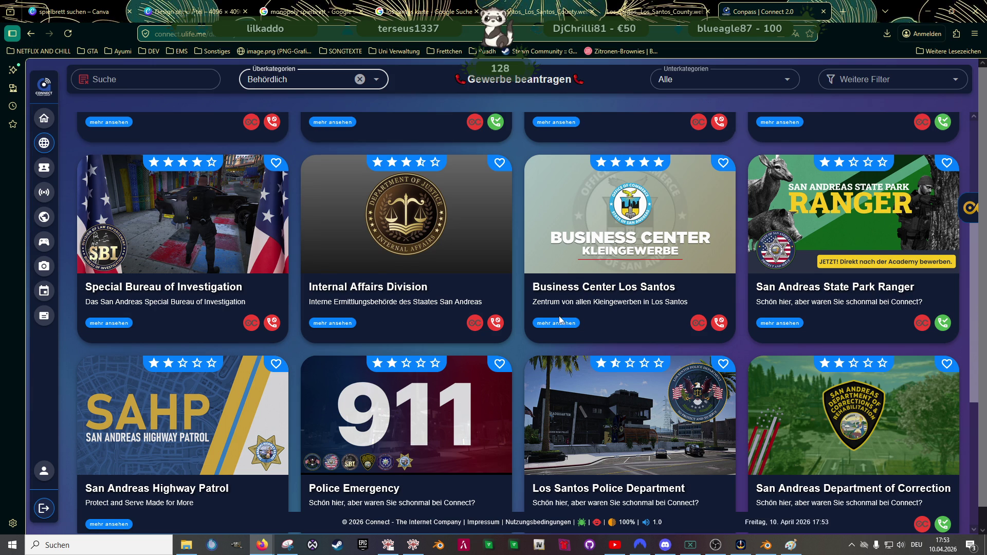
{"action": "scroll", "coordinate": [562, 323], "scroll_direction": "down", "scroll_amount": 1}
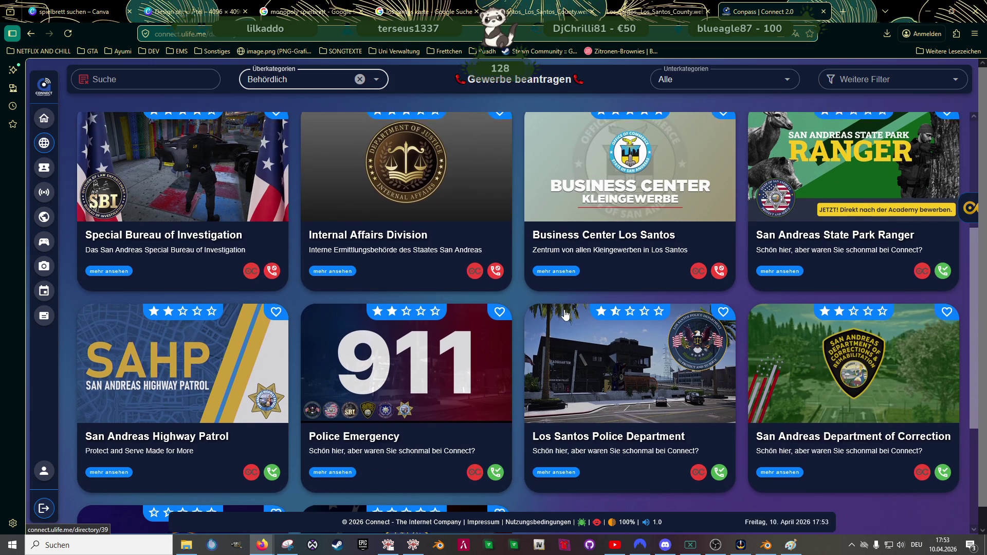
{"action": "scroll", "coordinate": [565, 314], "scroll_direction": "down", "scroll_amount": 3}
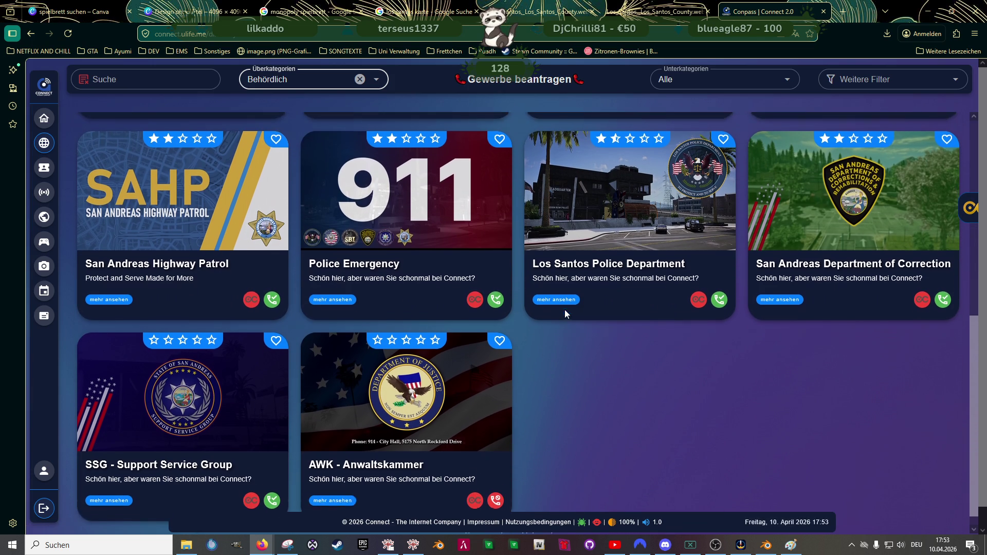
{"action": "scroll", "coordinate": [564, 313], "scroll_direction": "down", "scroll_amount": 1}
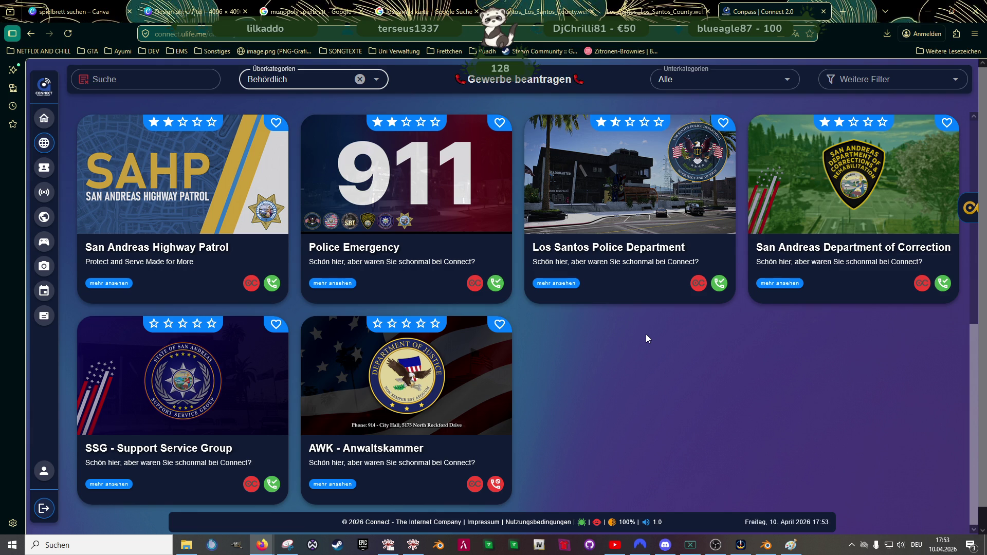
{"action": "scroll", "coordinate": [640, 343], "scroll_direction": "up", "scroll_amount": 4}
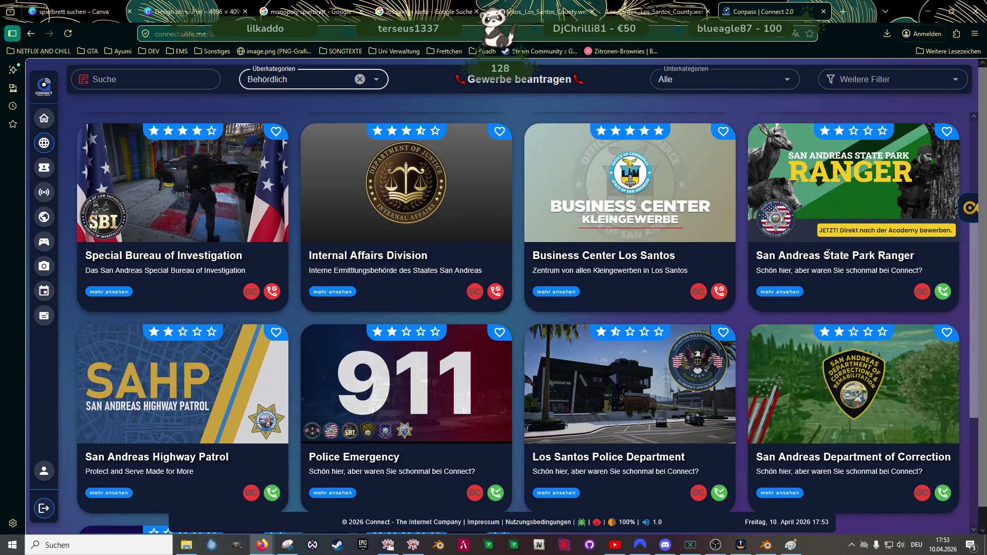
{"action": "scroll", "coordinate": [828, 253], "scroll_direction": "up", "scroll_amount": 1}
{"action": "scroll", "coordinate": [829, 256], "scroll_direction": "down", "scroll_amount": 1}
{"action": "scroll", "coordinate": [635, 345], "scroll_direction": "down", "scroll_amount": 1}
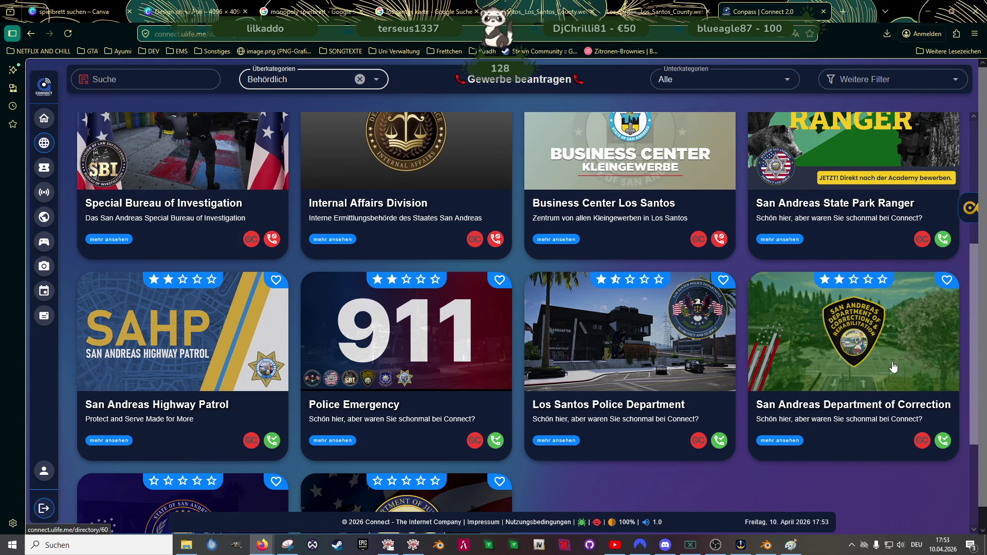
{"action": "scroll", "coordinate": [563, 366], "scroll_direction": "down", "scroll_amount": 2}
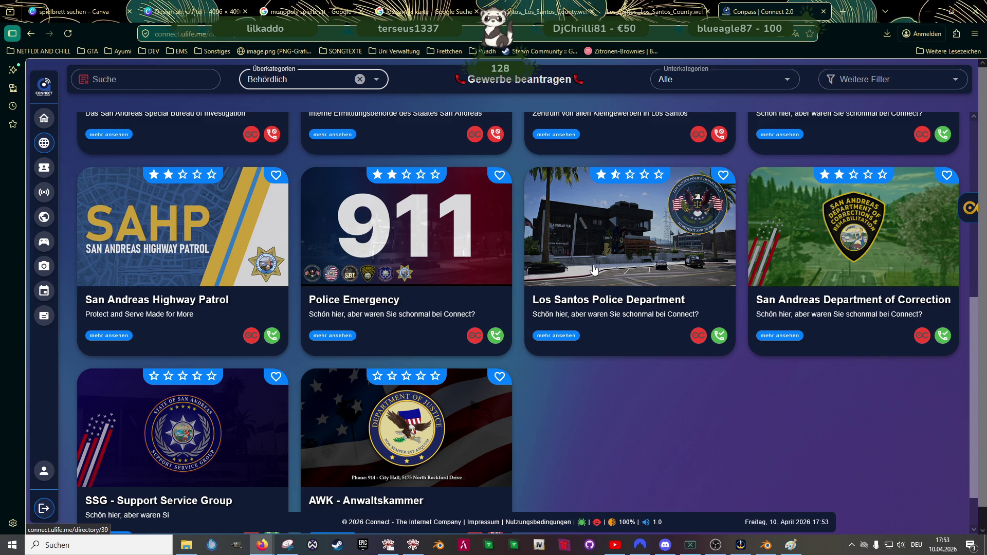
{"action": "scroll", "coordinate": [594, 269], "scroll_direction": "down", "scroll_amount": 1}
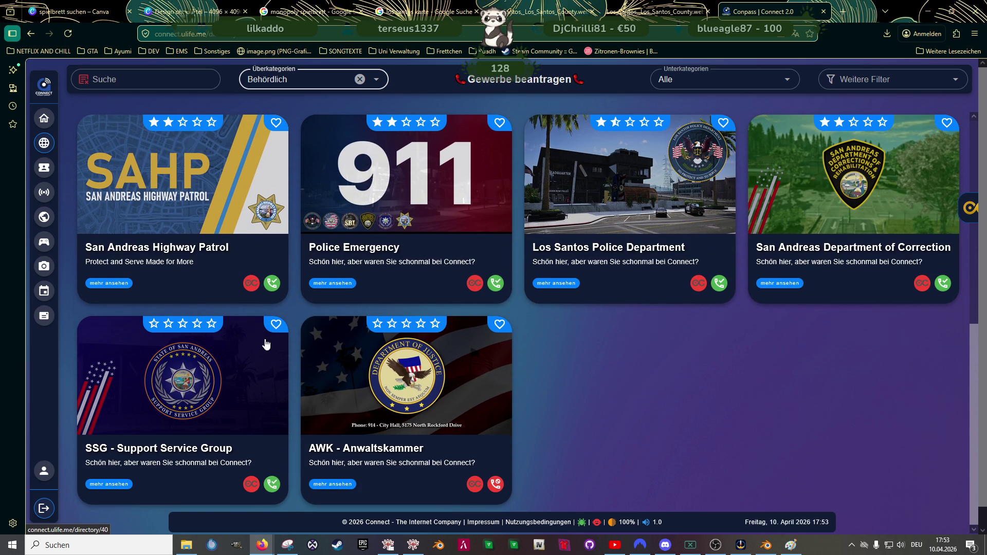
{"action": "scroll", "coordinate": [643, 391], "scroll_direction": "up", "scroll_amount": 3}
{"action": "scroll", "coordinate": [633, 394], "scroll_direction": "up", "scroll_amount": 4}
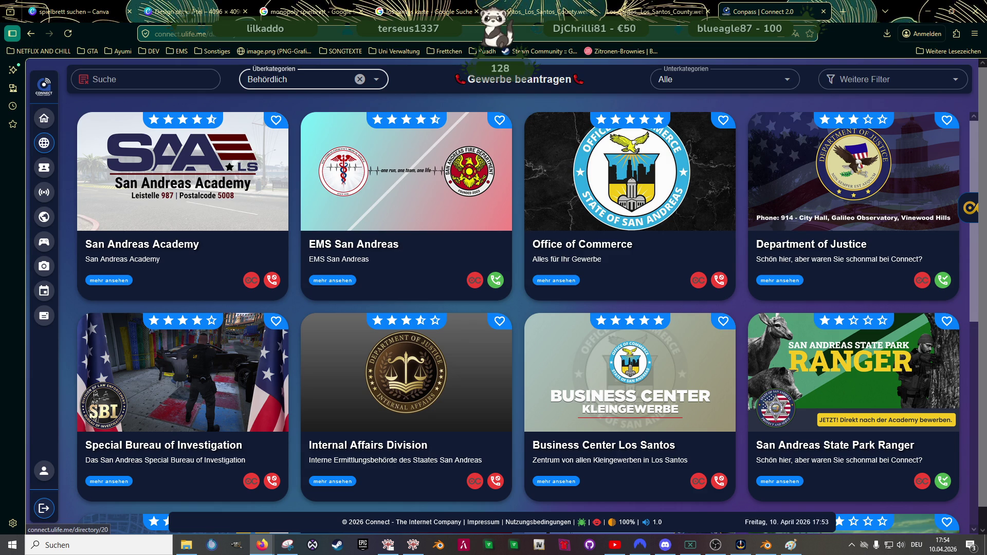
{"action": "mouse_move", "coordinate": [415, 11]}
{"action": "left_click", "coordinate": [334, 11]}
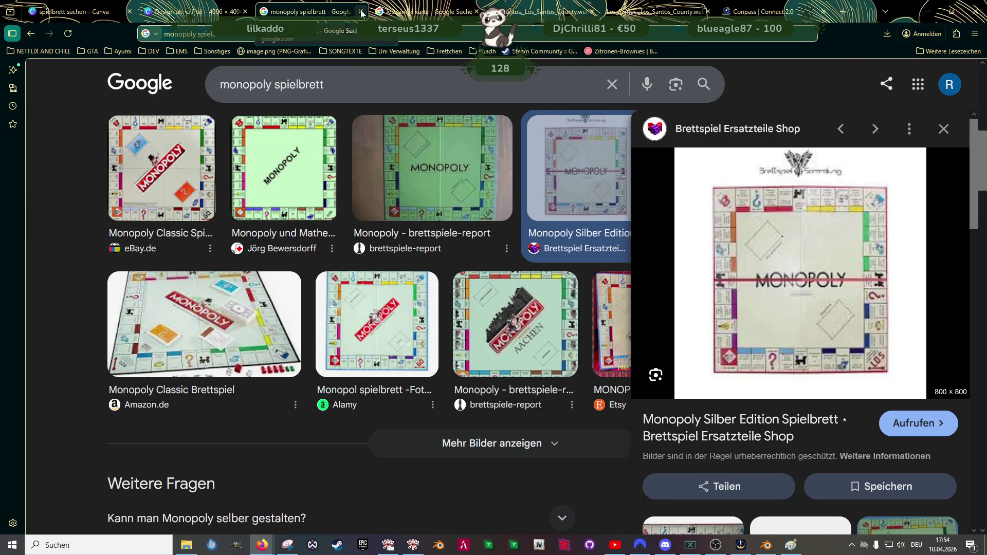
Step: Switch back to the Unity Monopoly spreadsheet window from the taskbar
{"action": "scroll", "coordinate": [412, 11], "scroll_direction": "down", "scroll_amount": 3}
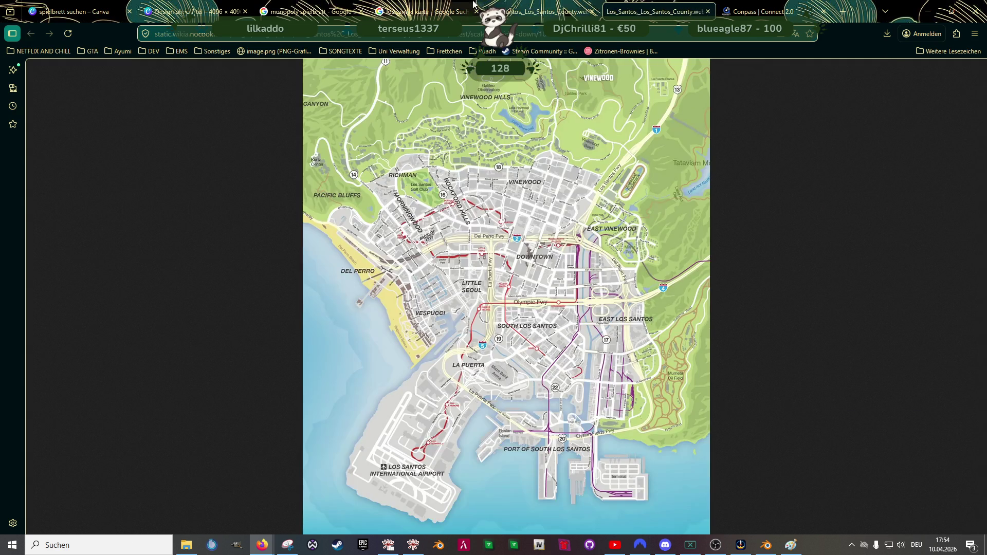
{"action": "mouse_move", "coordinate": [263, 545]}
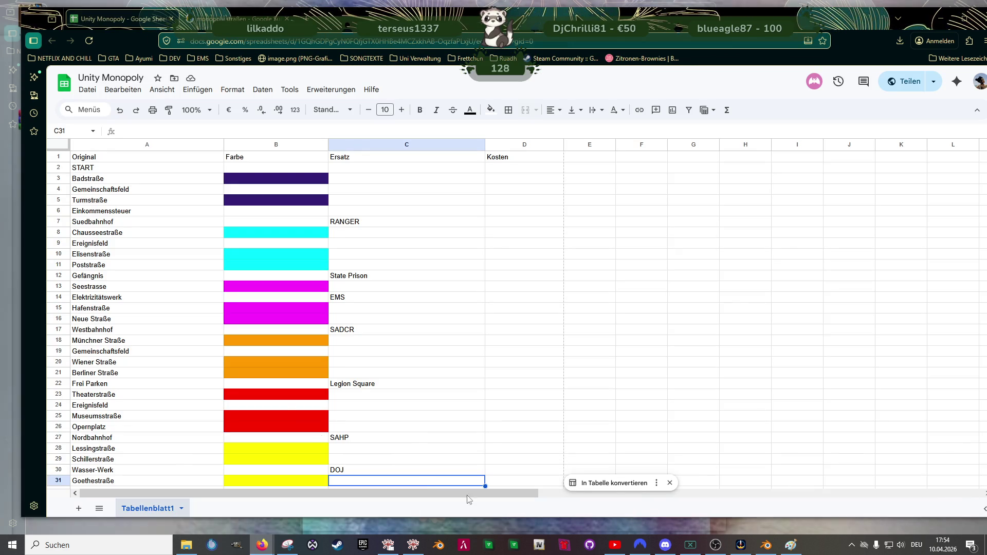
{"action": "left_click", "coordinate": [500, 502]}
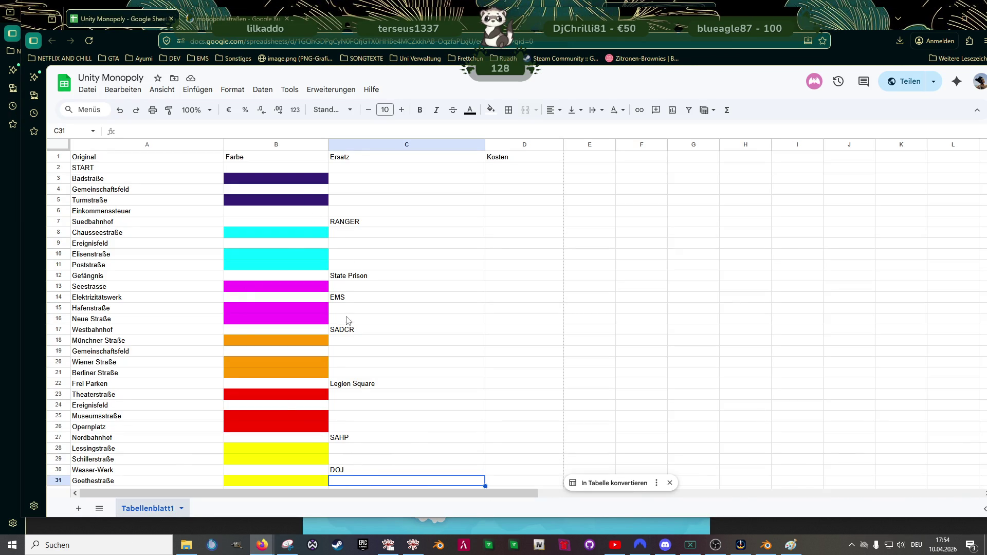
Step: Replace SADCR with SAHP beside Westbahnhof in C17
{"action": "scroll", "coordinate": [357, 427], "scroll_direction": "down", "scroll_amount": 3}
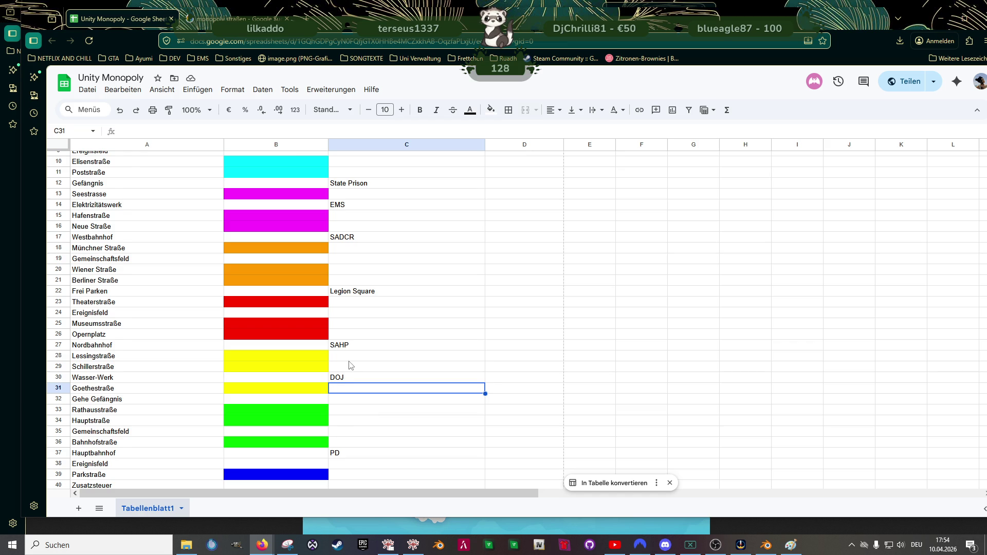
{"action": "scroll", "coordinate": [349, 365], "scroll_direction": "up", "scroll_amount": 2}
{"action": "double_click", "coordinate": [348, 283]}
{"action": "double_click", "coordinate": [348, 282]}
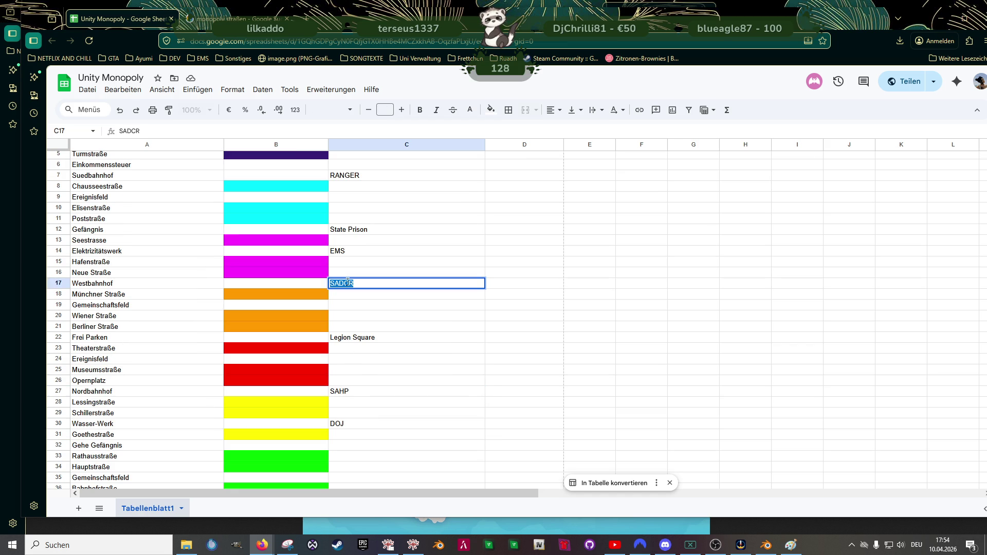
{"action": "type", "text": "SAH"}
{"action": "key", "text": "Return"}
{"action": "key", "text": "Down"}
{"action": "key", "text": "Down"}
{"action": "key", "text": "Down"}
{"action": "key", "text": "Down"}
{"action": "key", "text": "Down"}
{"action": "key", "text": "Down"}
Step: Set Nordbahnhof's entry to SBI and replace State Prison at Gefängnis with SADCR
{"action": "key", "text": "Up"}
{"action": "type", "text": "SBI"}
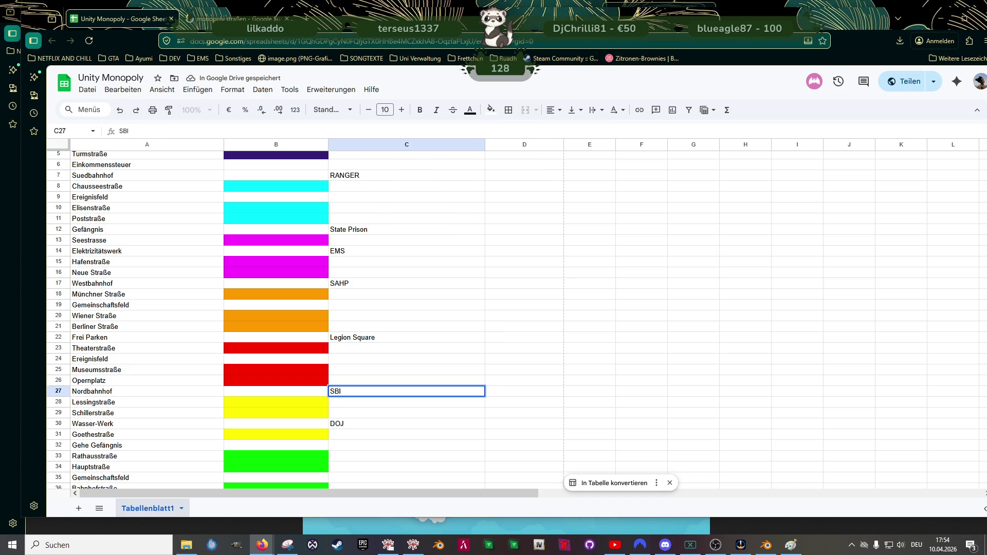
{"action": "key", "text": "Up"}
{"action": "key", "text": "Up"}
{"action": "key", "text": "Up"}
{"action": "key", "text": "Up"}
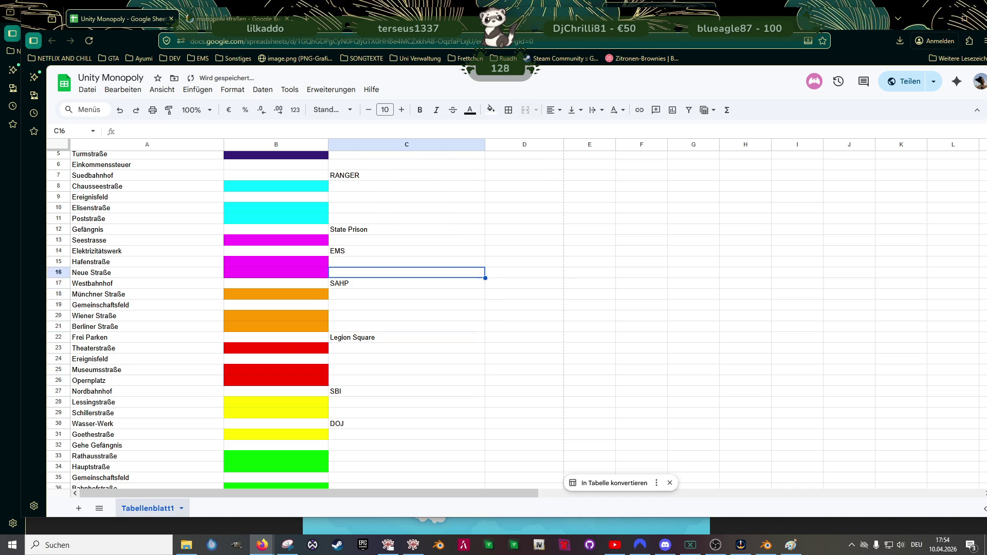
{"action": "key", "text": "Up"}
{"action": "type", "text": "SADCR"}
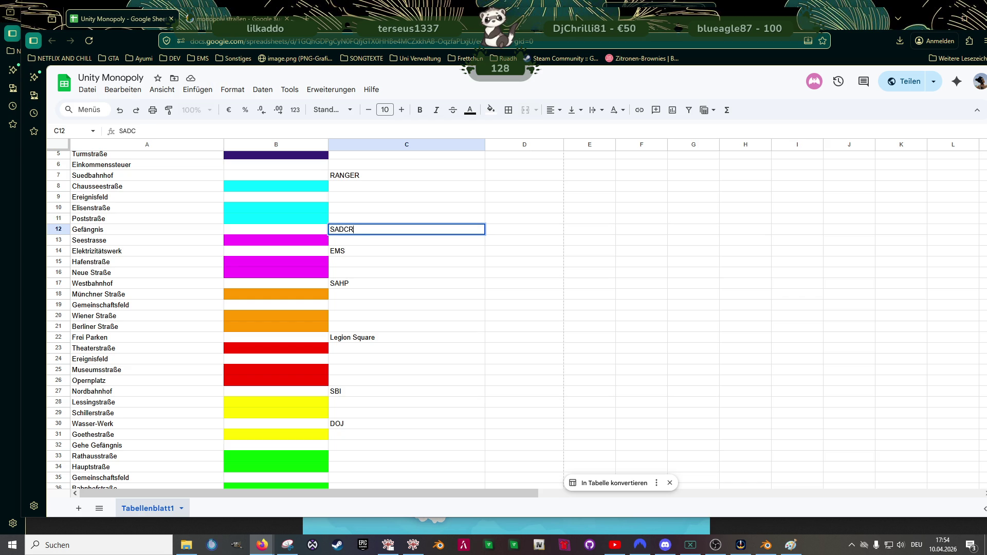
{"action": "key", "text": "Return"}
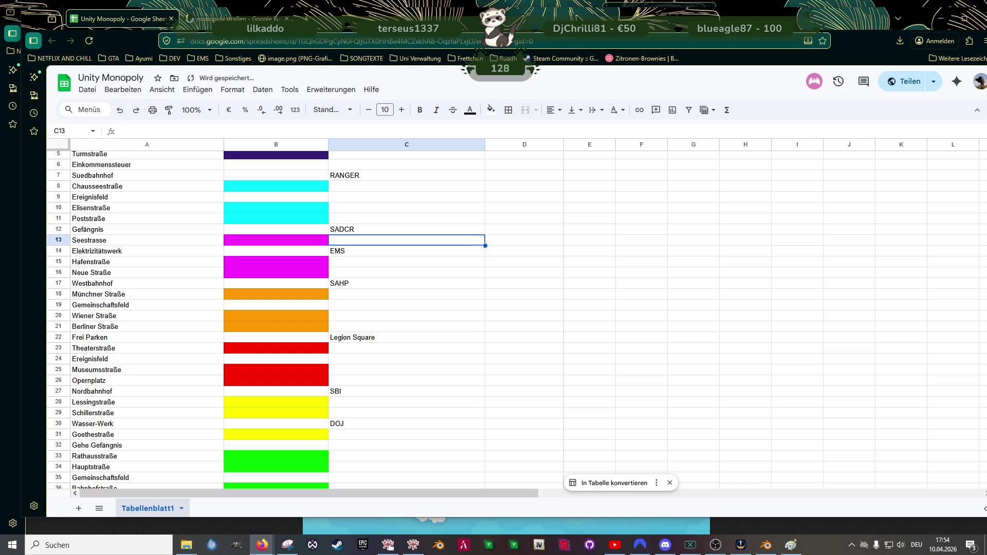
{"action": "key", "text": "Down"}
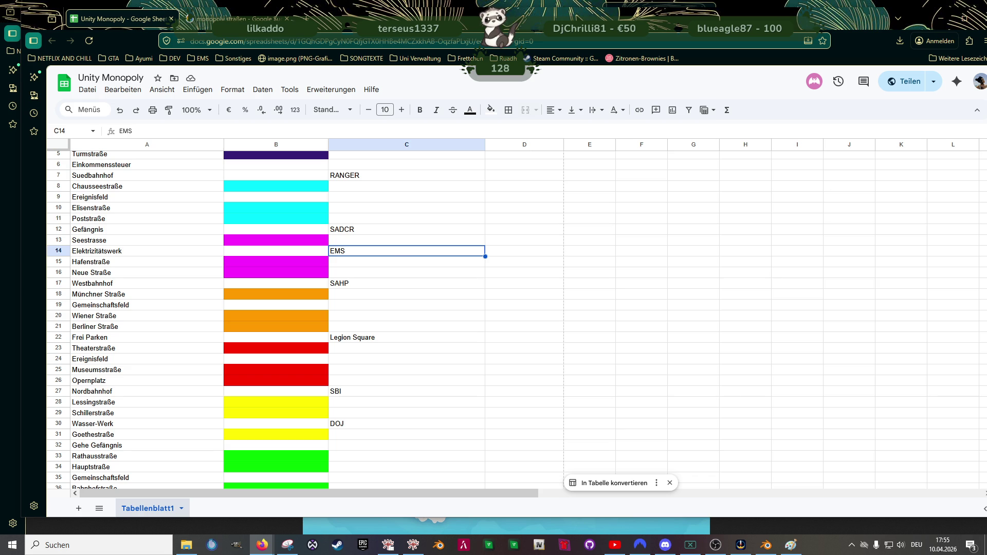
{"action": "scroll", "coordinate": [350, 220], "scroll_direction": "up", "scroll_amount": 2}
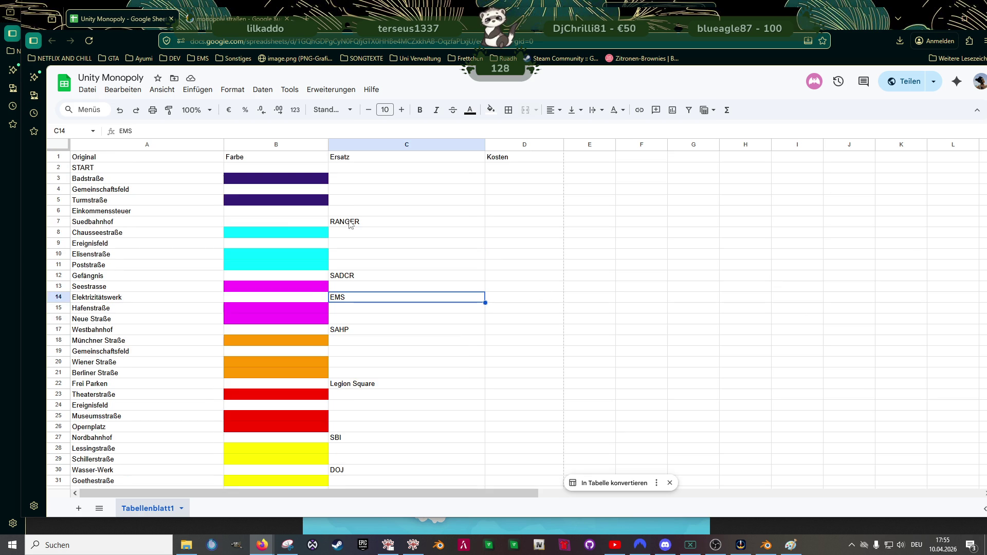
{"action": "left_click", "coordinate": [351, 181]}
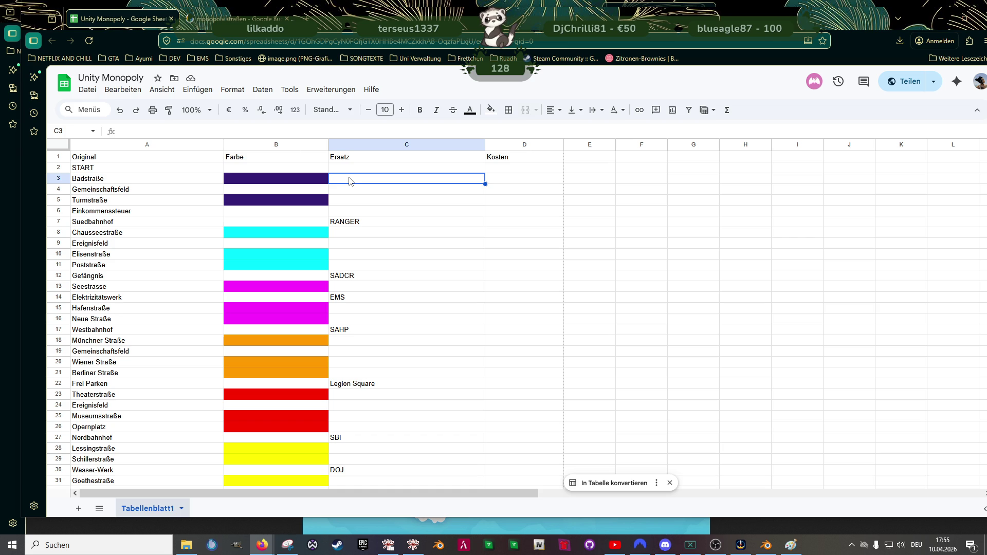
{"action": "scroll", "coordinate": [913, 238], "scroll_direction": "down", "scroll_amount": 2}
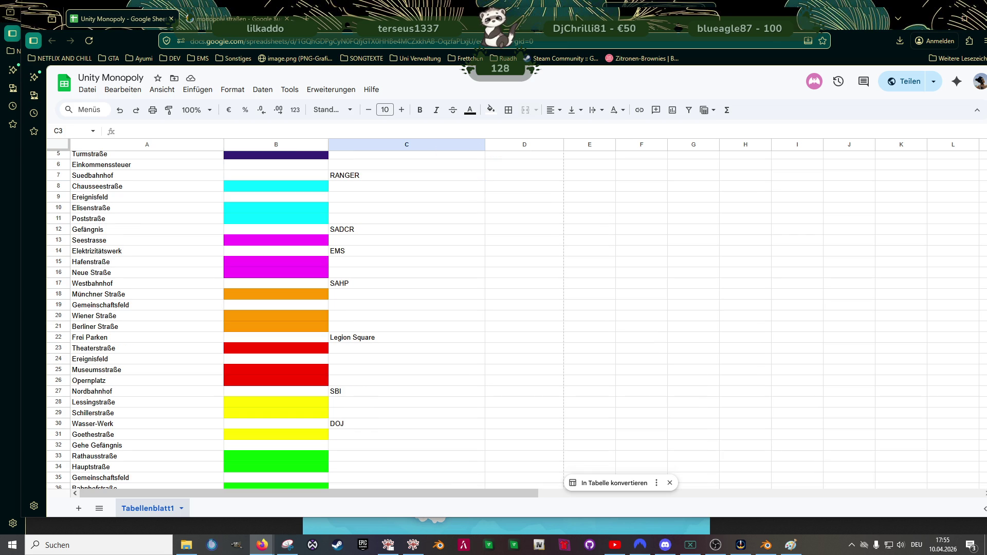
{"action": "scroll", "coordinate": [360, 292], "scroll_direction": "up", "scroll_amount": 2}
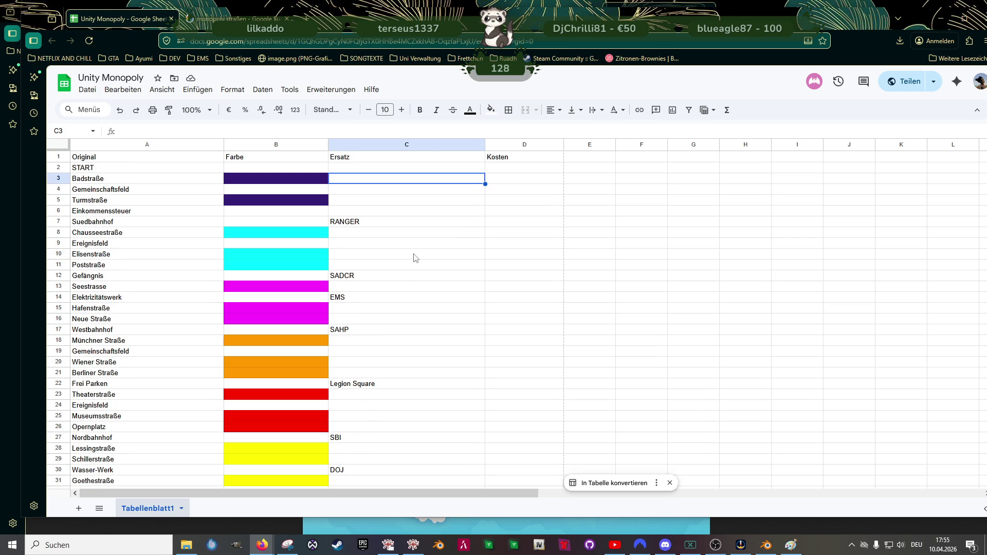
{"action": "left_click", "coordinate": [430, 234]}
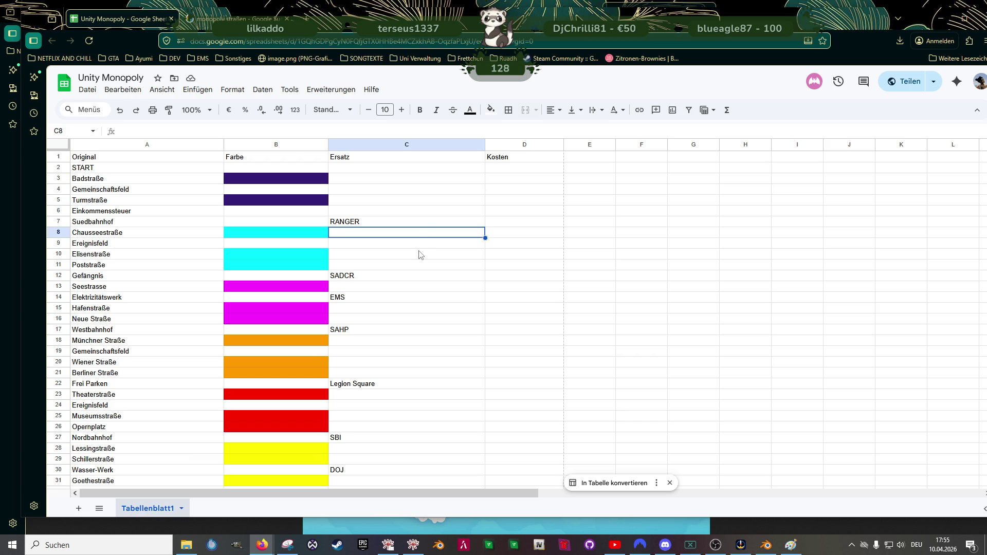
{"action": "scroll", "coordinate": [422, 257], "scroll_direction": "down", "scroll_amount": 8}
{"action": "scroll", "coordinate": [430, 263], "scroll_direction": "up", "scroll_amount": 4}
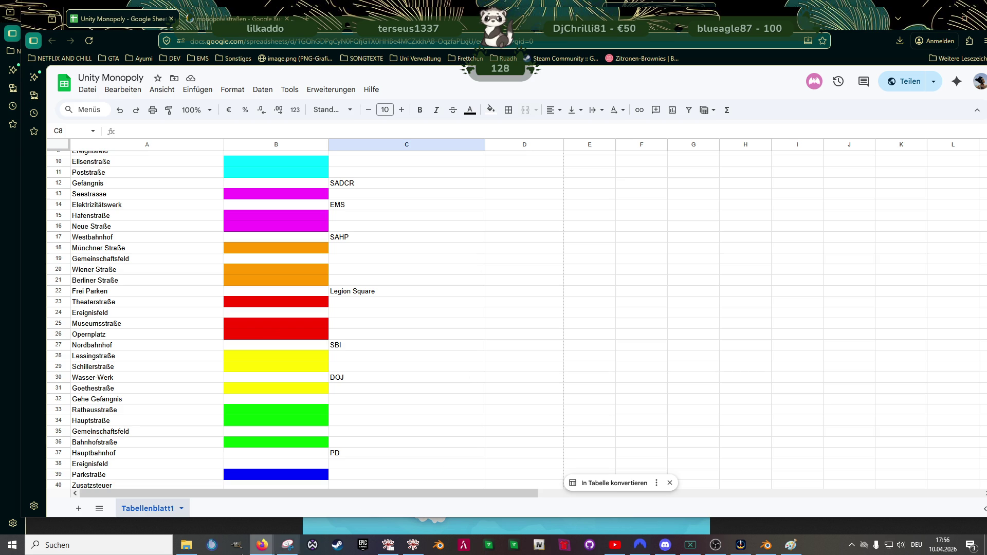
{"action": "mouse_move", "coordinate": [262, 546]}
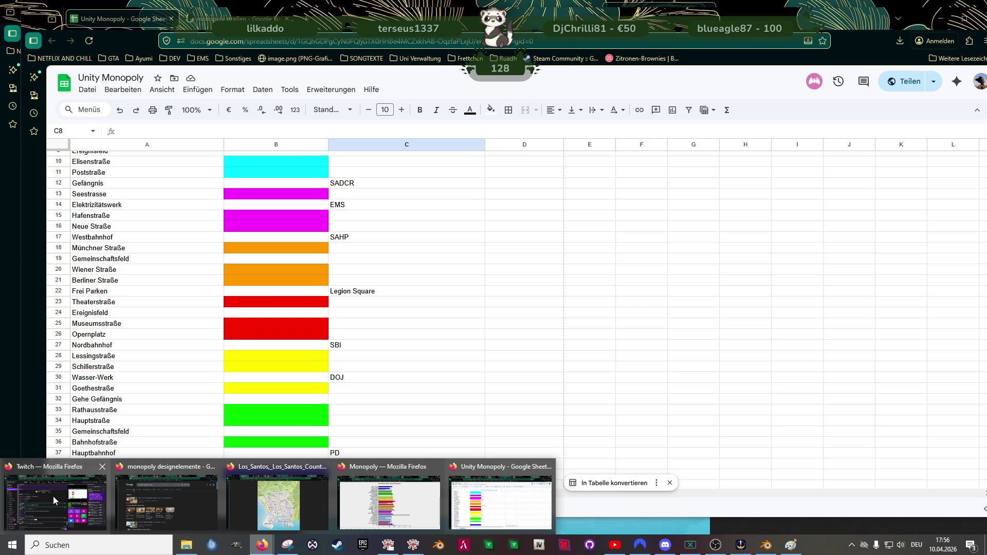
Step: Close the monopoly spielbrett, los santos karte and Los Santos County map tabs
{"action": "mouse_move", "coordinate": [193, 489]}
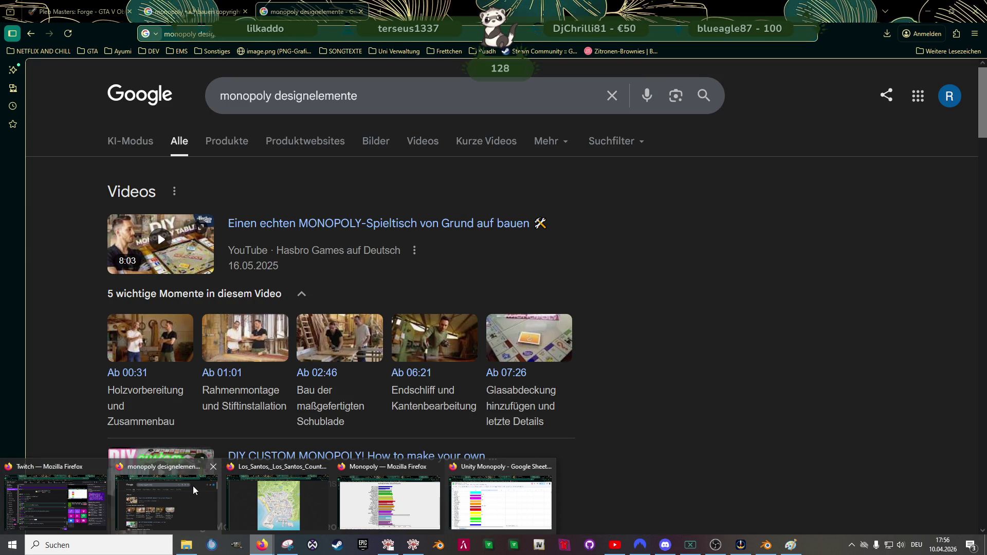
{"action": "mouse_move", "coordinate": [266, 502]}
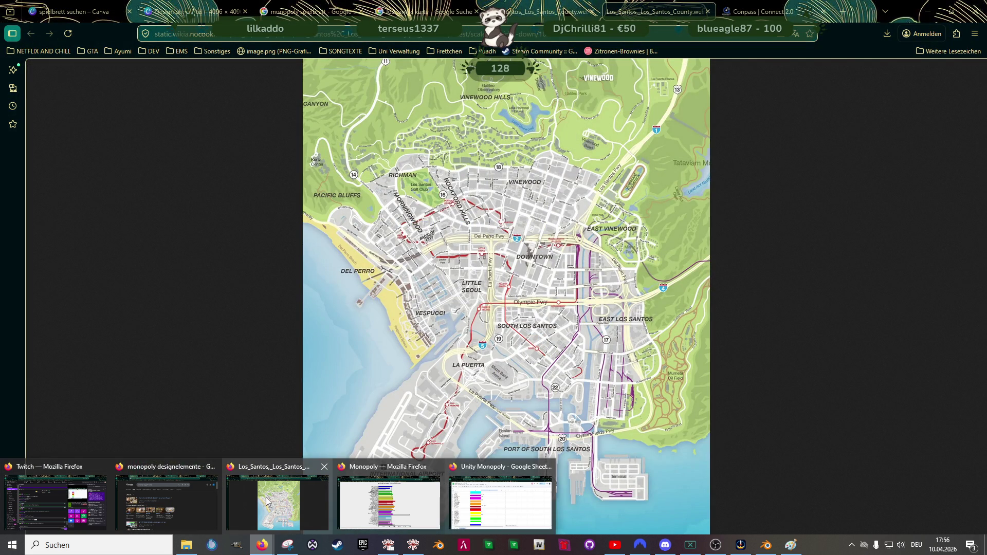
{"action": "left_click", "coordinate": [266, 502]}
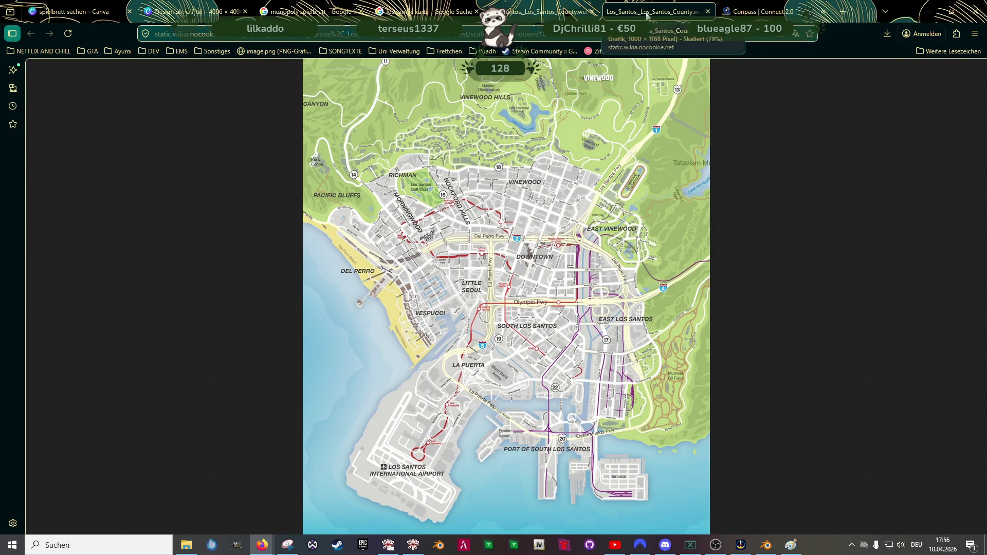
{"action": "left_click", "coordinate": [356, 19]}
{"action": "left_click", "coordinate": [360, 15]}
{"action": "left_click", "coordinate": [361, 14]}
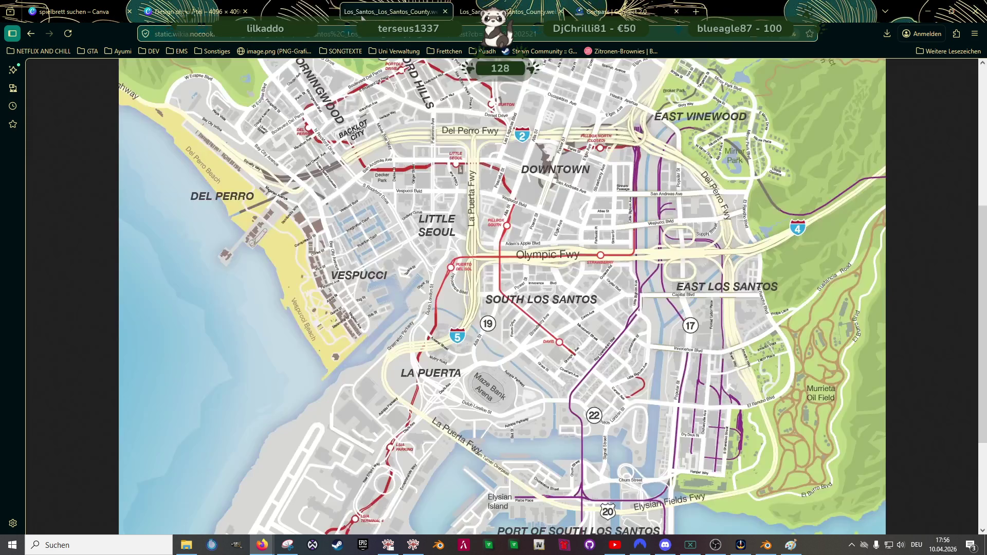
{"action": "left_click", "coordinate": [361, 15]}
{"action": "left_click", "coordinate": [361, 12]}
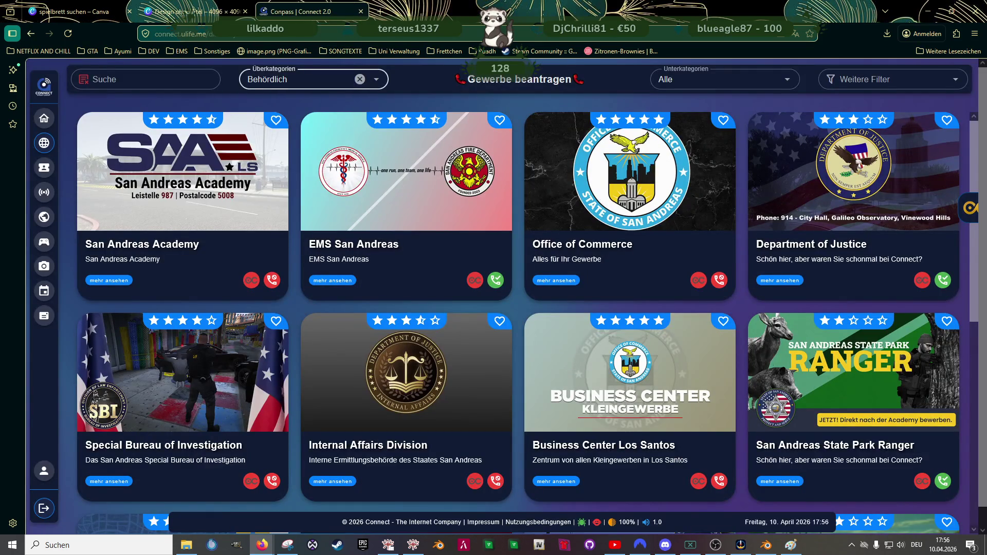
Step: Use Alt+Tab to switch back toward the Unity Monopoly spreadsheet
{"action": "key", "text": "alt+Tab"}
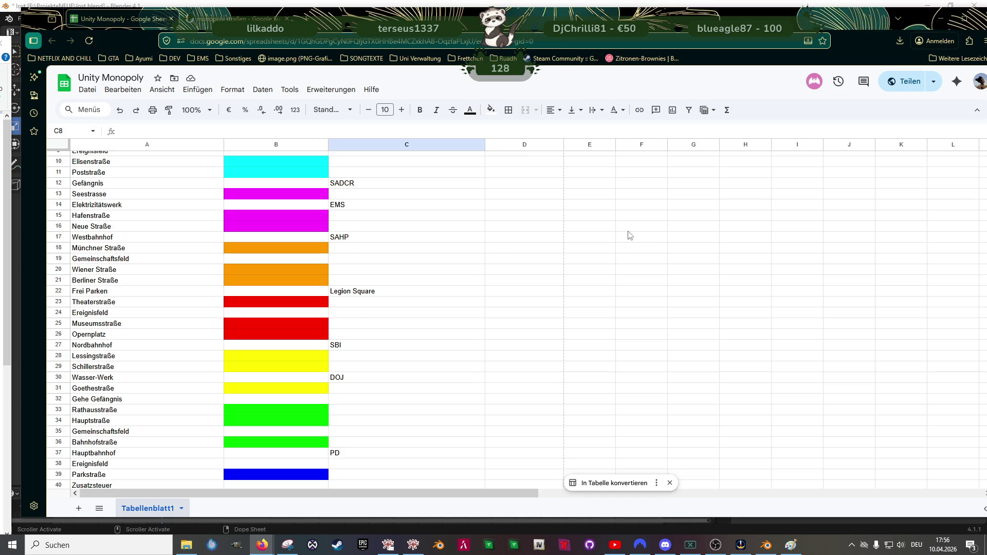
{"action": "scroll", "coordinate": [471, 255], "scroll_direction": "up", "scroll_amount": 3}
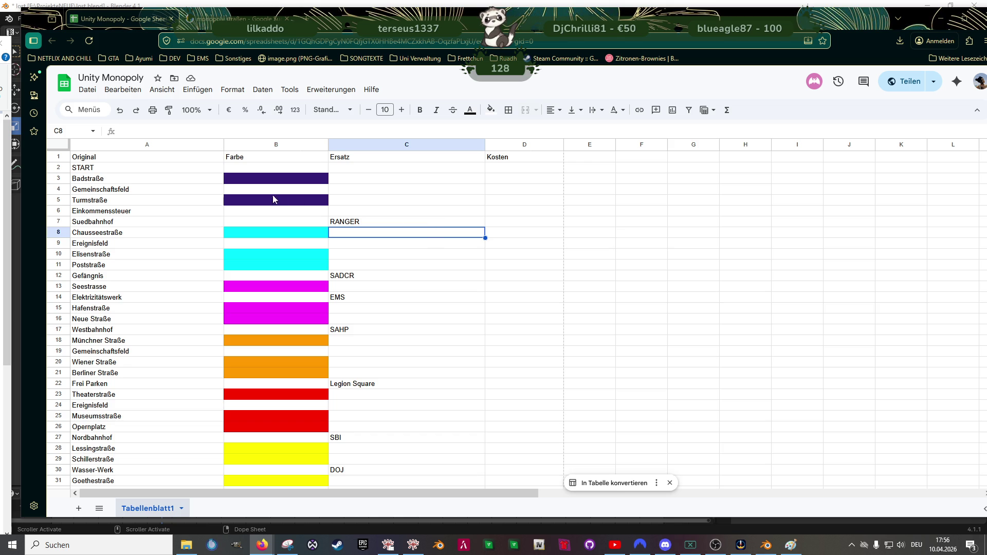
{"action": "left_click", "coordinate": [339, 183]}
{"action": "type", "text": "Soon Security"}
{"action": "key", "text": "Return"}
{"action": "key", "text": "Down"}
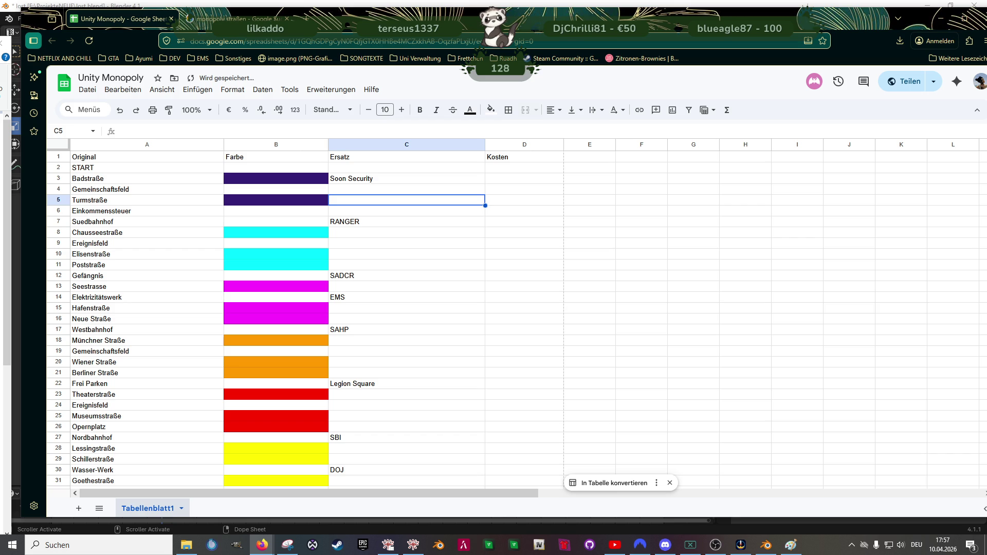
{"action": "type", "text": "Eadle"}
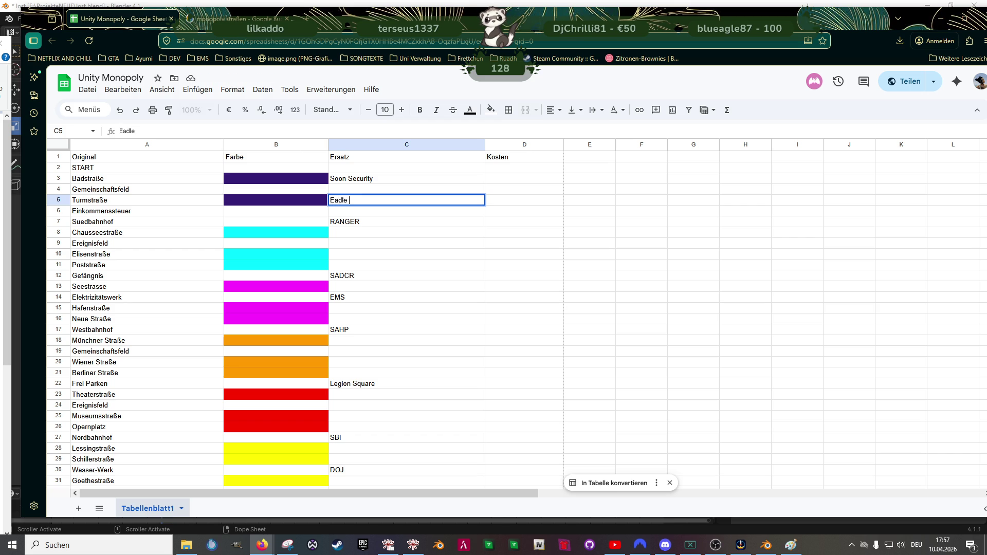
{"action": "key", "text": "BackSpace"}
{"action": "key", "text": "BackSpace"}
{"action": "key", "text": "BackSpace"}
{"action": "type", "text": "gle"}
{"action": "type", "text": "Security"}
{"action": "left_click", "coordinate": [393, 246]}
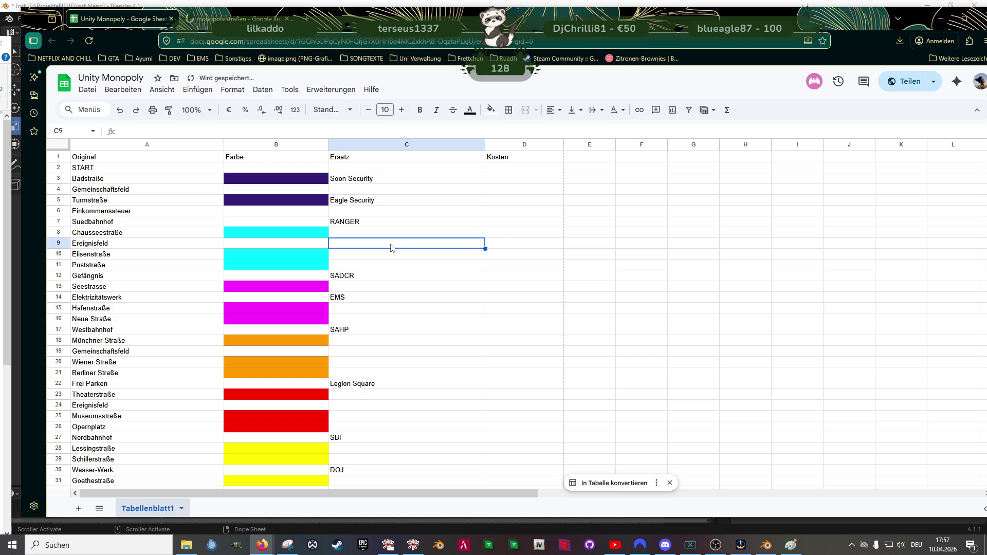
{"action": "left_click", "coordinate": [355, 234]}
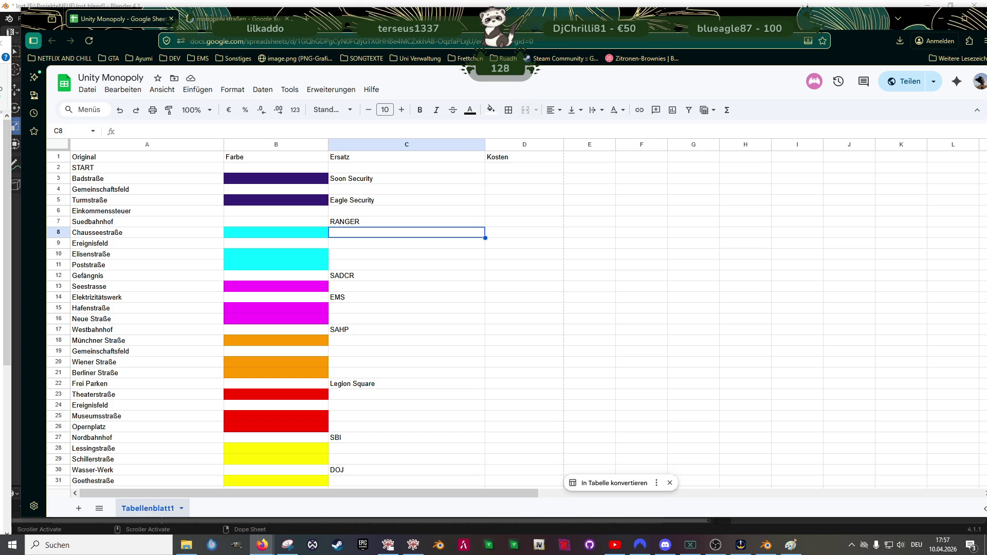
{"action": "key", "text": "Page_Down"}
{"action": "key", "text": "Up"}
{"action": "key", "text": "Up"}
{"action": "key", "text": "Up"}
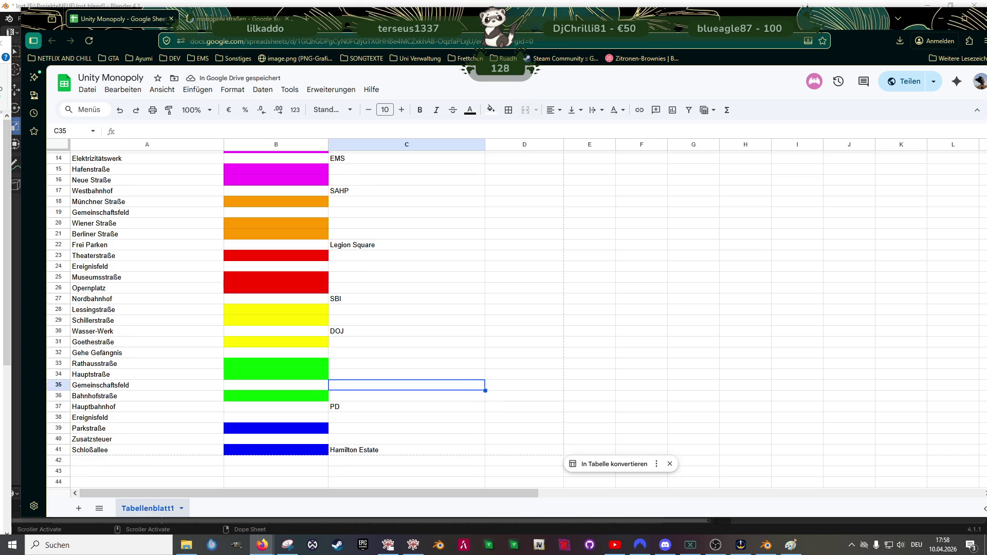
{"action": "key", "text": "Up"}
{"action": "key", "text": "Up"}
{"action": "key", "text": "Up"}
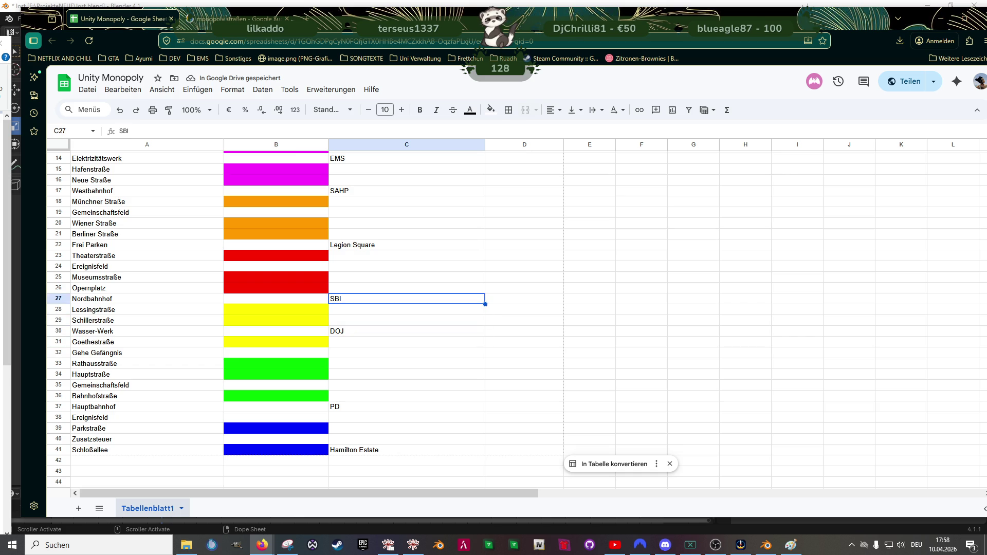
{"action": "key", "text": "Up"}
{"action": "key", "text": "Up"}
{"action": "key", "text": "Up"}
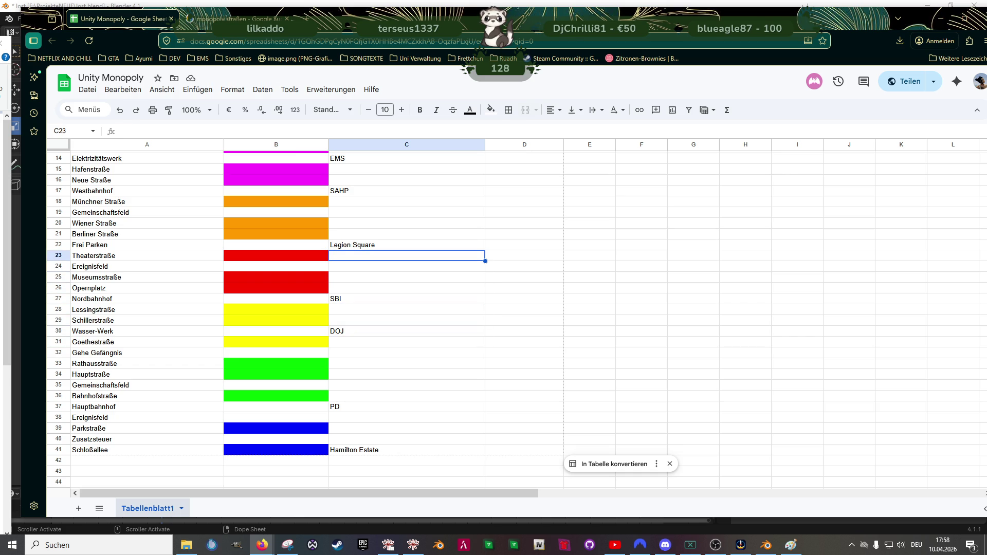
{"action": "scroll", "coordinate": [412, 394], "scroll_direction": "up", "scroll_amount": 5}
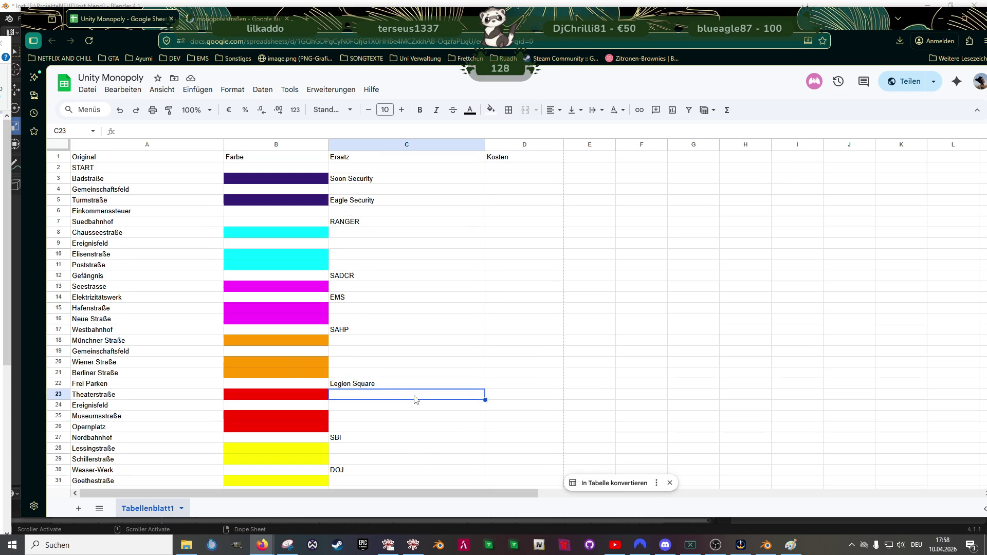
{"action": "left_click", "coordinate": [378, 180]}
{"action": "key", "text": "Delete"}
{"action": "key", "text": "Down"}
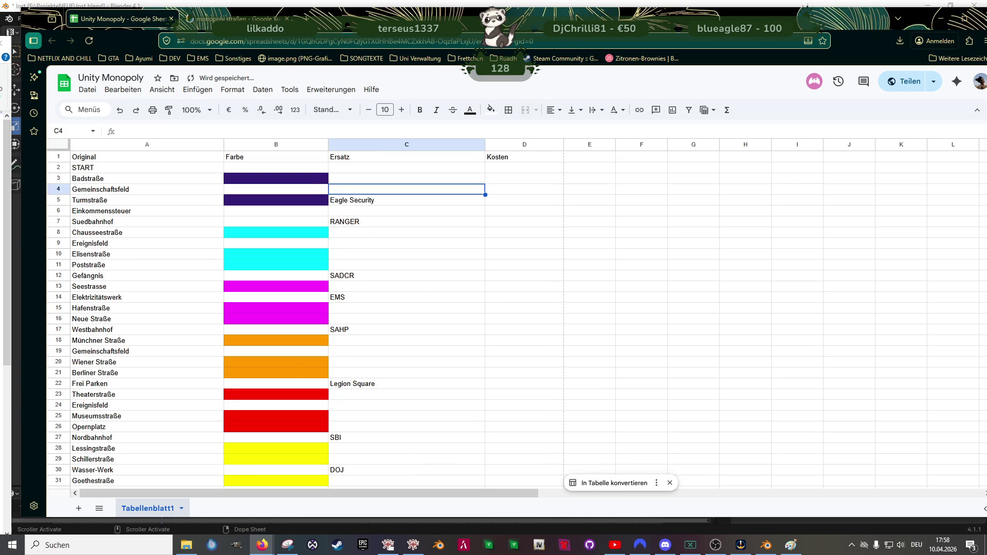
{"action": "key", "text": "Down"}
{"action": "key", "text": "Delete"}
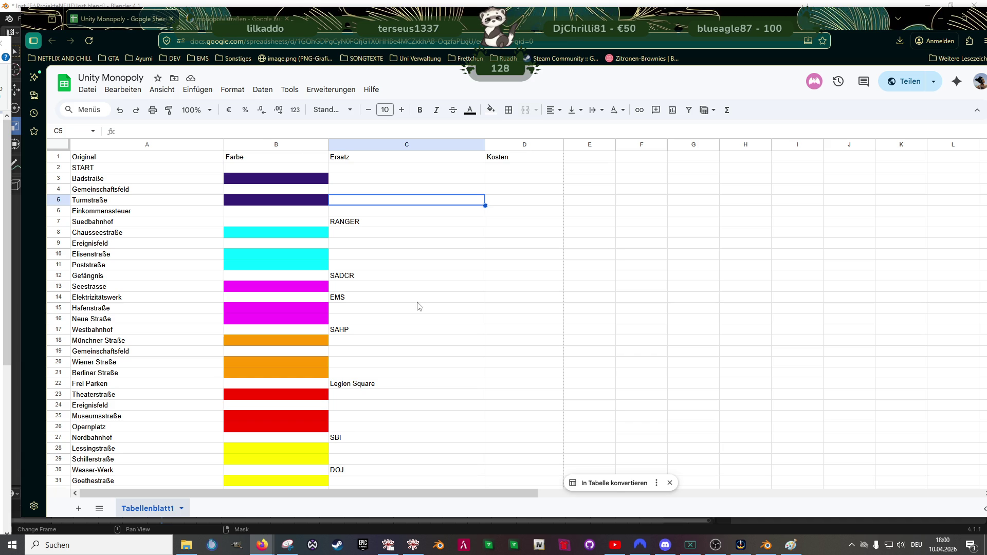
{"action": "left_click", "coordinate": [348, 236]}
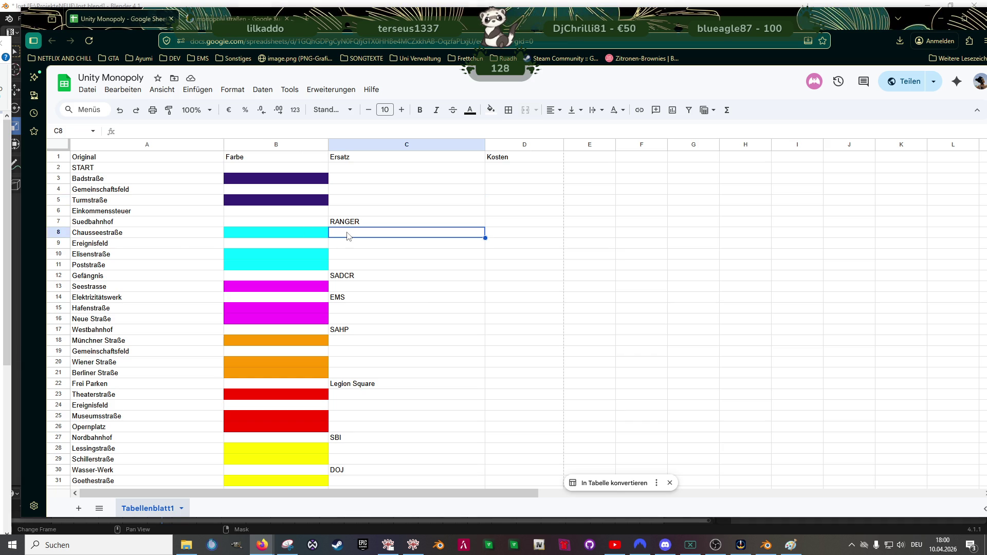
Step: Enter Harmony Customs in C8 and Los Santos Customs in C10
{"action": "type", "text": "Harem"}
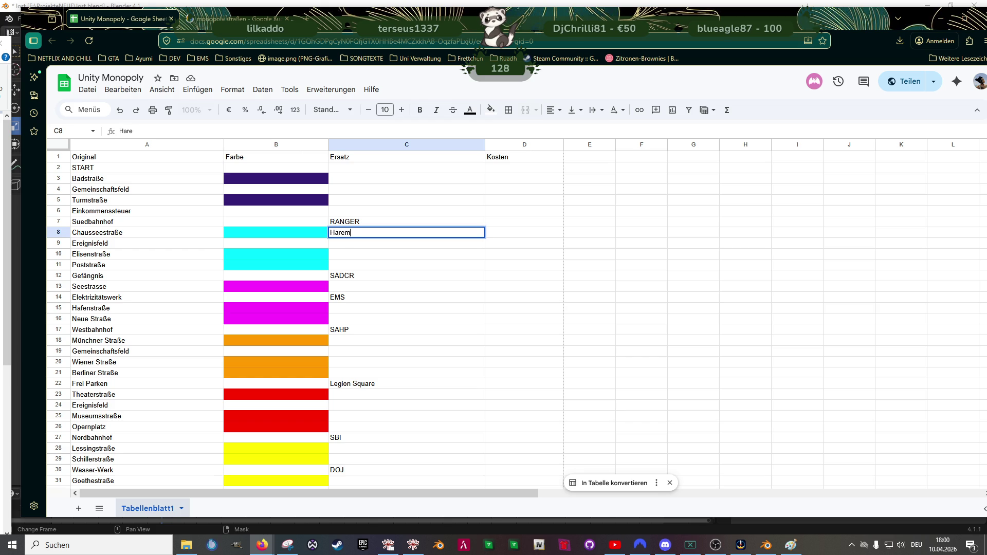
{"action": "key", "text": "BackSpace"}
{"action": "type", "text": "mony Cu"}
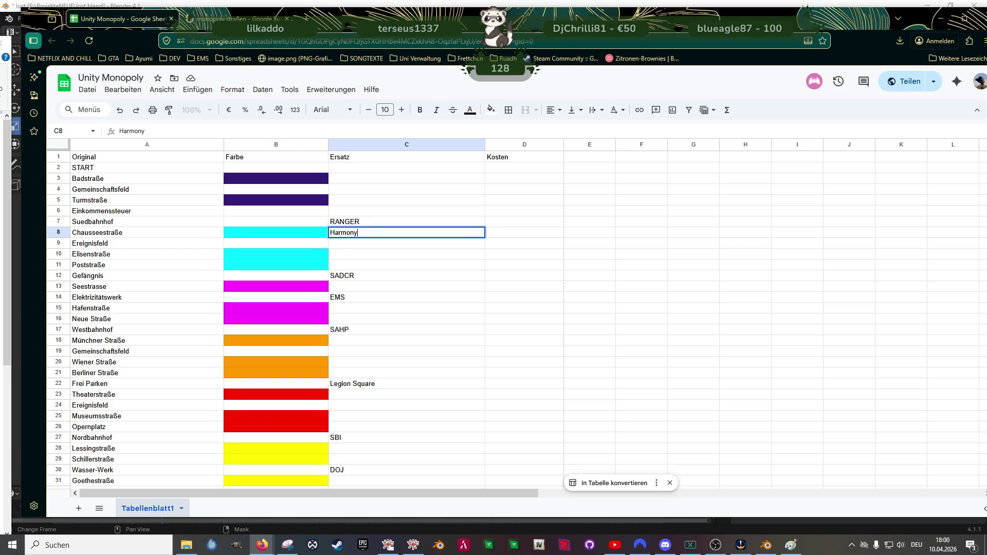
{"action": "type", "text": "stoms"}
{"action": "key", "text": "Return"}
{"action": "key", "text": "Down"}
{"action": "type", "text": "Los S"}
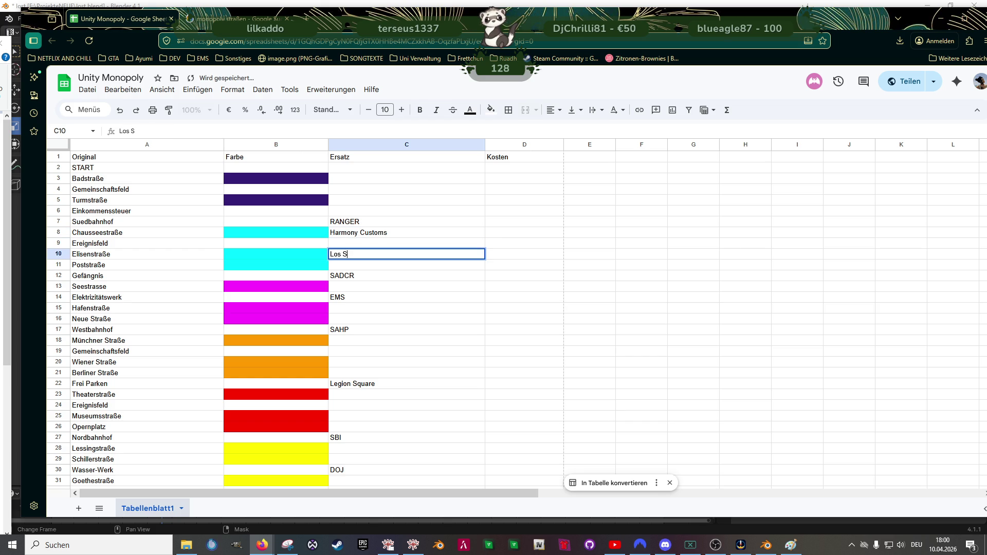
{"action": "type", "text": "antos Customs"}
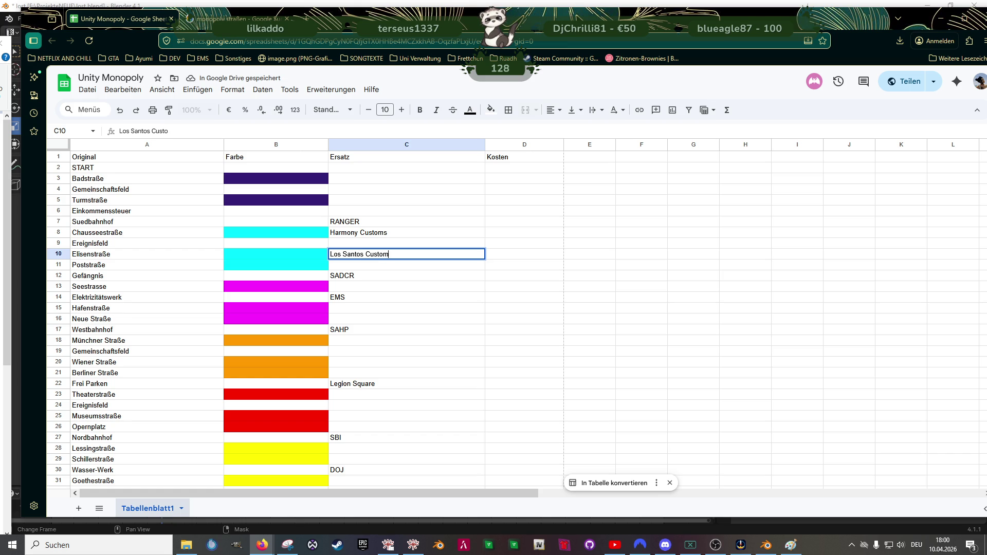
{"action": "key", "text": "Return"}
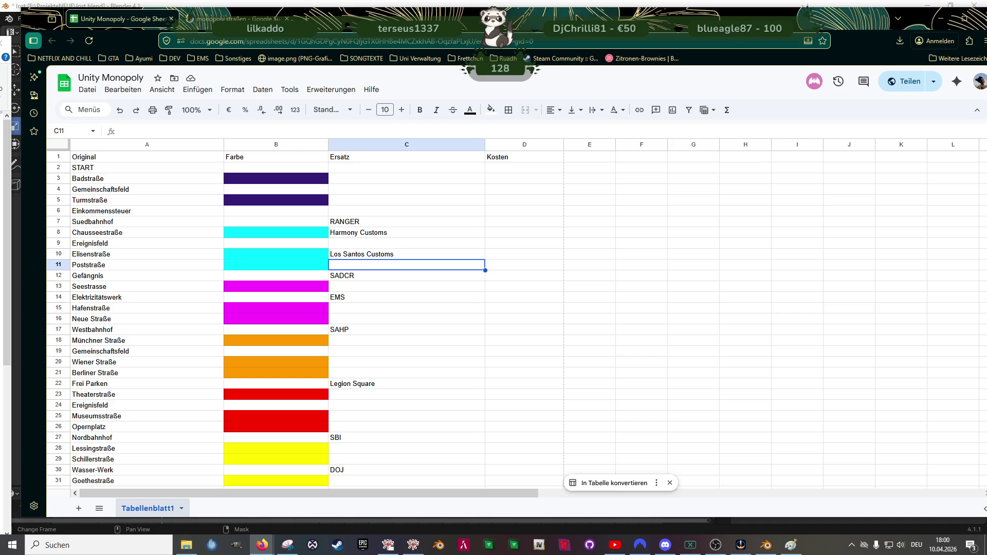
Step: Enter West Coast Performance in C11
{"action": "type", "text": "West C"}
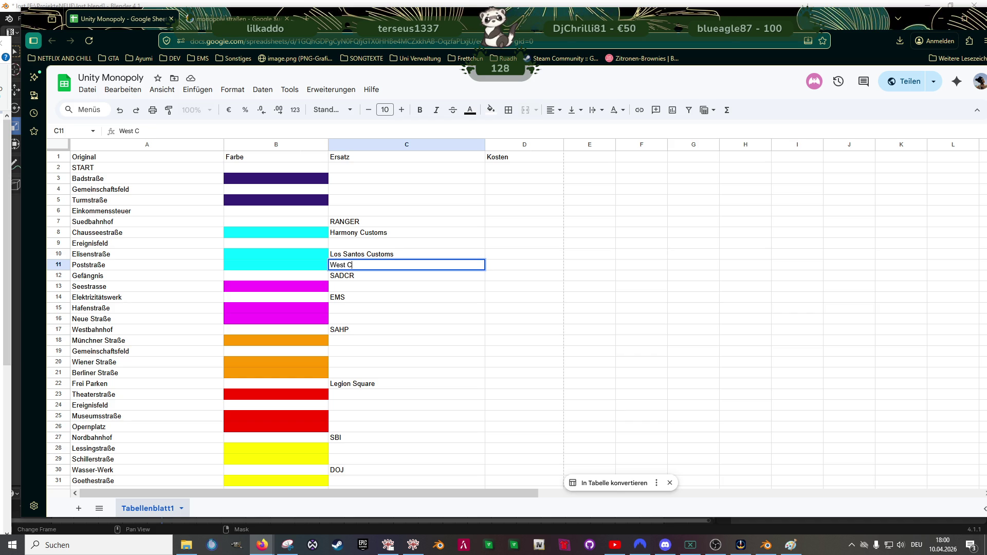
{"action": "type", "text": "oast Perfor"}
{"action": "type", "text": "mance"}
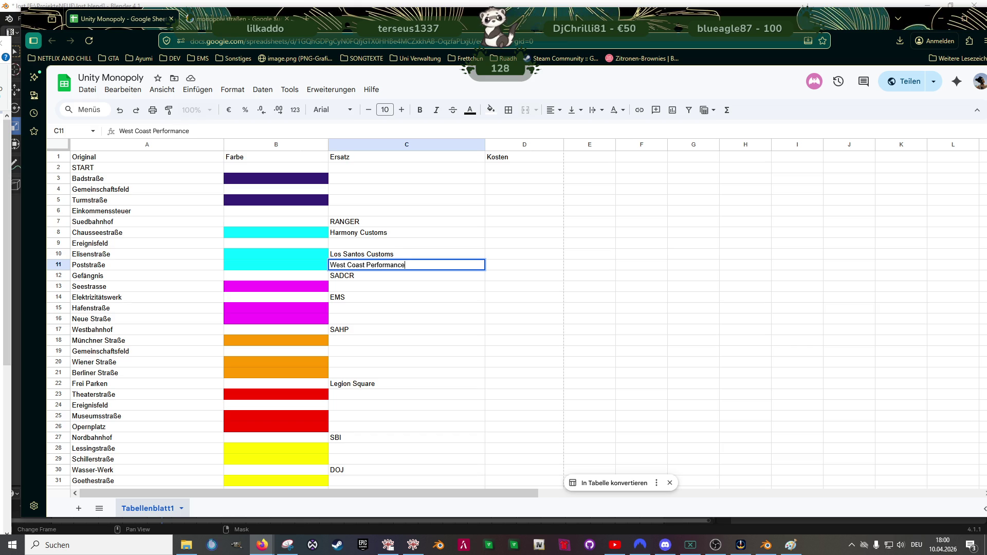
{"action": "key", "text": "Return"}
{"action": "key", "text": "Up"}
{"action": "key", "text": "Up"}
{"action": "key", "text": "Down"}
{"action": "key", "text": "Down"}
{"action": "key", "text": "Down"}
{"action": "key", "text": "Up"}
{"action": "key", "text": "Up"}
{"action": "key", "text": "Up"}
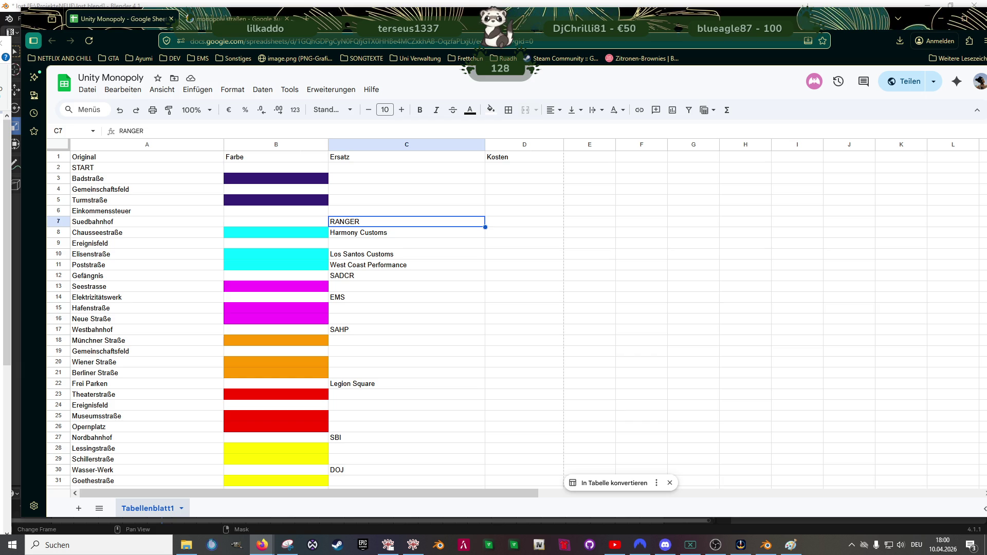
{"action": "key", "text": "Down"}
{"action": "key", "text": "Down"}
{"action": "key", "text": "Down"}
Step: Replace the C11 entry with Benny's
{"action": "type", "text": "Ben"}
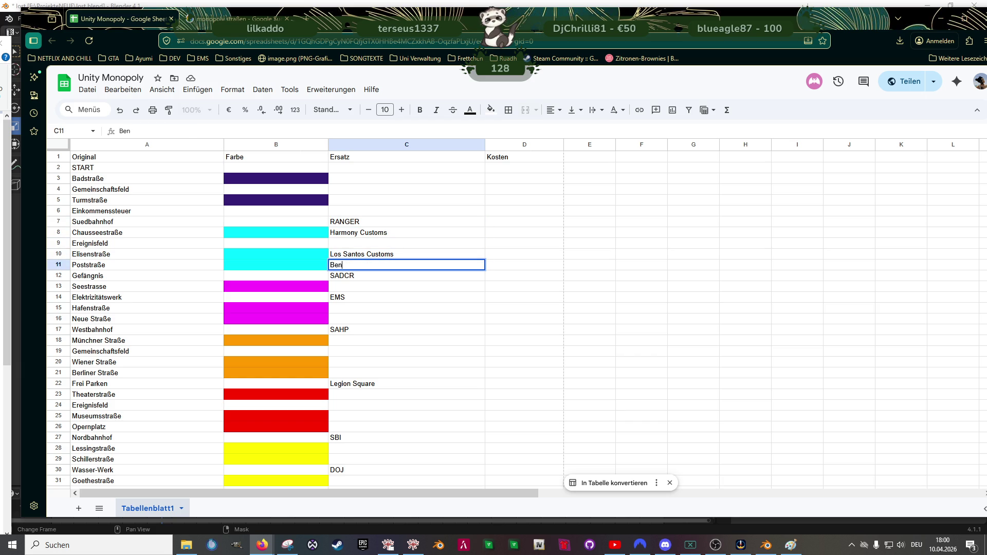
{"action": "type", "text": "ny's"}
{"action": "key", "text": "Return"}
{"action": "key", "text": "Up"}
{"action": "key", "text": "Down"}
{"action": "key", "text": "Down"}
{"action": "key", "text": "Down"}
{"action": "key", "text": "Down"}
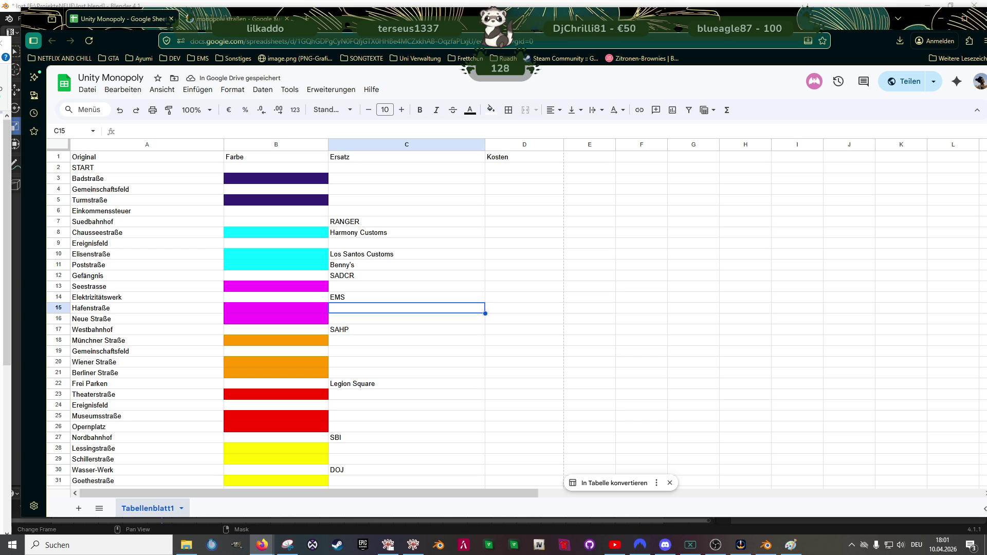
{"action": "key", "text": "Up"}
{"action": "key", "text": "Up"}
{"action": "key", "text": "Up"}
{"action": "key", "text": "Up"}
{"action": "key", "text": "Up"}
{"action": "key", "text": "Up"}
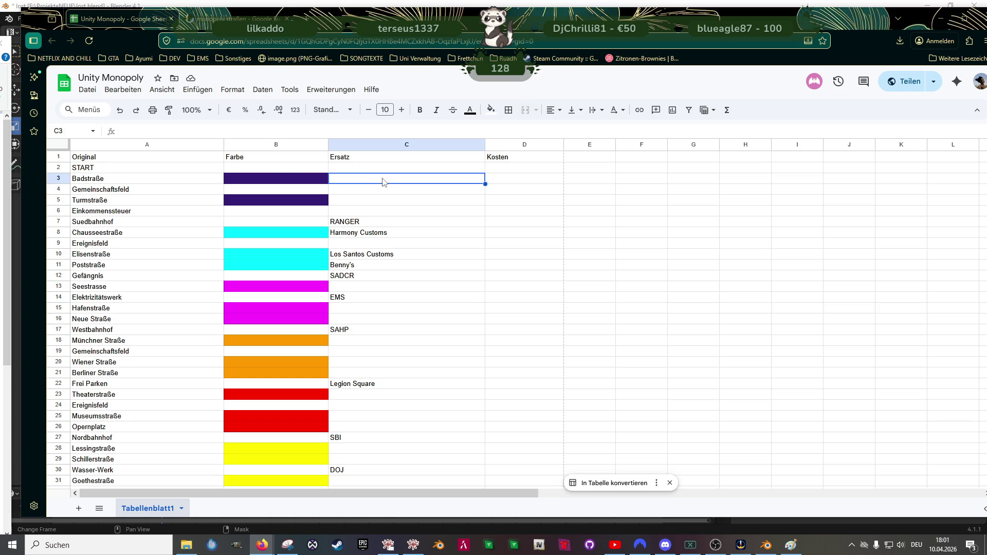
Step: Enter Alman in C3 and Downtown Cab beside Turmstraße in C5
{"action": "type", "text": "Alman"}
{"action": "key", "text": "Return"}
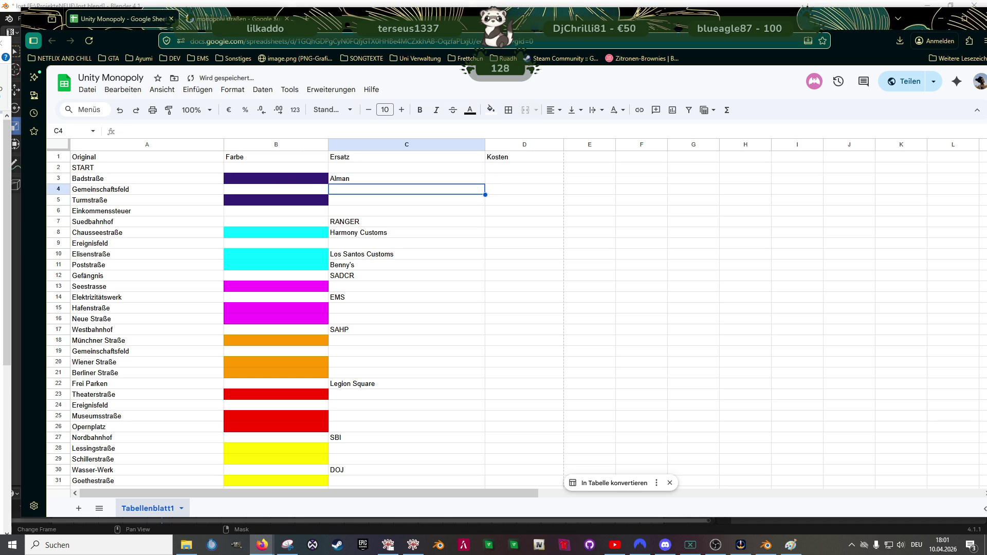
{"action": "left_click", "coordinate": [406, 200]}
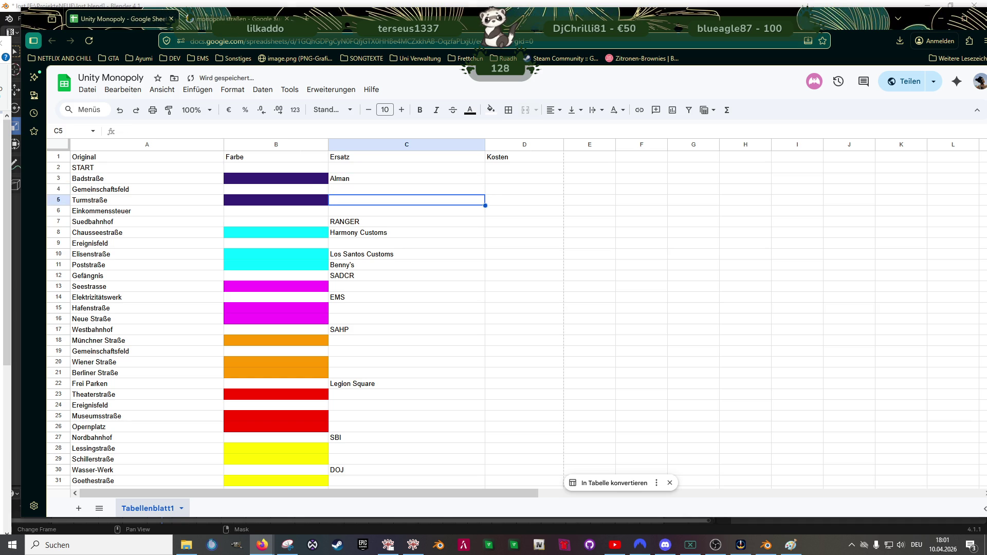
{"action": "type", "text": "Down"}
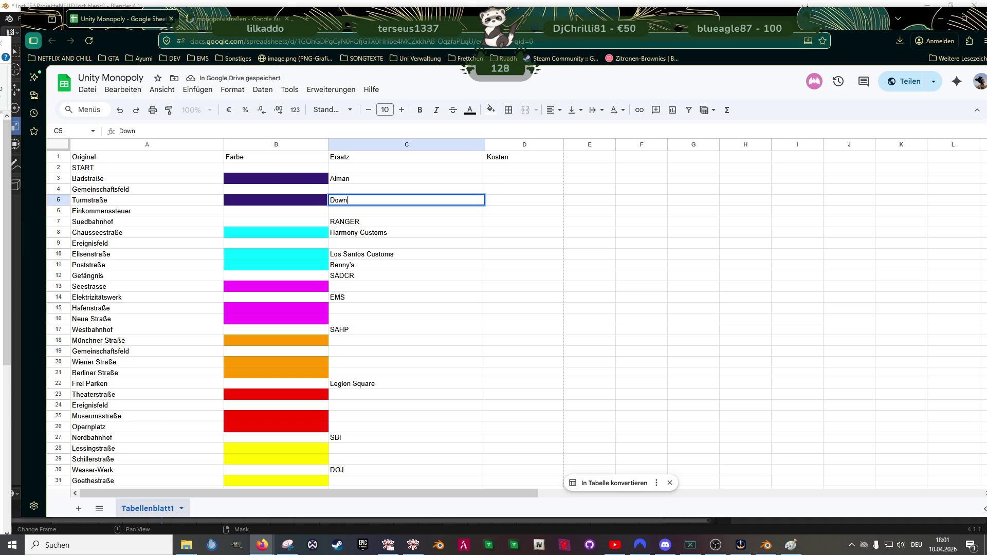
{"action": "type", "text": "town Cab"}
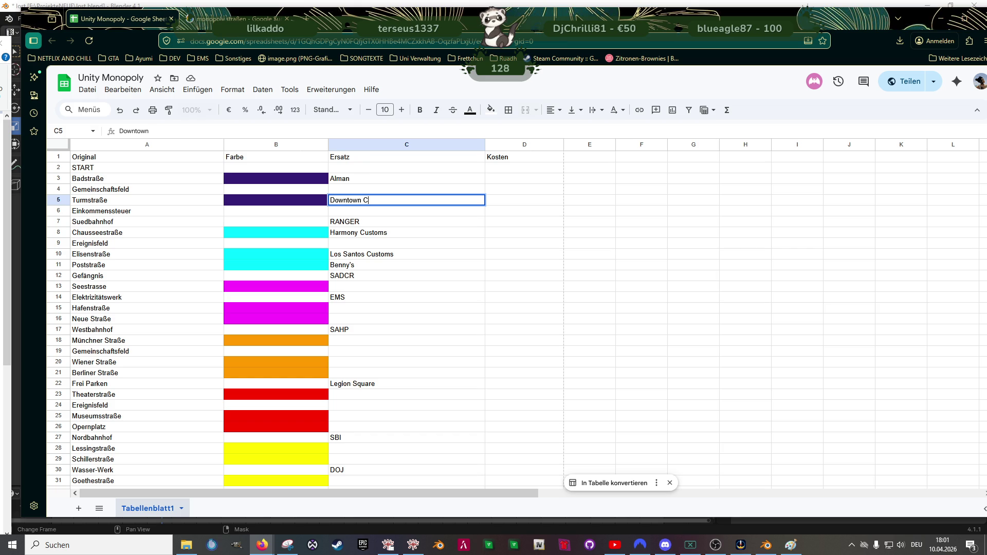
{"action": "key", "text": "Return"}
{"action": "key", "text": "Down"}
{"action": "key", "text": "Down"}
{"action": "key", "text": "Down"}
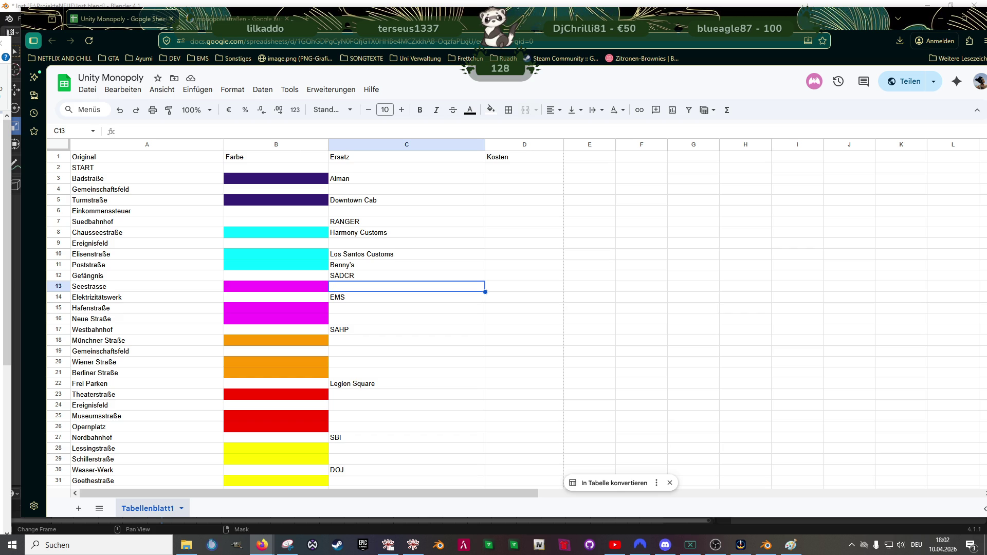
{"action": "scroll", "coordinate": [381, 447], "scroll_direction": "down", "scroll_amount": 6}
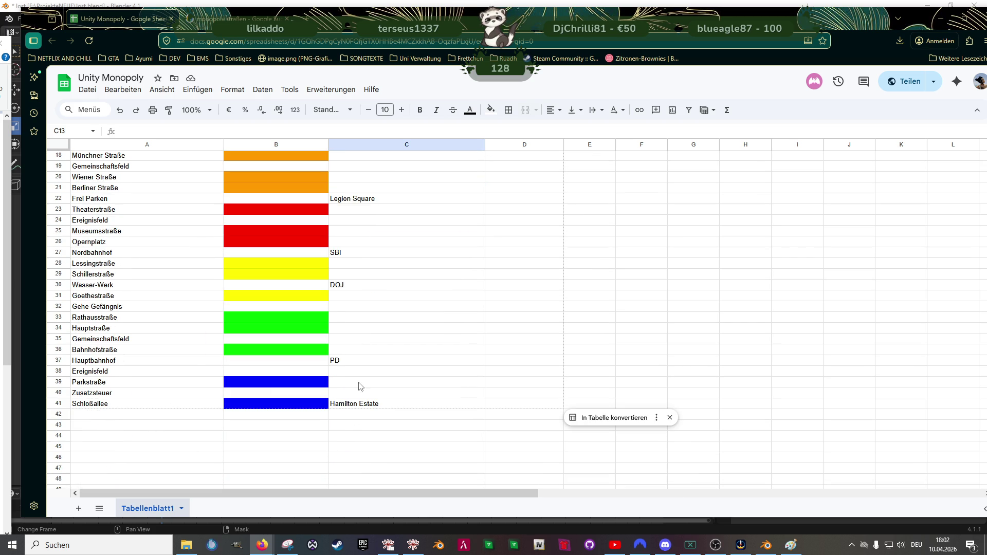
Step: Enter Luxury Cars in C39 beside Parkstraße, then check the empty Ersatz cells above
{"action": "left_click", "coordinate": [360, 384]}
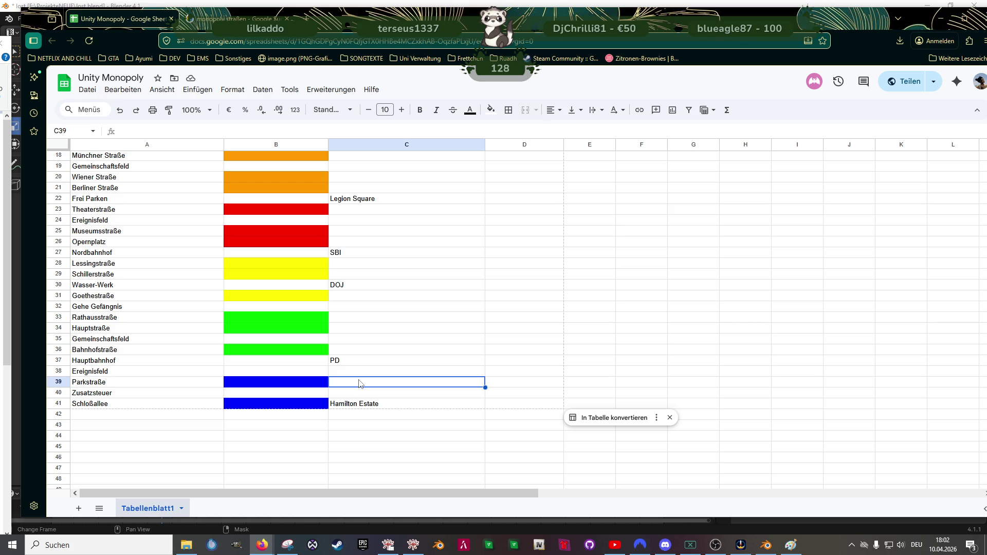
{"action": "type", "text": "Lu"}
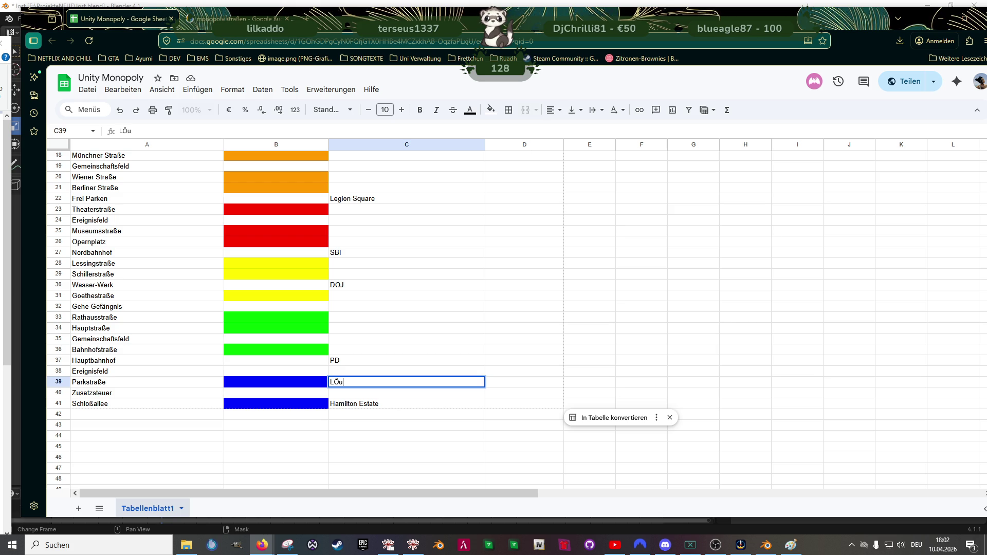
{"action": "type", "text": "xury Cars"}
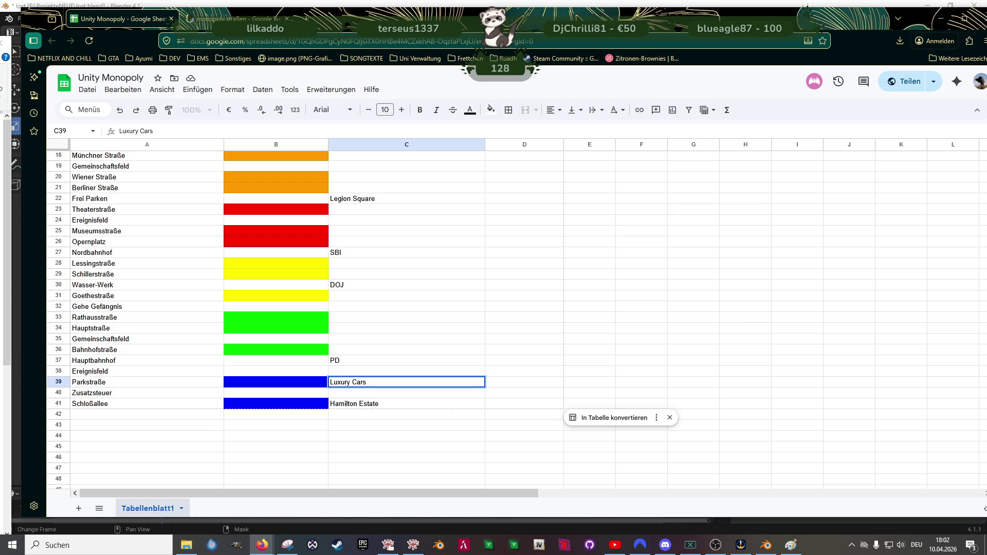
{"action": "left_click", "coordinate": [406, 371]}
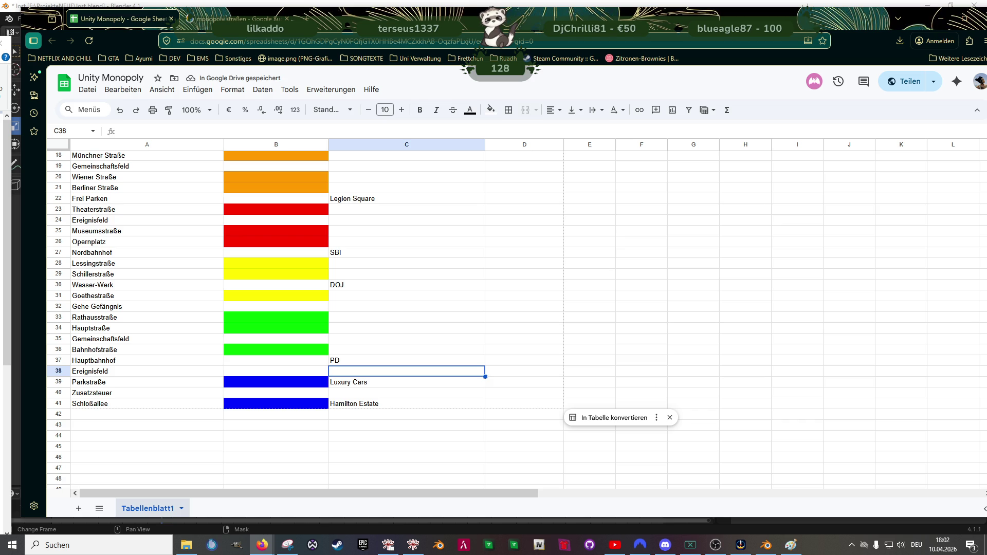
{"action": "key", "text": "Up"}
{"action": "key", "text": "Up"}
{"action": "key", "text": "Up"}
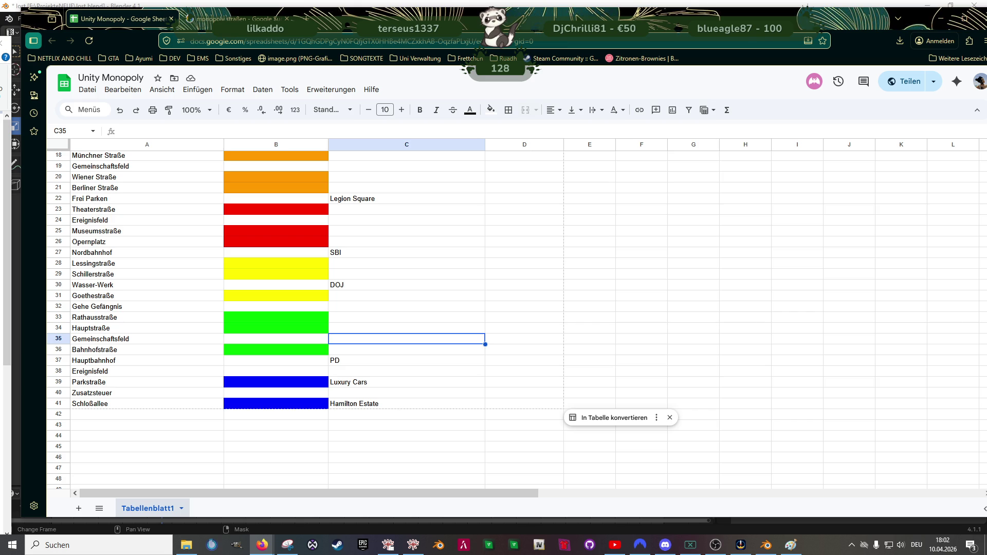
{"action": "key", "text": "Up"}
{"action": "key", "text": "Up"}
{"action": "key", "text": "Up"}
{"action": "key", "text": "Down"}
{"action": "key", "text": "Down"}
{"action": "key", "text": "Down"}
{"action": "key", "text": "Down"}
{"action": "key", "text": "Down"}
{"action": "key", "text": "Up"}
{"action": "key", "text": "Up"}
{"action": "key", "text": "Up"}
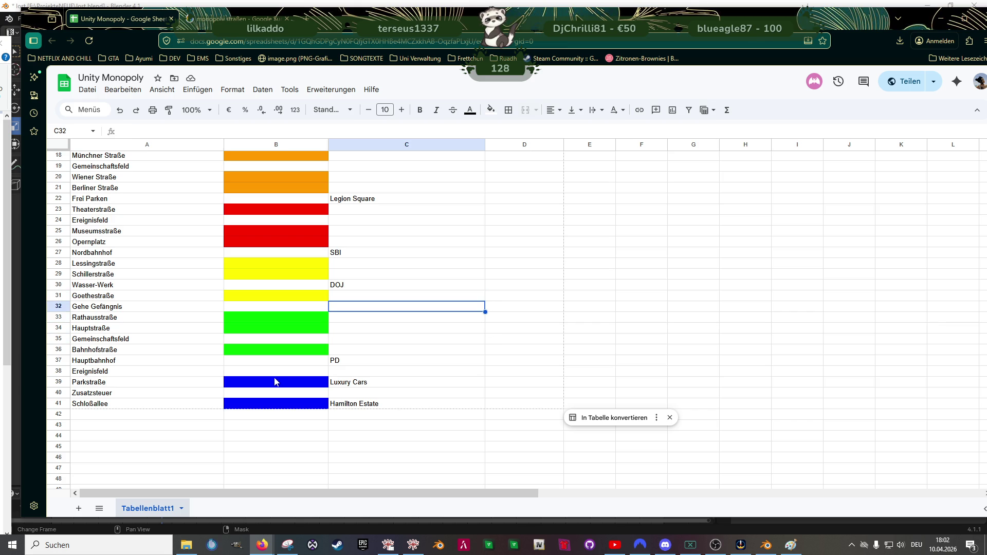
{"action": "scroll", "coordinate": [440, 307], "scroll_direction": "up", "scroll_amount": 3}
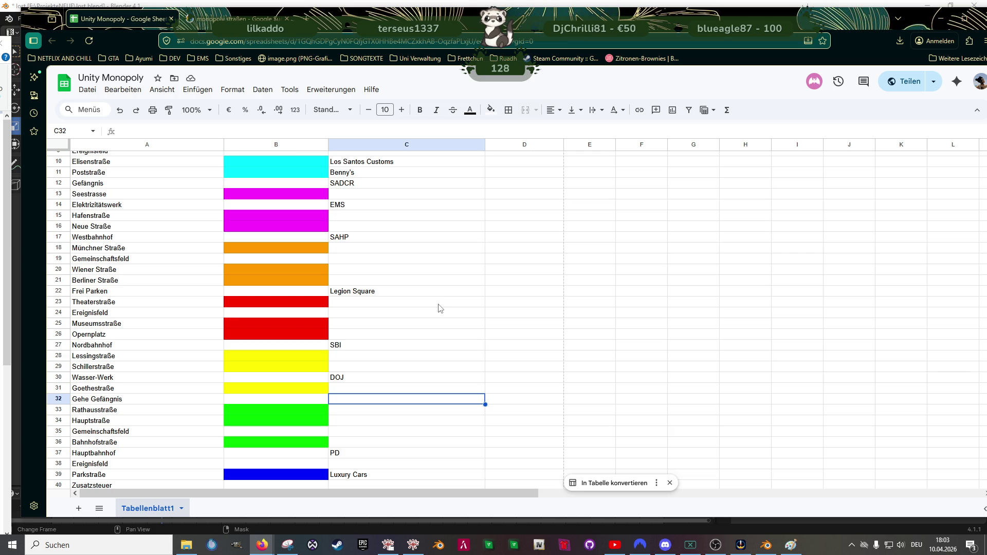
Step: Type Summer Special Cars in C13, Capital Motors in C15 and PDM in C16
{"action": "scroll", "coordinate": [440, 308], "scroll_direction": "up", "scroll_amount": 2}
{"action": "left_click", "coordinate": [358, 240]}
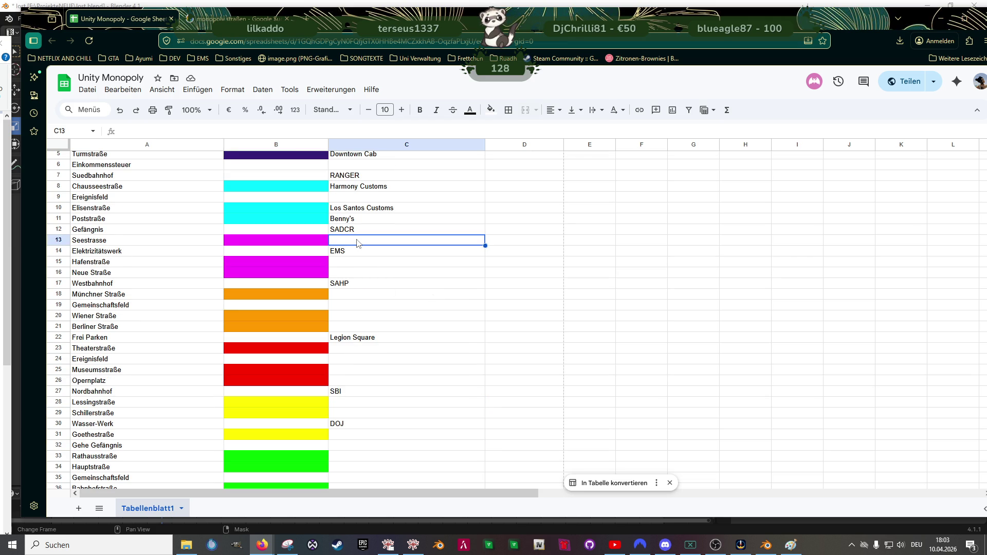
{"action": "type", "text": "Summer Special Cars"}
{"action": "key", "text": "Return"}
{"action": "key", "text": "Down"}
{"action": "key", "text": "Down"}
{"action": "left_click", "coordinate": [406, 262]}
{"action": "type", "text": "Capital Motors"}
{"action": "key", "text": "Return"}
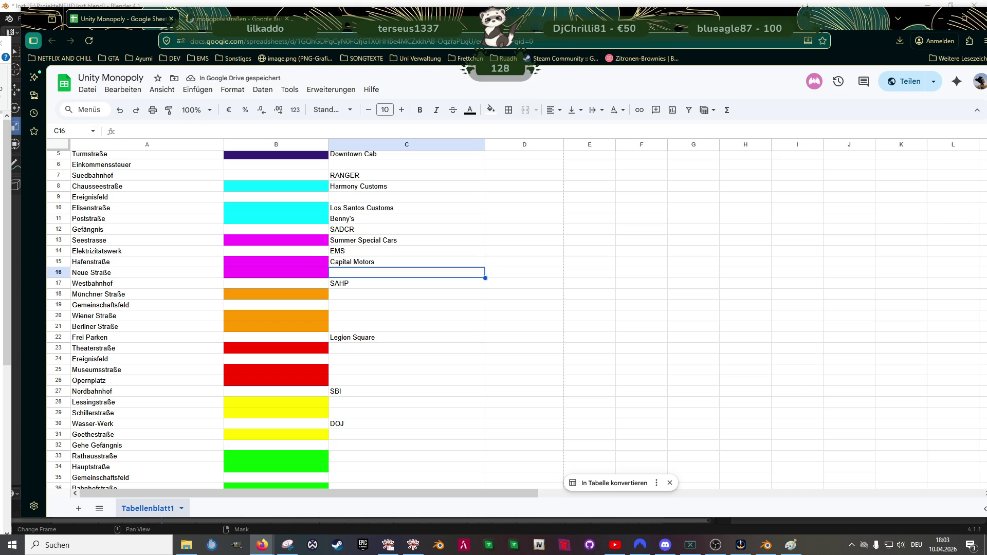
{"action": "type", "text": "PDM"}
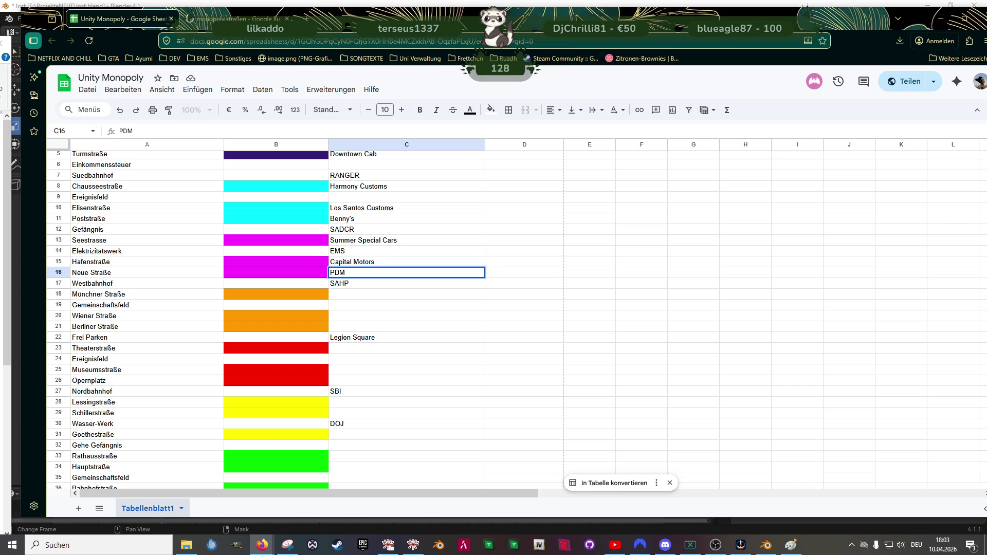
{"action": "left_click", "coordinate": [406, 240]}
Step: Try the abbreviations SSC and CM, then undo to restore the full names
{"action": "type", "text": "SSC"}
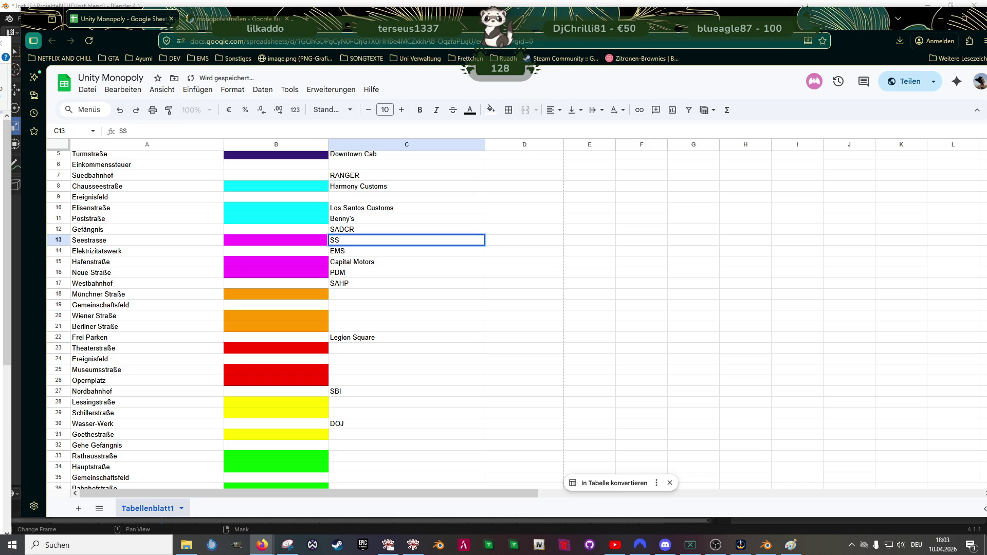
{"action": "key", "text": "Up"}
{"action": "key", "text": "Up"}
{"action": "left_click", "coordinate": [406, 240]}
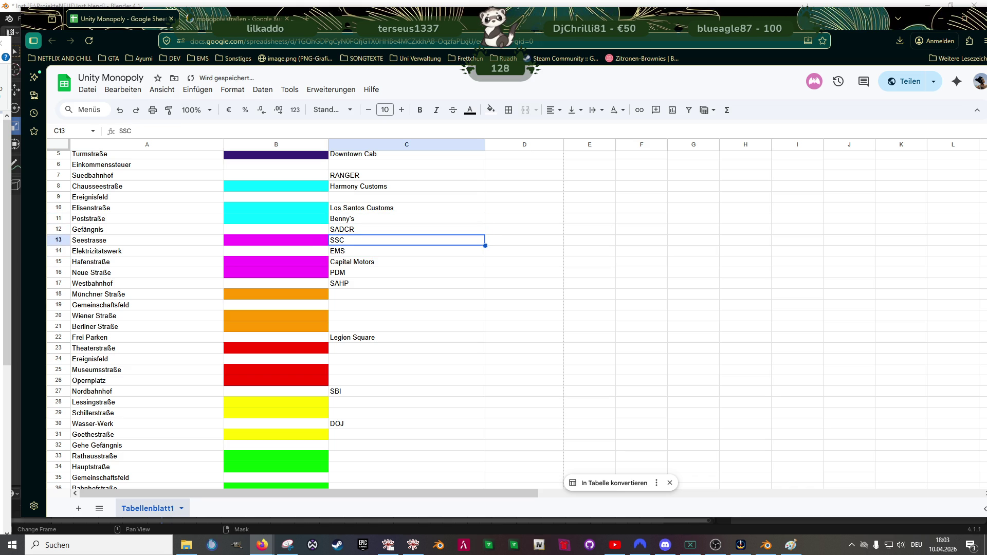
{"action": "key", "text": "Down"}
{"action": "key", "text": "Down"}
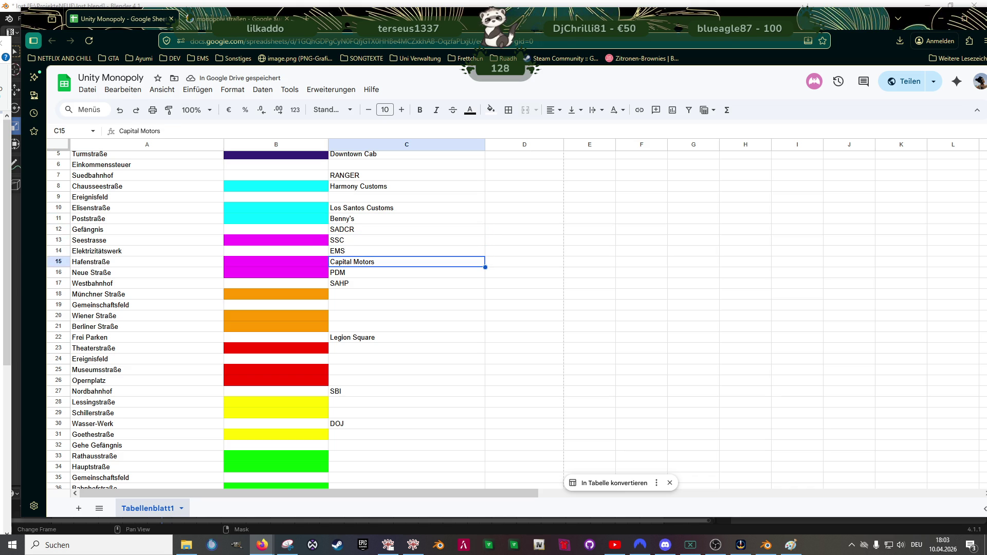
{"action": "type", "text": "CM"}
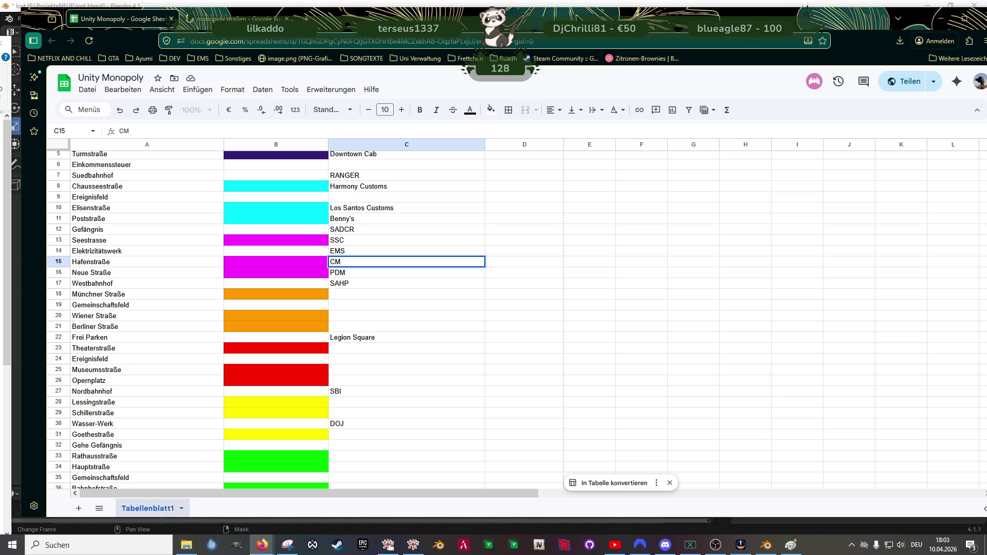
{"action": "key", "text": "BackSpace"}
{"action": "key", "text": "BackSpace"}
{"action": "key", "text": "Return"}
{"action": "key", "text": "ctrl+z"}
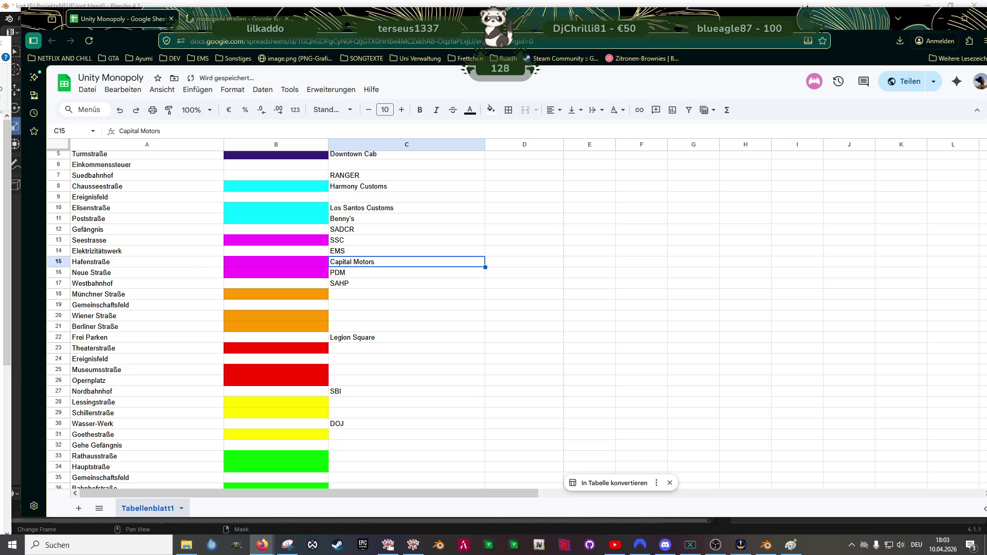
{"action": "key", "text": "ctrl+z"}
{"action": "key", "text": "Down"}
{"action": "key", "text": "Down"}
{"action": "key", "text": "Down"}
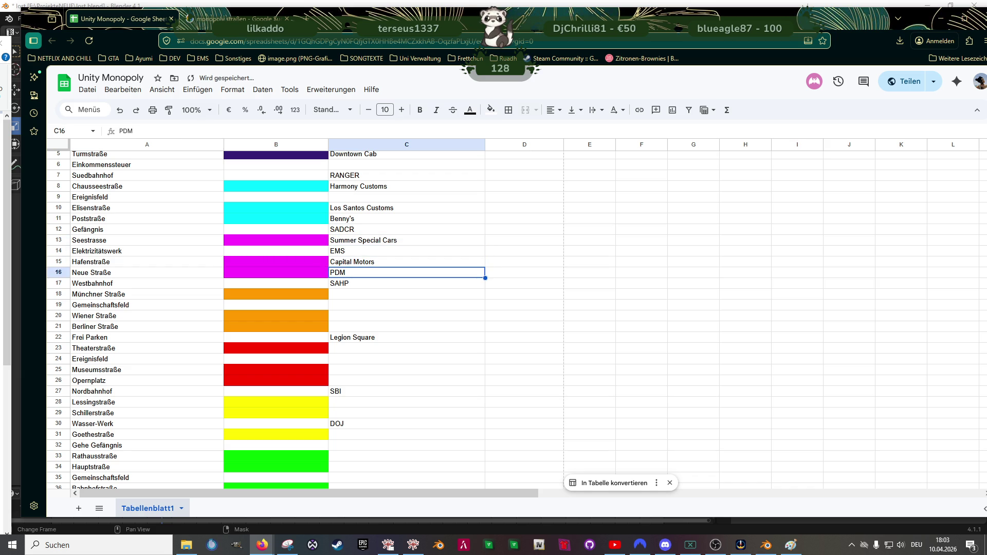
{"action": "key", "text": "Down"}
{"action": "key", "text": "Down"}
{"action": "key", "text": "Down"}
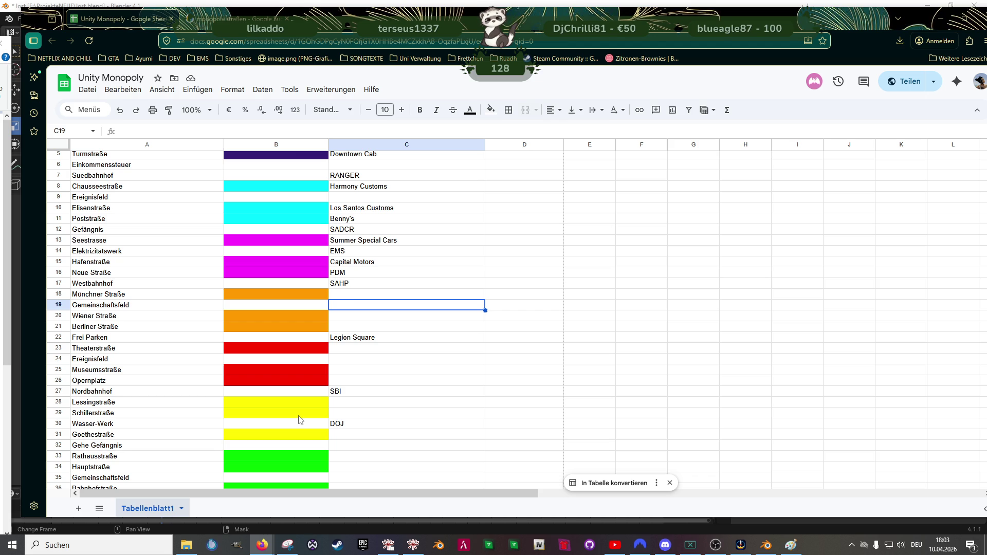
Step: Enter Desert Gas / Oil for Münchner Straße and Southside Tankstelle for Wiener Straße
{"action": "left_click", "coordinate": [338, 296]}
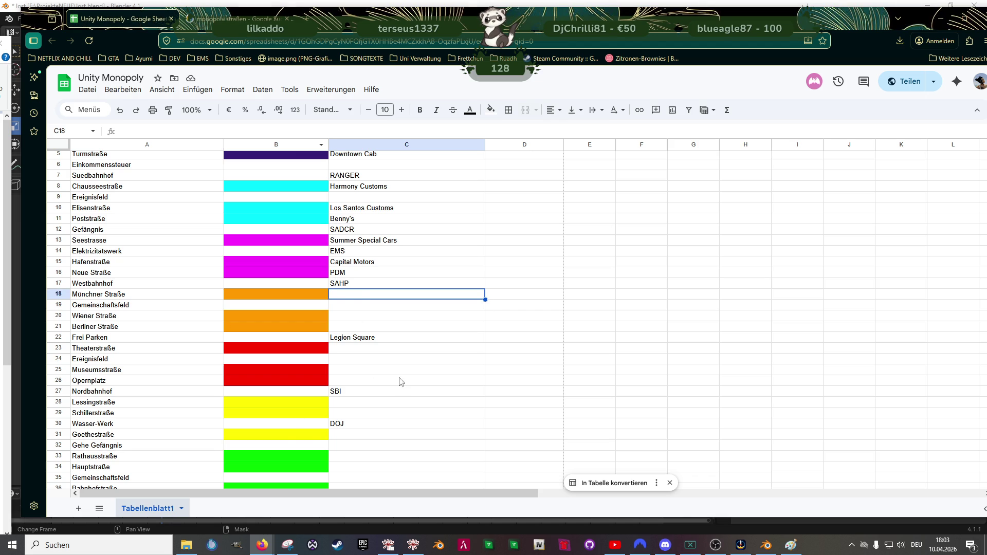
{"action": "scroll", "coordinate": [360, 309], "scroll_direction": "down", "scroll_amount": 3}
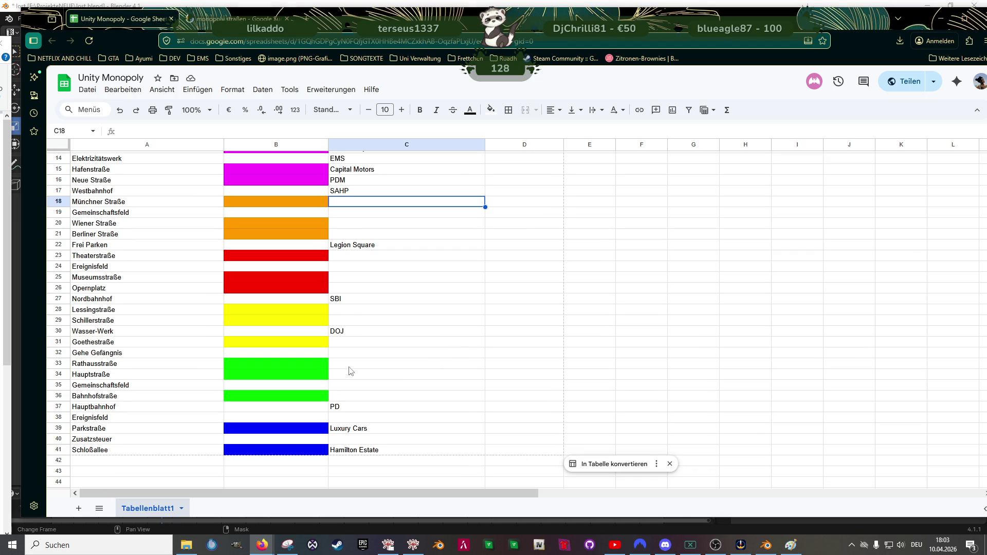
{"action": "scroll", "coordinate": [340, 365], "scroll_direction": "up", "scroll_amount": 3}
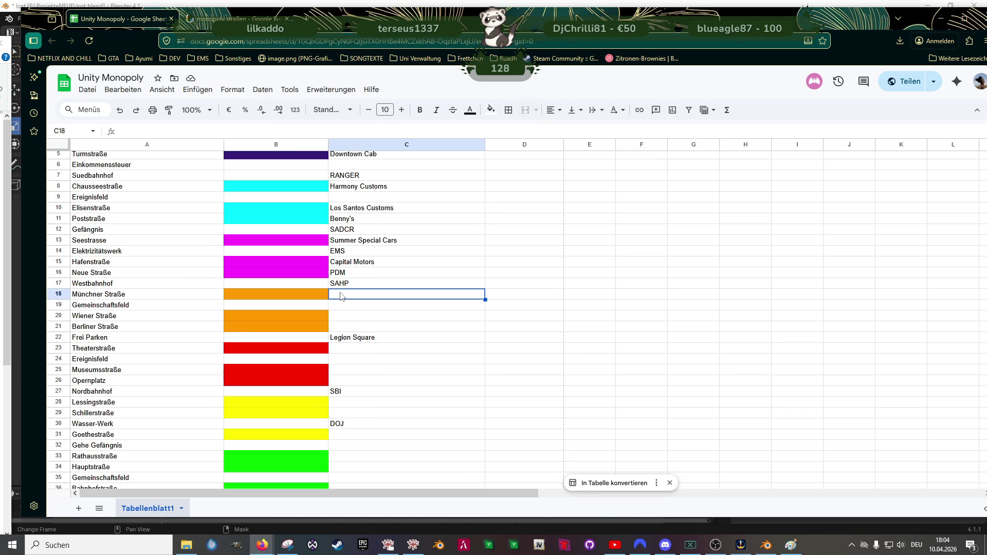
{"action": "type", "text": "Desert "}
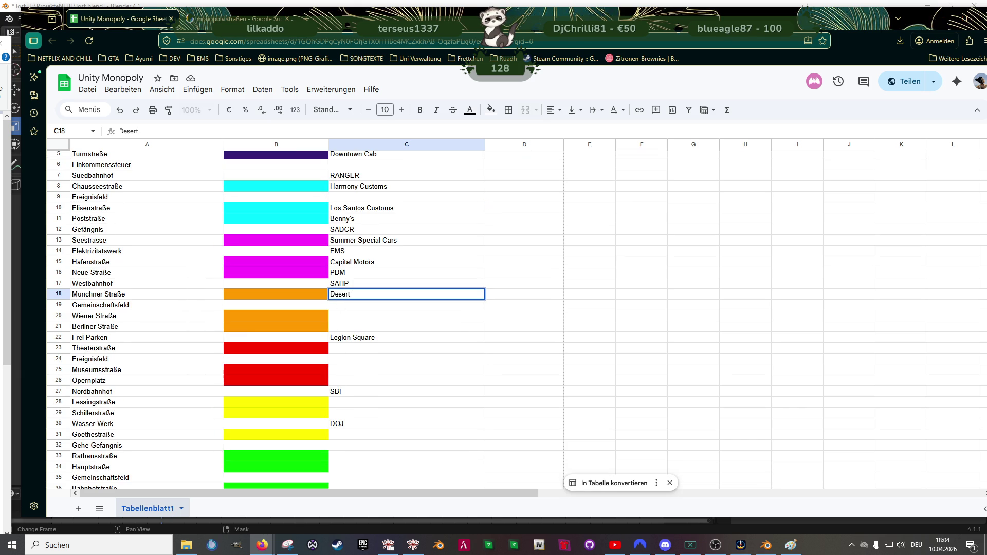
{"action": "type", "text": "Gas / "}
{"action": "type", "text": "Oil"}
{"action": "key", "text": "Return"}
{"action": "type", "text": "Southside Tanstelle"}
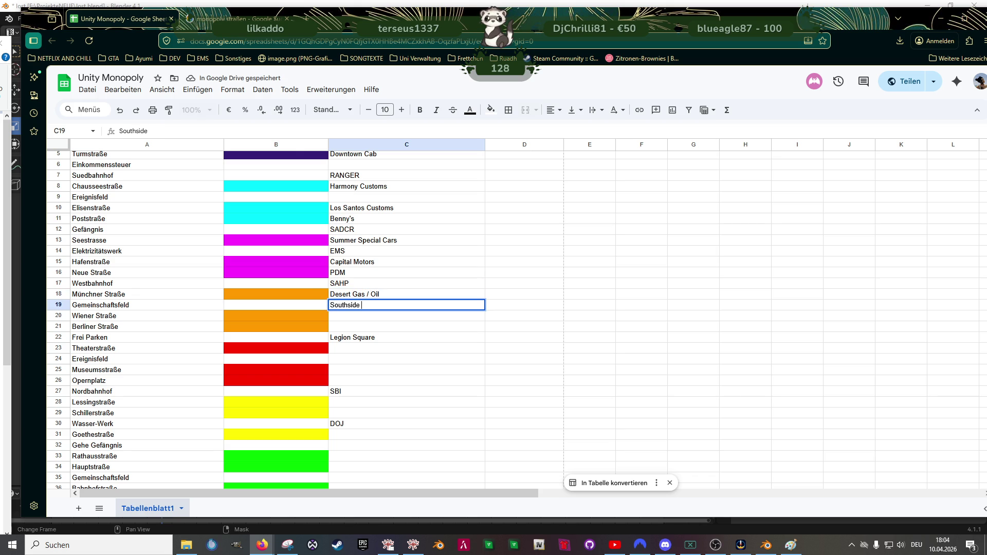
{"action": "key", "text": "BackSpace"}
{"action": "key", "text": "BackSpace"}
{"action": "key", "text": "BackSpace"}
{"action": "key", "text": "BackSpace"}
{"action": "key", "text": "BackSpace"}
{"action": "key", "text": "BackSpace"}
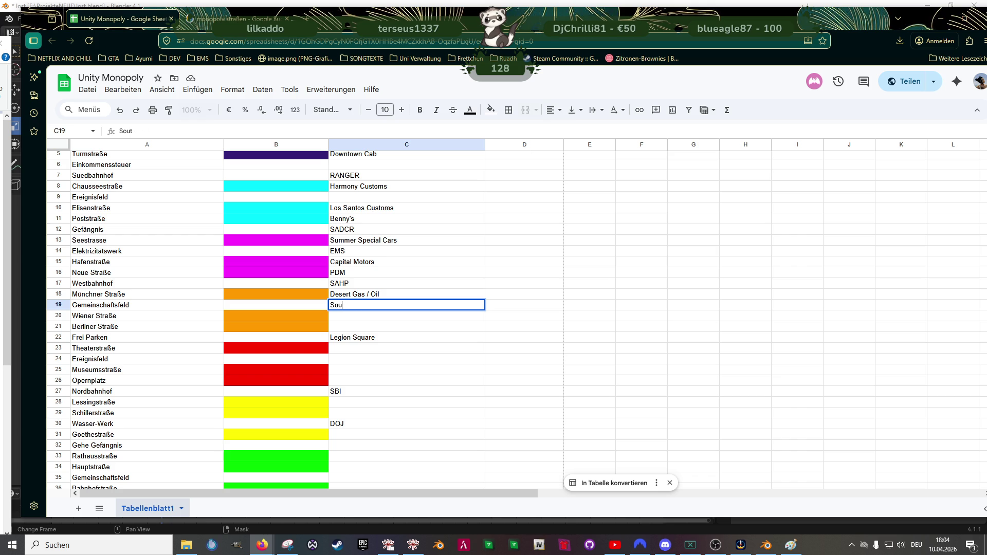
{"action": "key", "text": "Return"}
{"action": "type", "text": "So"}
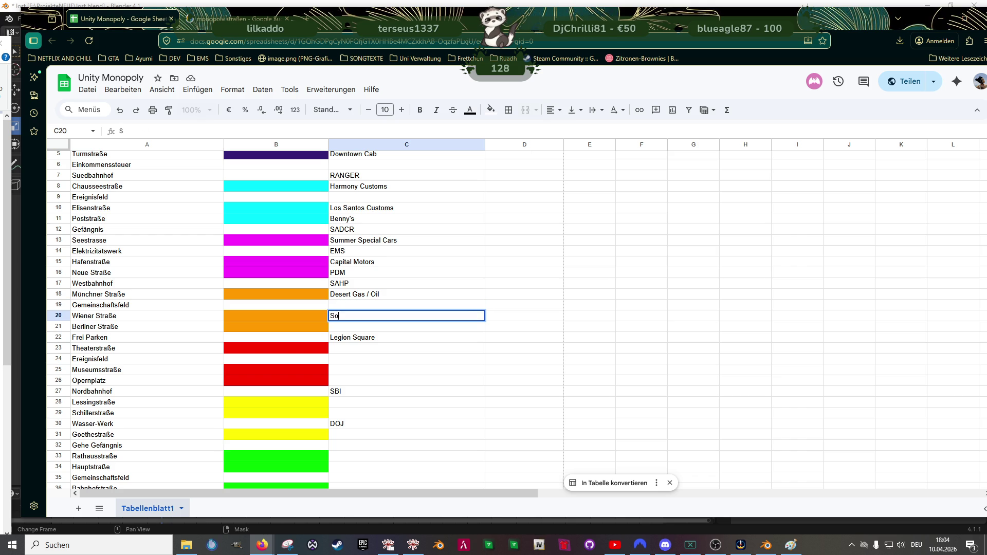
{"action": "type", "text": "uthside Tankstelle"}
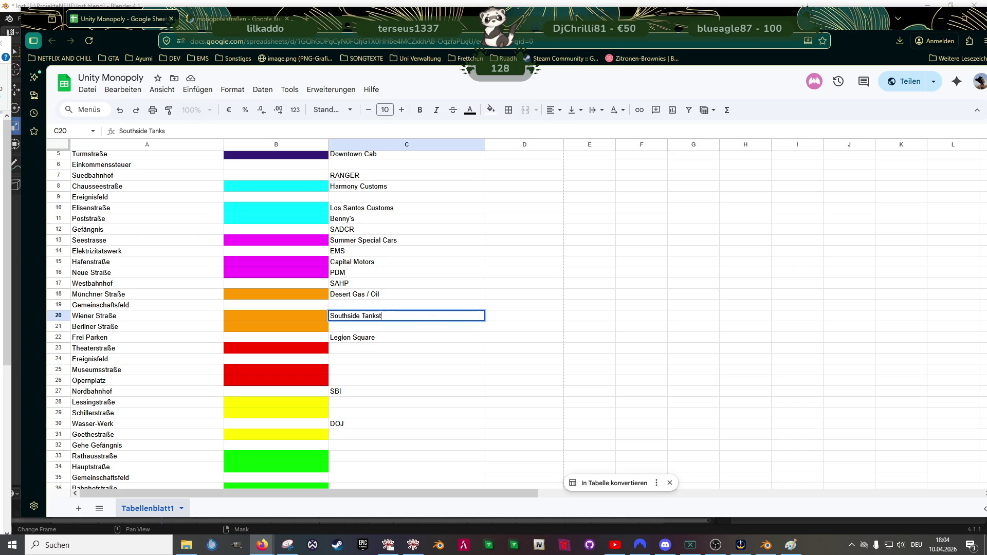
{"action": "key", "text": "Return"}
Step: Type Pump n´ Go in C21 for Berliner Straße, correcting the accent typos
{"action": "type", "text": "Tank"}
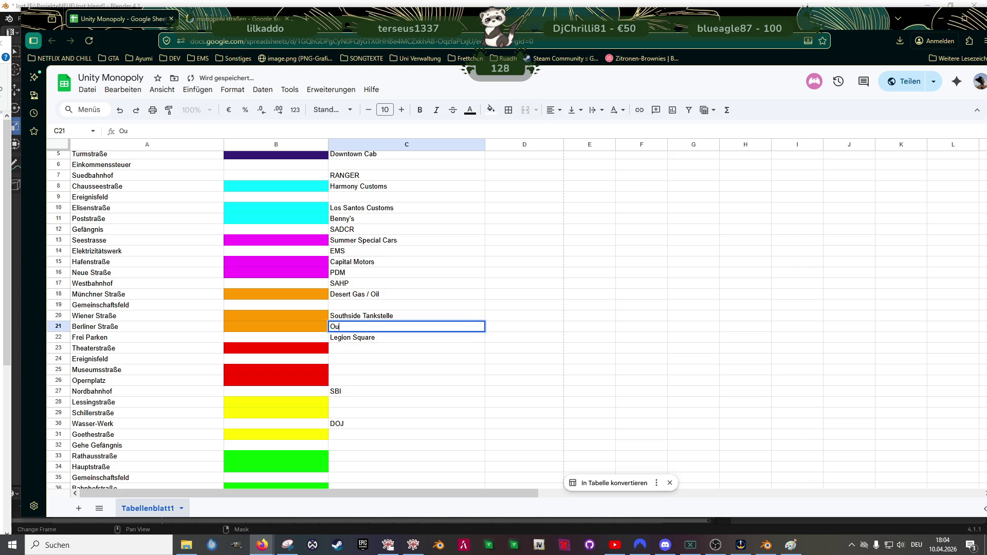
{"action": "key", "text": "BackSpace"}
{"action": "key", "text": "BackSpace"}
{"action": "key", "text": "BackSpace"}
{"action": "type", "text": "Pum"}
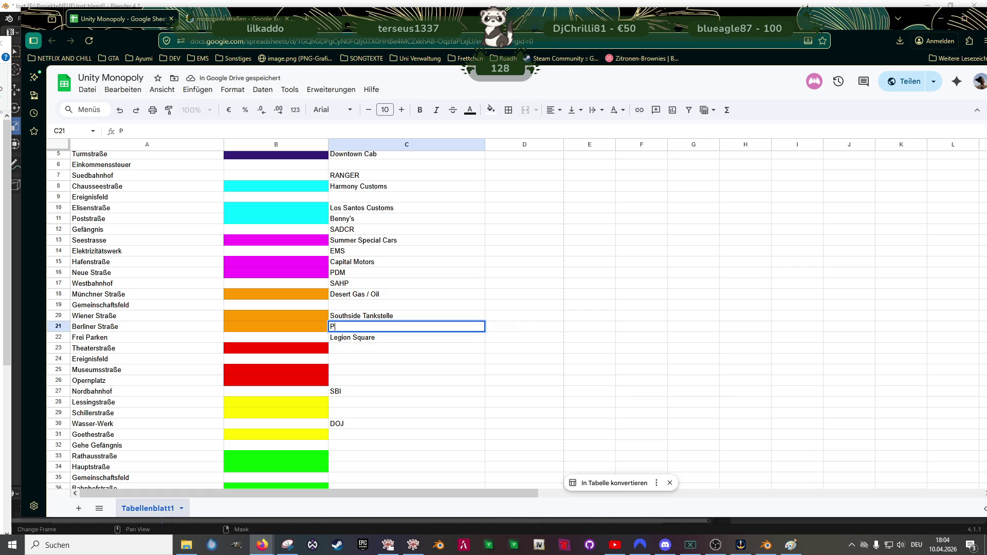
{"action": "key", "text": "BackSpace"}
{"action": "type", "text": "p nÜ"}
{"action": "key", "text": "BackSpace"}
{"action": "key", "text": "BackSpace"}
{"action": "type", "text": "ß"}
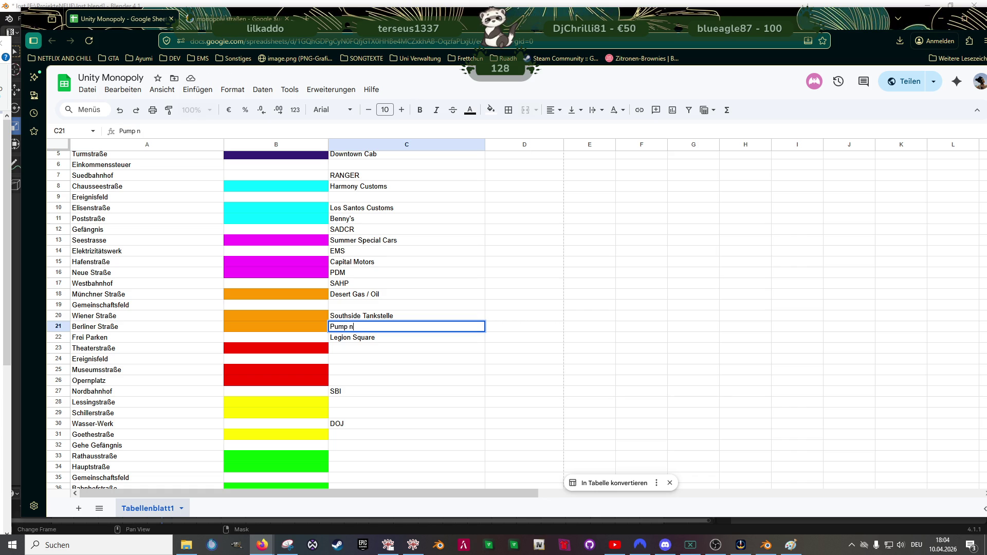
{"action": "key", "text": "BackSpace"}
{"action": "key", "text": "BackSpace"}
{"action": "type", "text": "Go"}
{"action": "key", "text": "Return"}
{"action": "key", "text": "Down"}
{"action": "key", "text": "Down"}
{"action": "left_click", "coordinate": [406, 349]}
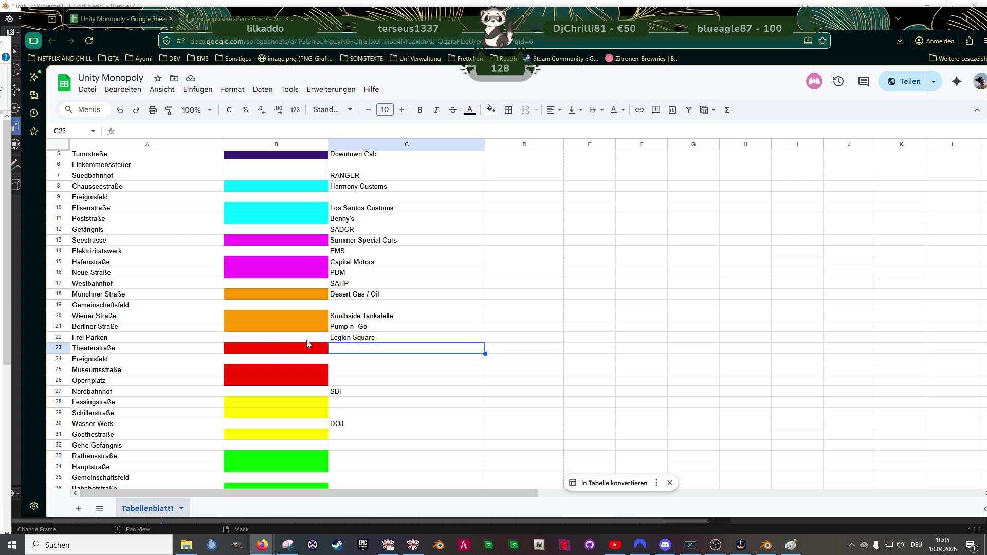
Step: Scroll through the sheet to review the Summer Special Cars entry and the empty Theaterstraße cell
{"action": "scroll", "coordinate": [405, 349], "scroll_direction": "down", "scroll_amount": 2}
{"action": "scroll", "coordinate": [406, 350], "scroll_direction": "up", "scroll_amount": 1}
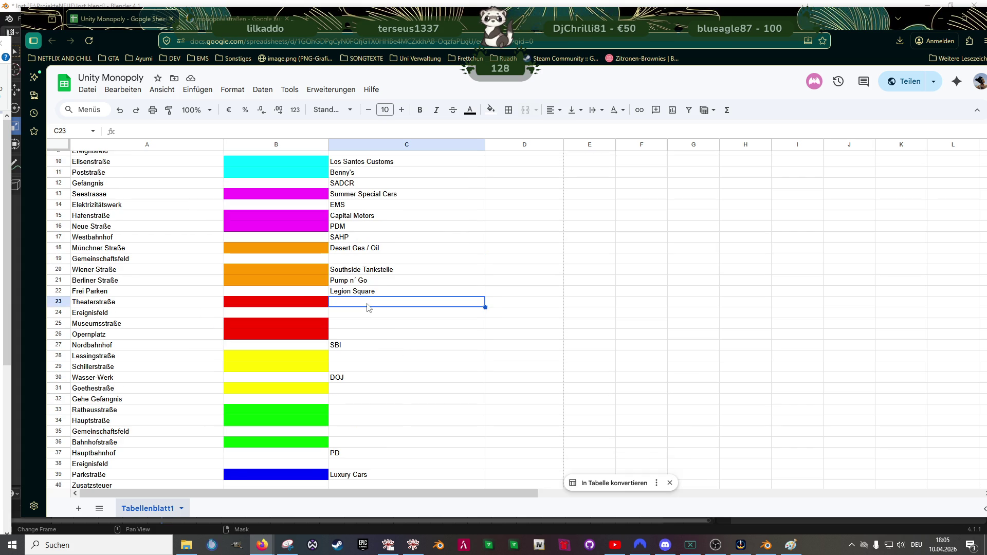
{"action": "scroll", "coordinate": [368, 308], "scroll_direction": "up", "scroll_amount": 1}
{"action": "scroll", "coordinate": [368, 308], "scroll_direction": "up", "scroll_amount": 1}
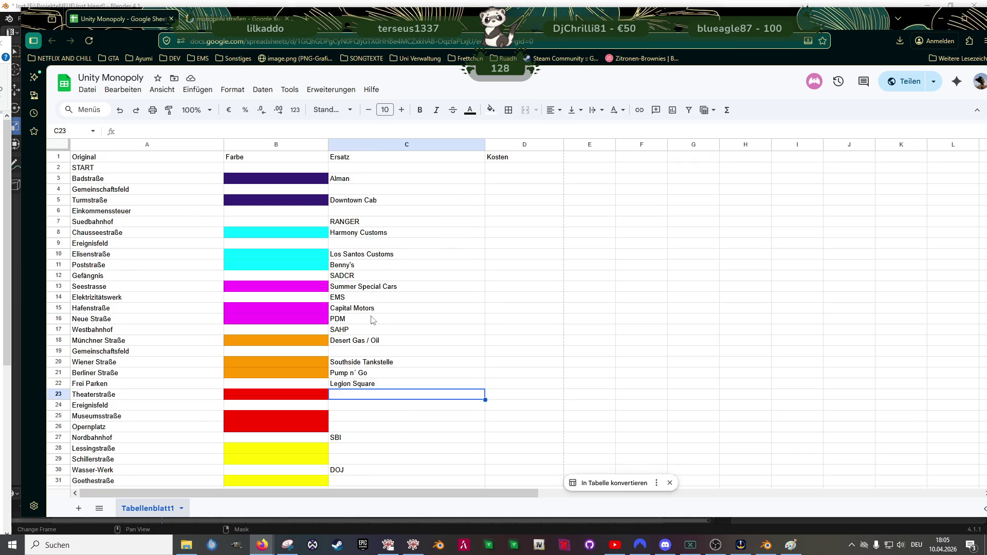
{"action": "scroll", "coordinate": [369, 333], "scroll_direction": "down", "scroll_amount": 1}
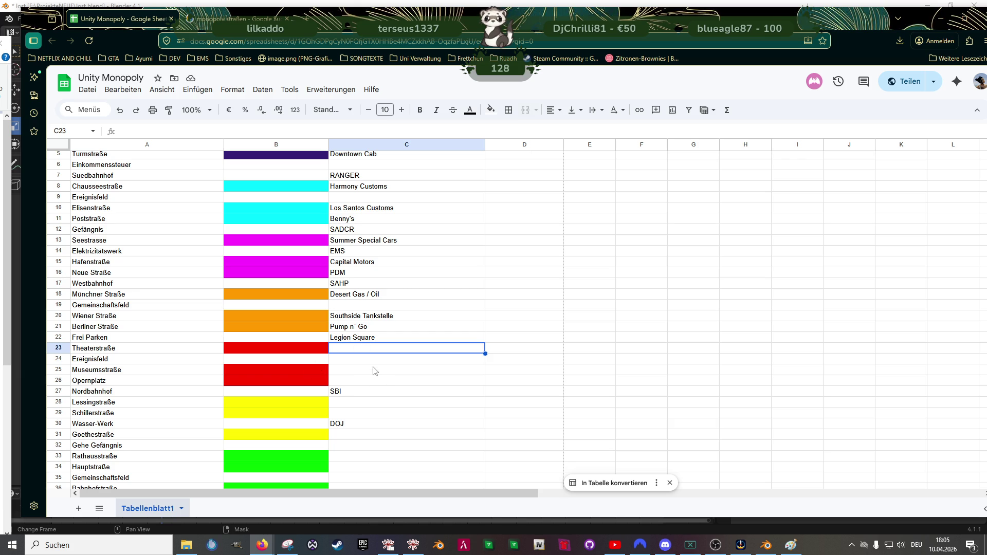
{"action": "scroll", "coordinate": [375, 369], "scroll_direction": "up", "scroll_amount": 2}
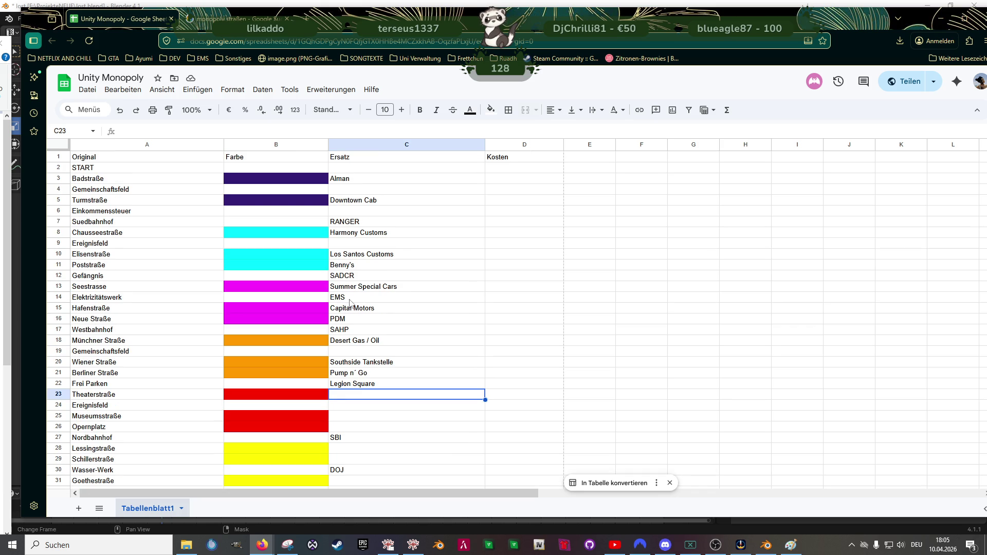
{"action": "left_click", "coordinate": [362, 289]}
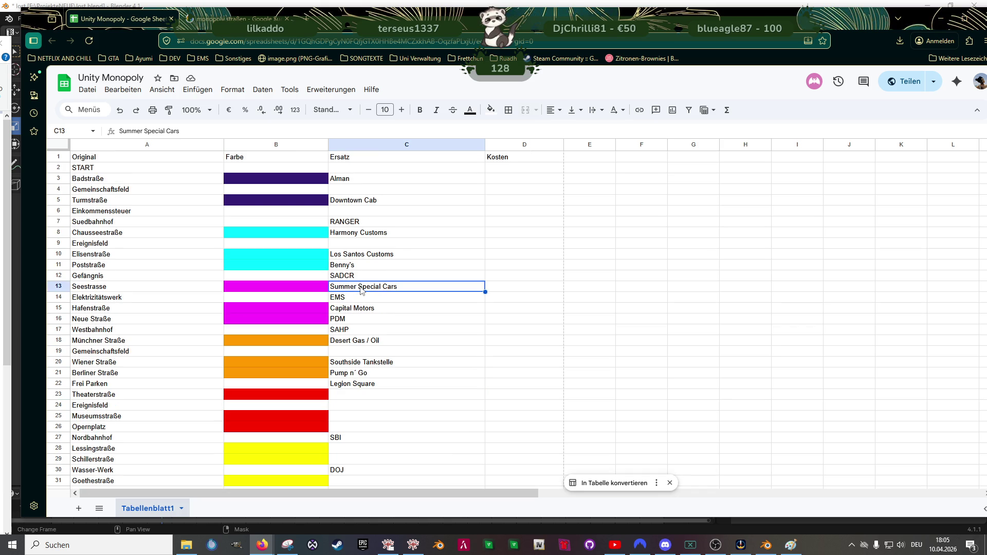
{"action": "scroll", "coordinate": [372, 317], "scroll_direction": "down", "scroll_amount": 2}
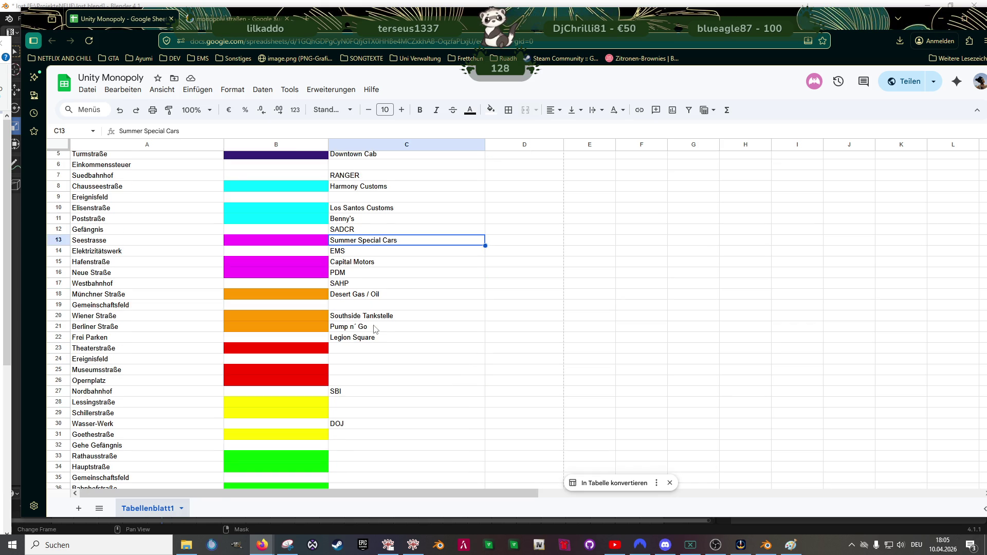
{"action": "scroll", "coordinate": [419, 304], "scroll_direction": "down", "scroll_amount": 2}
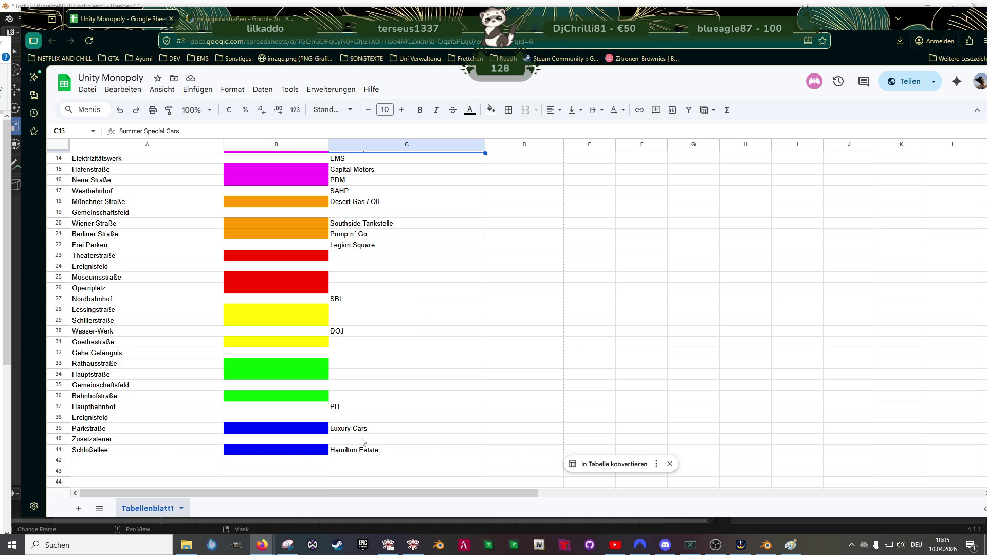
{"action": "scroll", "coordinate": [370, 370], "scroll_direction": "up", "scroll_amount": 2}
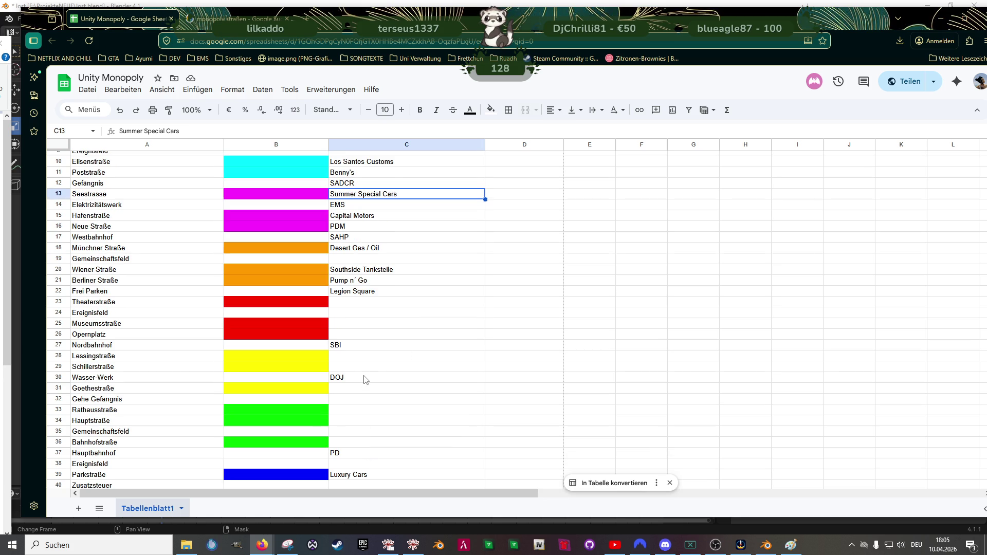
{"action": "left_click", "coordinate": [340, 304]}
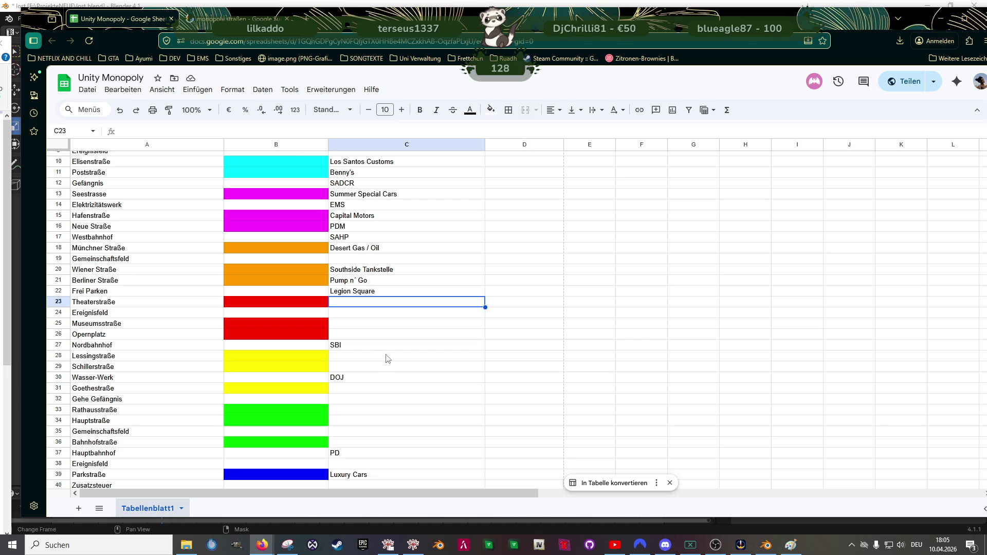
{"action": "scroll", "coordinate": [387, 359], "scroll_direction": "down", "scroll_amount": 2}
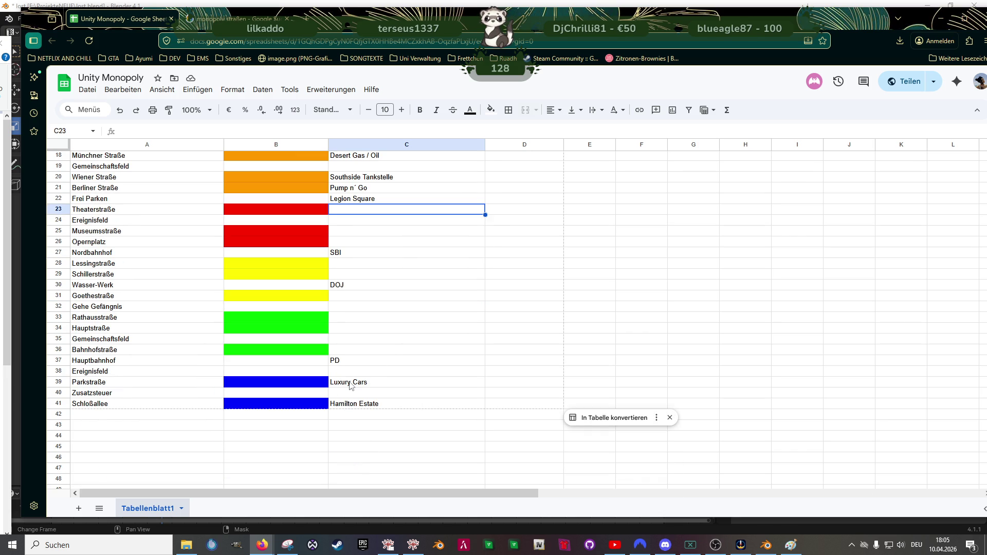
Step: Overwrite Luxury Cars in C39 with O'Brian Immobilien
{"action": "left_click", "coordinate": [354, 384]}
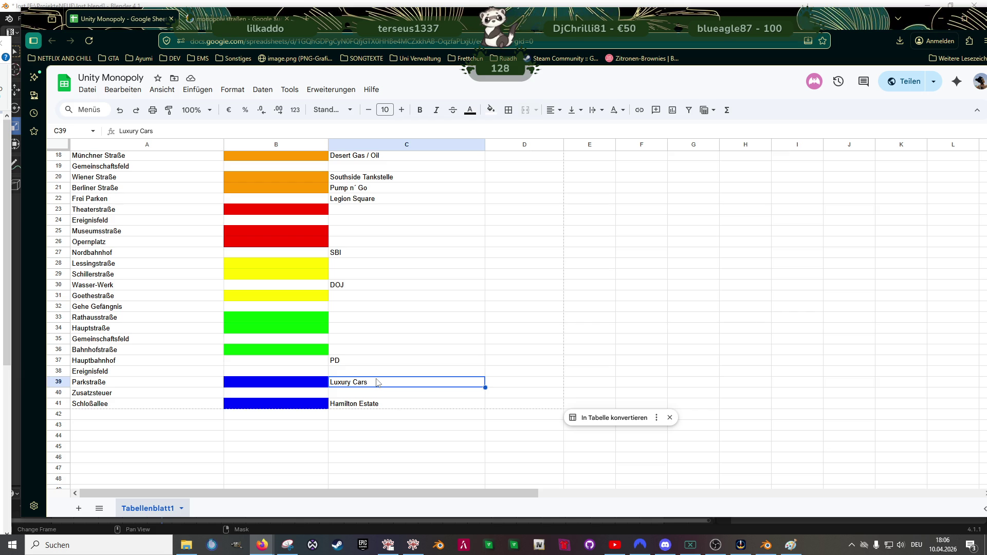
{"action": "double_click", "coordinate": [377, 381]}
{"action": "key", "text": "ctrl+a"}
{"action": "type", "text": "O'brian"}
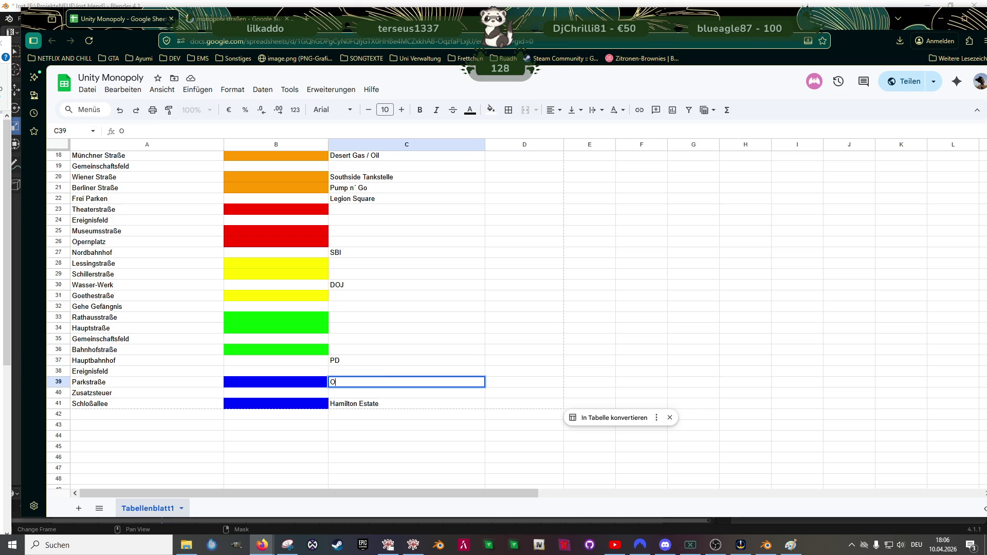
{"action": "key", "text": "BackSpace"}
{"action": "key", "text": "BackSpace"}
{"action": "key", "text": "BackSpace"}
{"action": "type", "text": "Brian Immobilien"}
Step: Commit O'Brian Immobilien, then enter Bullseye for Rathausstraße and Broshington for Hauptstraße
{"action": "key", "text": "Tab"}
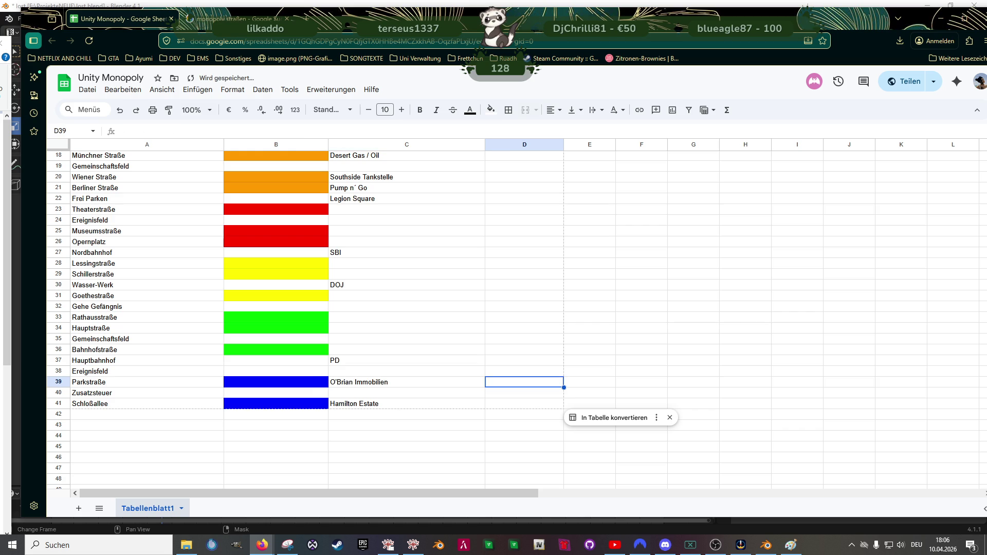
{"action": "key", "text": "Up"}
{"action": "key", "text": "Up"}
{"action": "key", "text": "Up"}
{"action": "key", "text": "Left"}
{"action": "key", "text": "Left"}
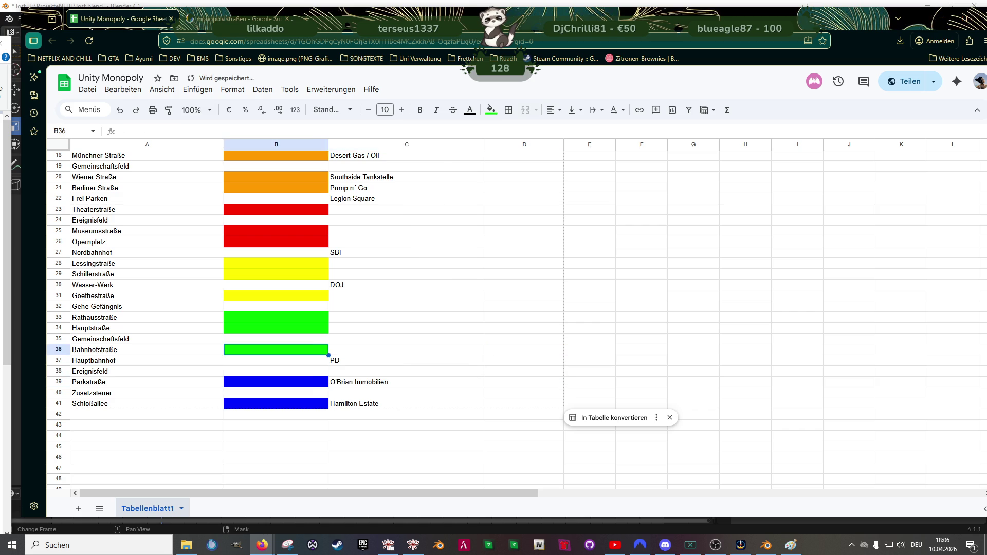
{"action": "left_click", "coordinate": [406, 349]}
{"action": "key", "text": "Up"}
{"action": "key", "text": "Up"}
{"action": "key", "text": "Up"}
{"action": "type", "text": "Bullseye"}
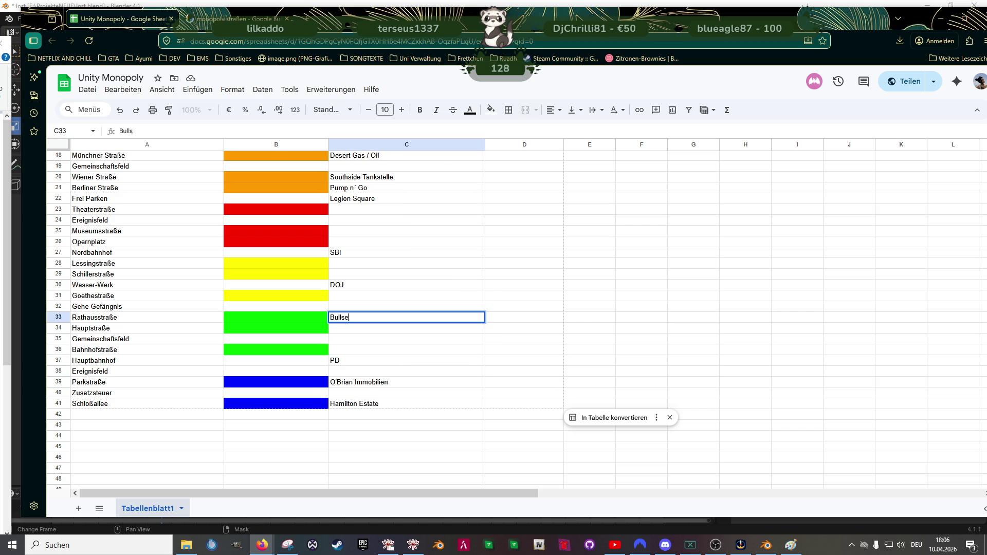
{"action": "key", "text": "Return"}
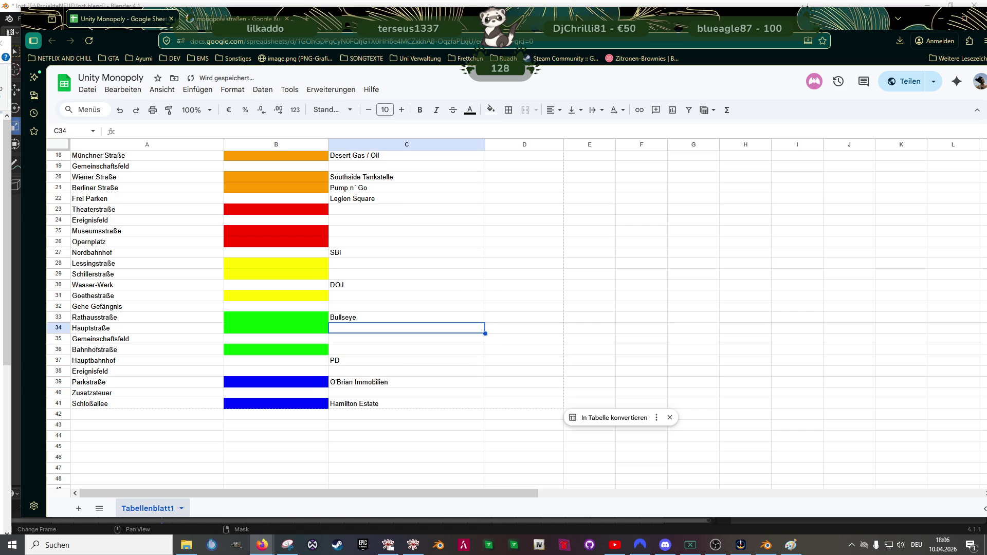
{"action": "type", "text": "Broshi"}
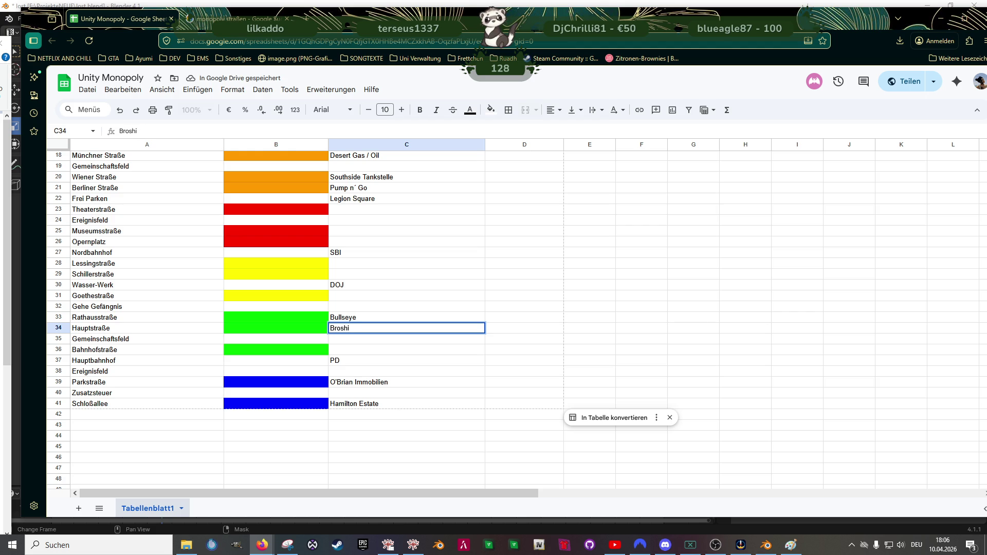
{"action": "type", "text": "ngton"}
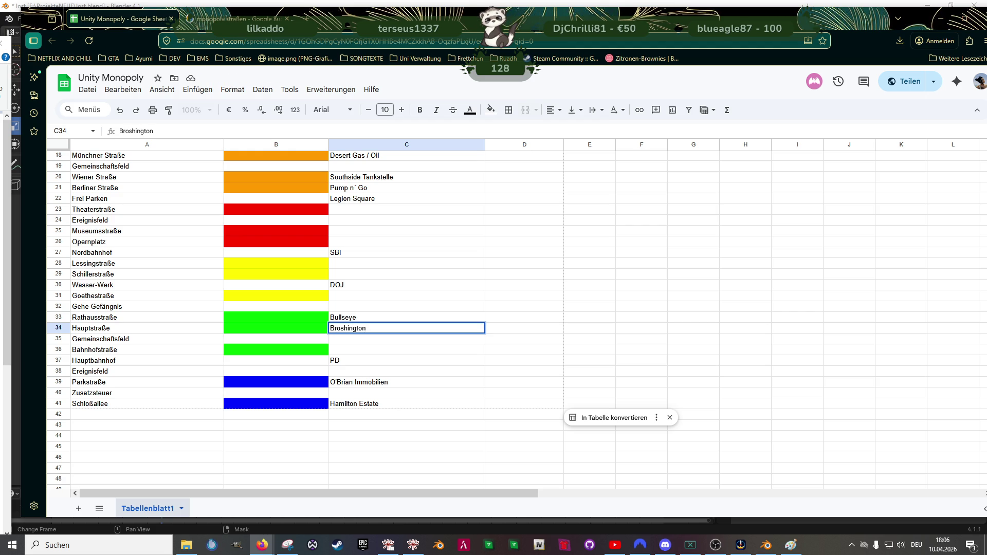
{"action": "key", "text": "Return"}
{"action": "key", "text": "Down"}
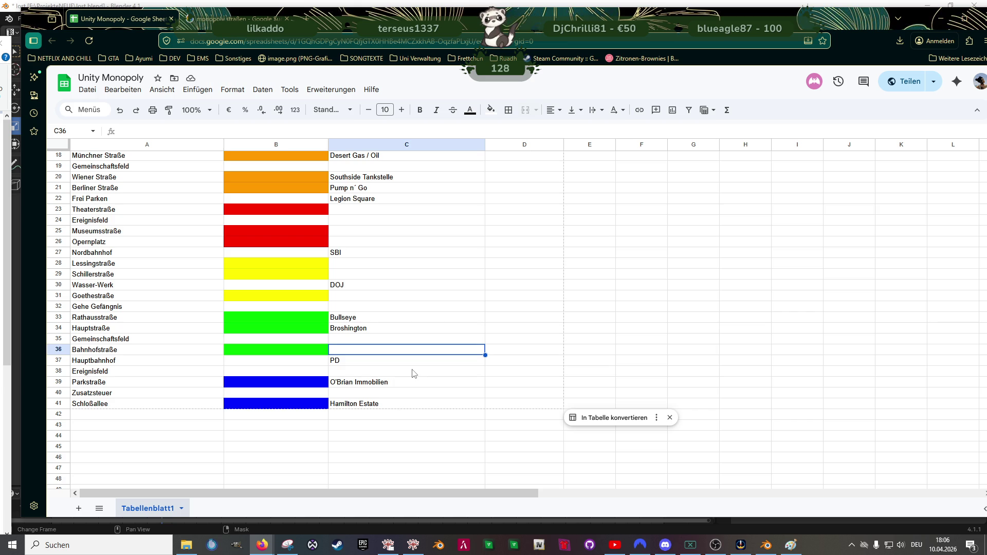
Step: Type Cafe Nura in C23 for Theaterstraße, clear a stray entry, and add Yellow Jack below
{"action": "scroll", "coordinate": [408, 349], "scroll_direction": "up", "scroll_amount": 6}
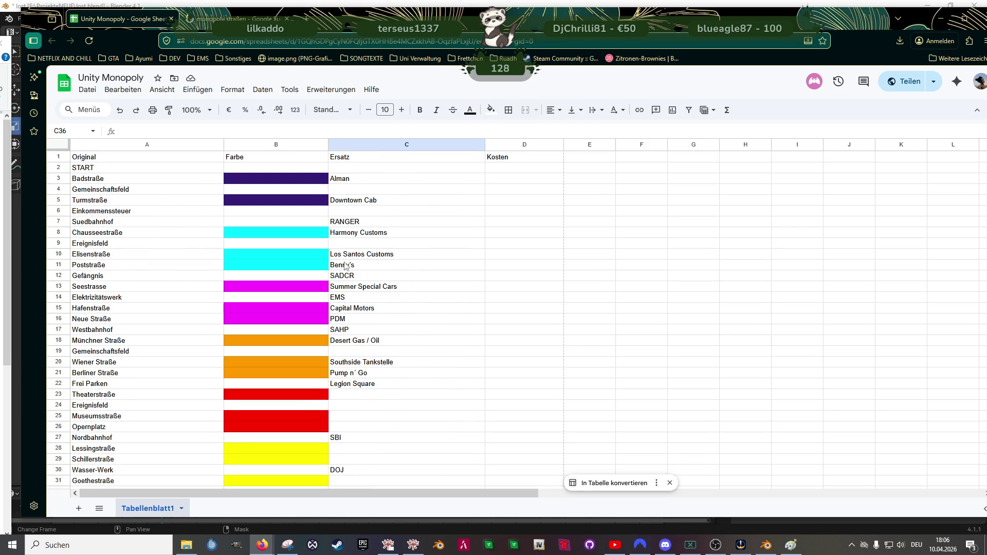
{"action": "scroll", "coordinate": [437, 360], "scroll_direction": "down", "scroll_amount": 3}
{"action": "scroll", "coordinate": [440, 360], "scroll_direction": "down", "scroll_amount": 1}
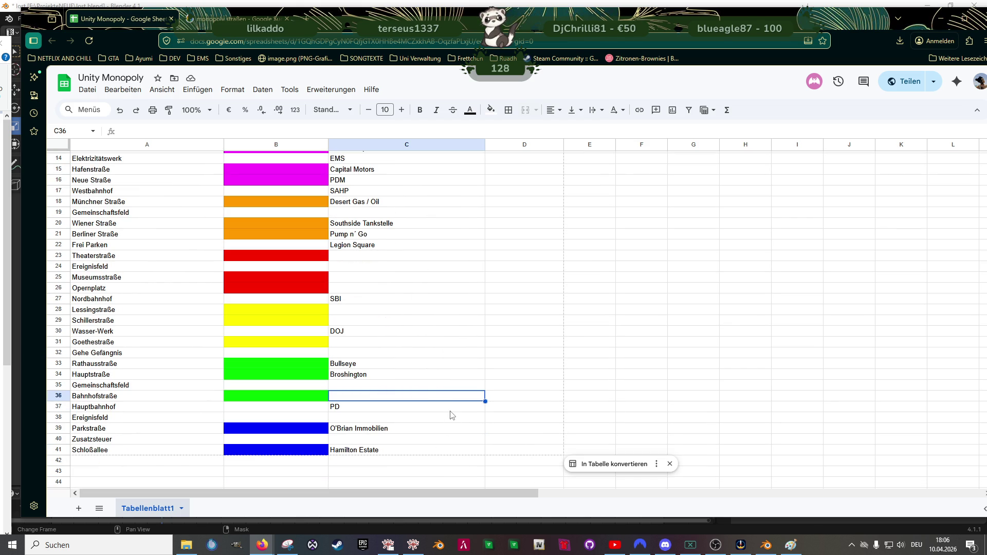
{"action": "left_click", "coordinate": [347, 257]}
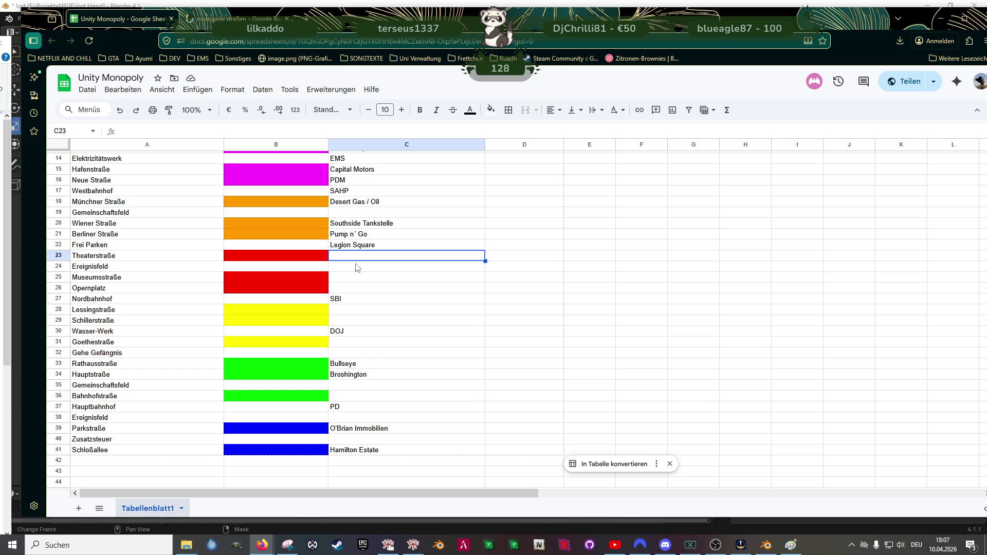
{"action": "type", "text": "Cafe Nura"}
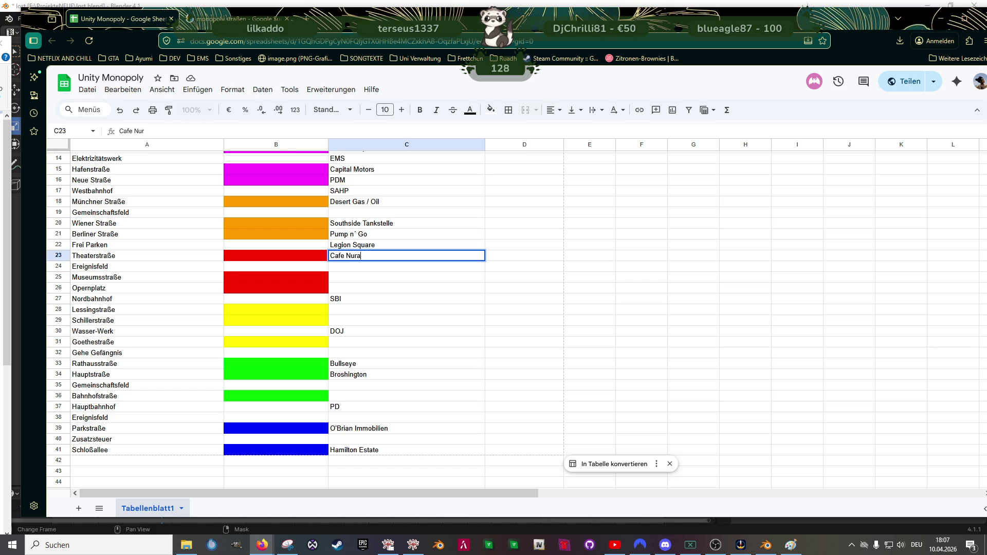
{"action": "key", "text": "Return"}
{"action": "type", "text": "1"}
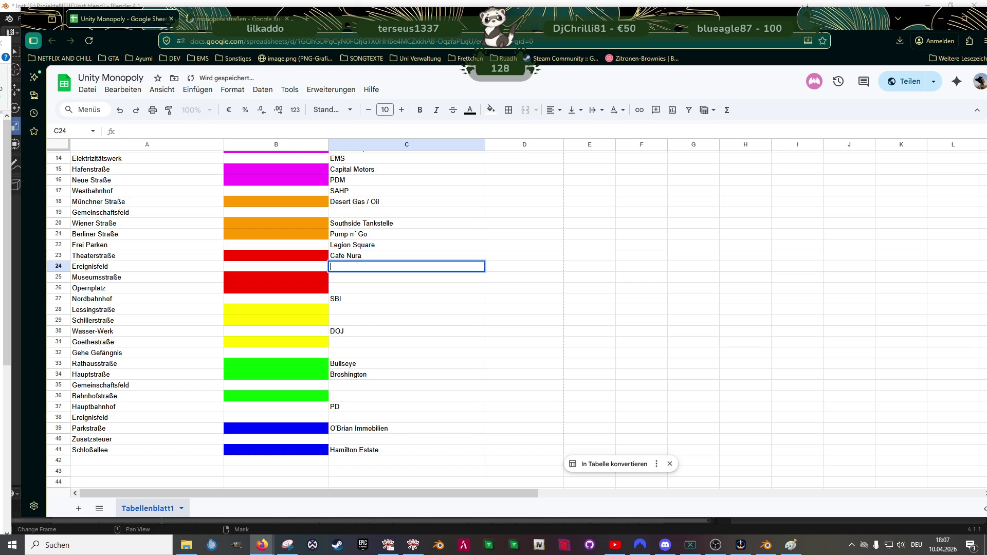
{"action": "key", "text": "Return"}
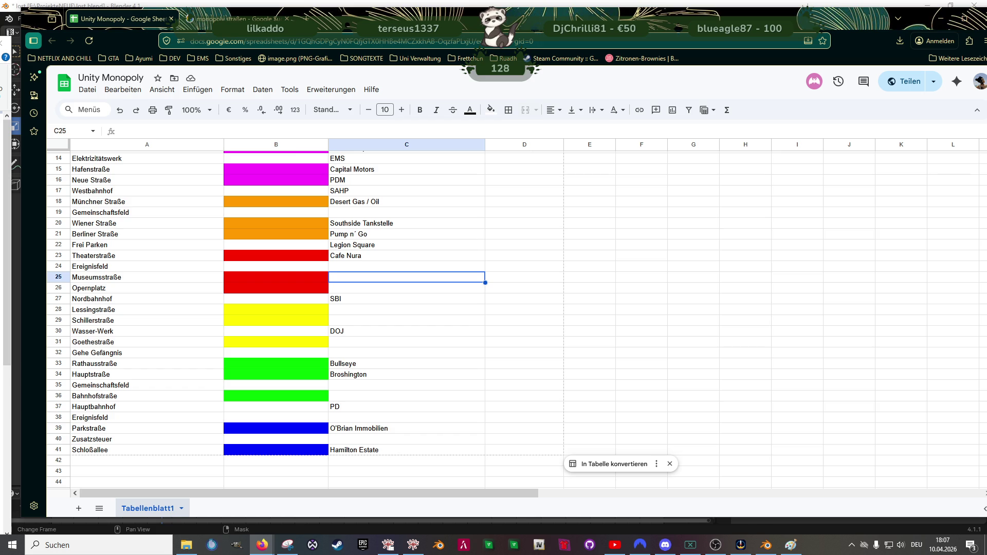
{"action": "type", "text": "Yellow Jack"}
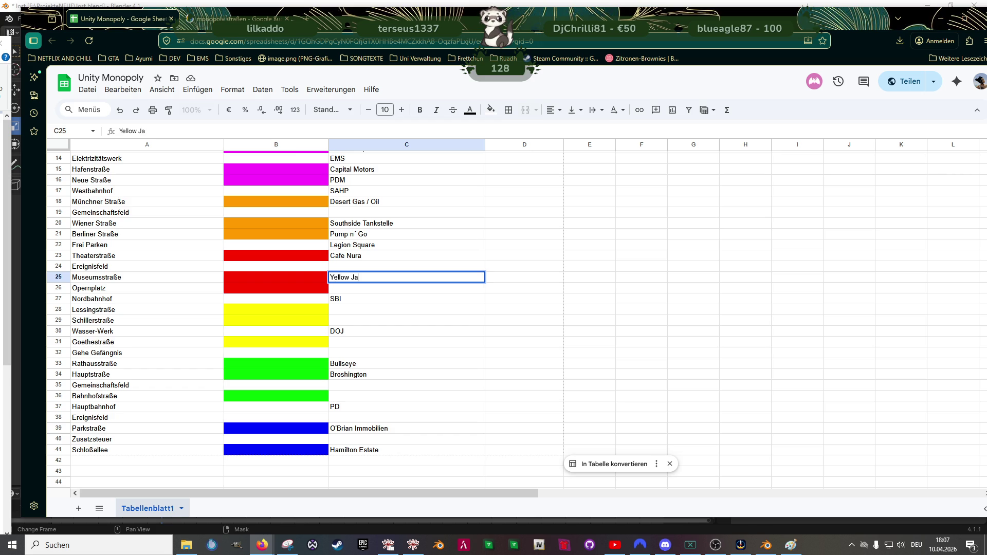
{"action": "key", "text": "Return"}
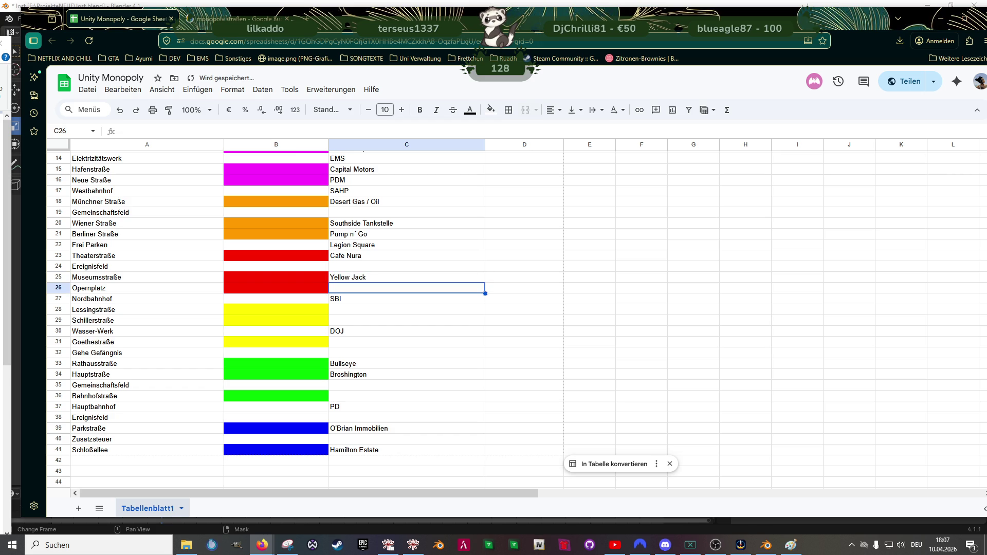
{"action": "left_click", "coordinate": [406, 277]}
Step: Clear Yellow Jack, Cafe Nura, PDM, Capital Motors and Summer Special Cars from the Ersatz column
{"action": "key", "text": "Delete"}
{"action": "left_click", "coordinate": [407, 255]}
{"action": "key", "text": "Delete"}
{"action": "key", "text": "Up"}
{"action": "key", "text": "Up"}
{"action": "key", "text": "Up"}
{"action": "key", "text": "Delete"}
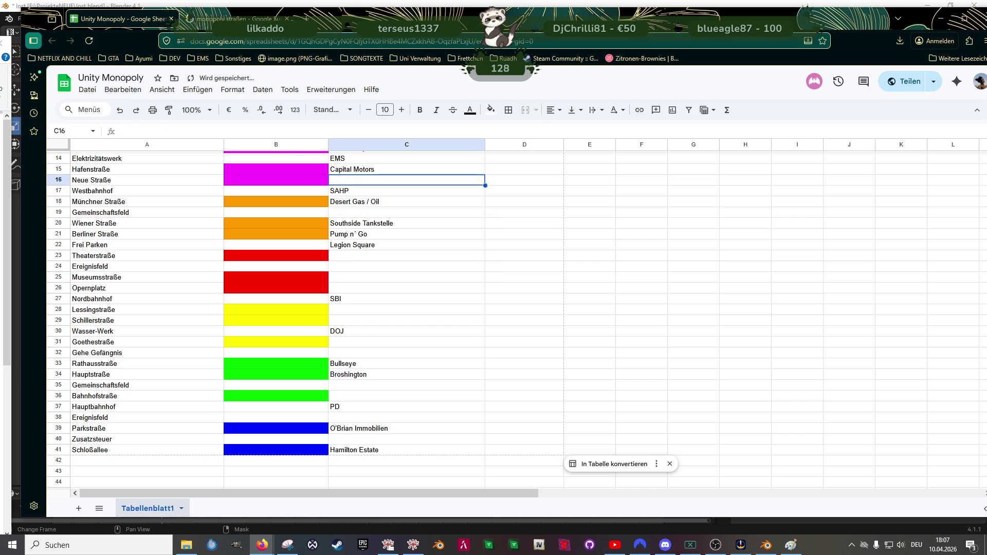
{"action": "key", "text": "Up"}
{"action": "key", "text": "Delete"}
{"action": "key", "text": "Up"}
{"action": "key", "text": "Up"}
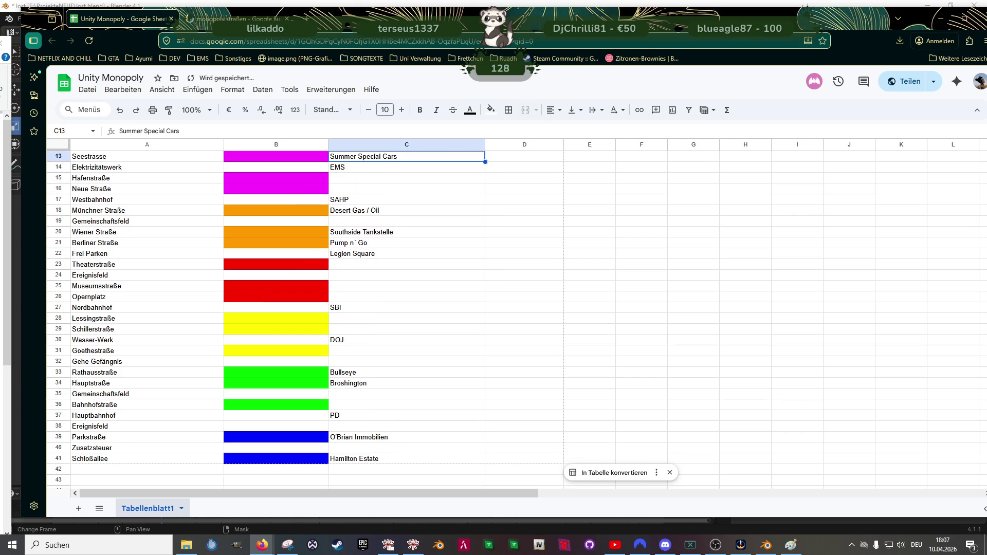
{"action": "key", "text": "Delete"}
Step: Enter Yellow Jack, Cafe Nura and Taco Treff beside the three pink streets
{"action": "type", "text": "Ye"}
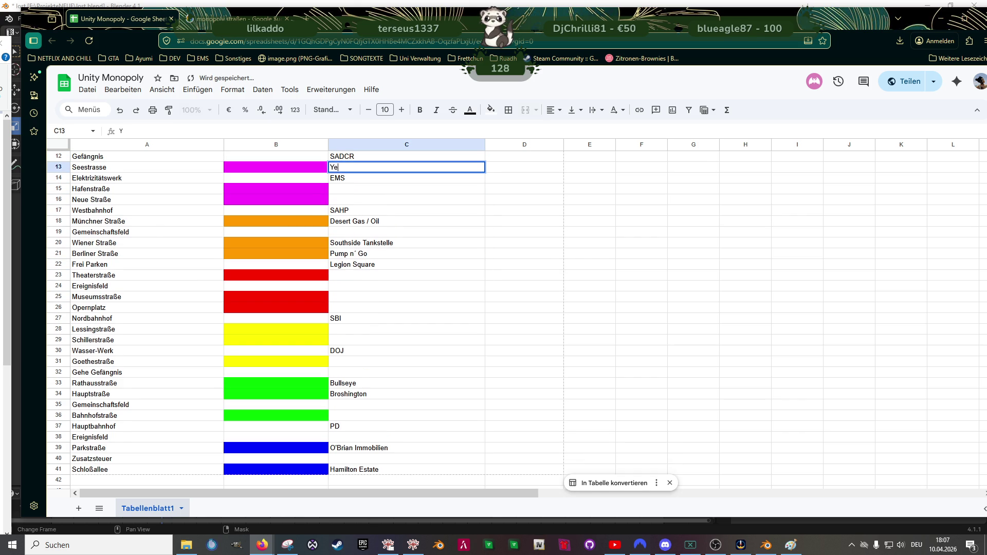
{"action": "type", "text": "llow Jack"}
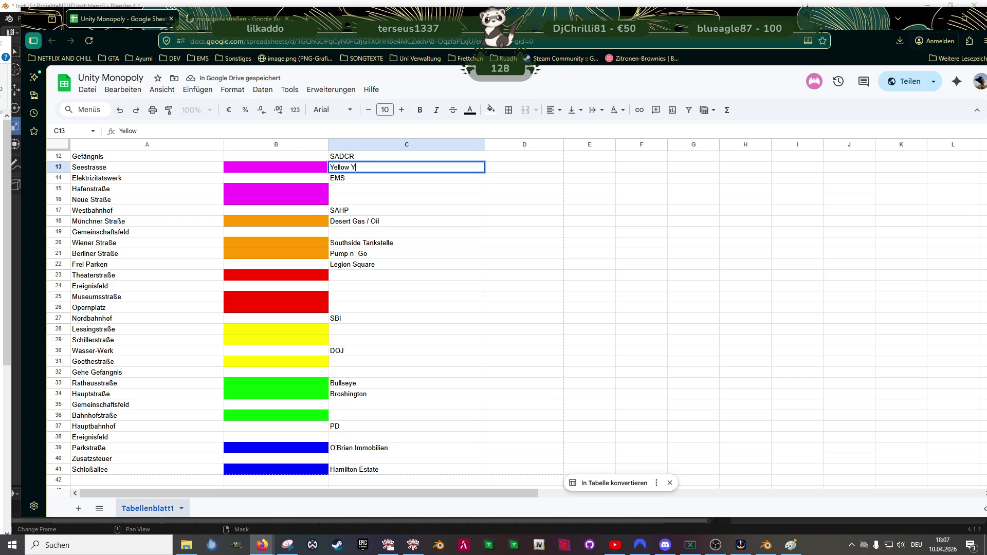
{"action": "key", "text": "BackSpace"}
{"action": "key", "text": "BackSpace"}
{"action": "key", "text": "BackSpace"}
{"action": "type", "text": "ack"}
{"action": "key", "text": "Return"}
{"action": "key", "text": "Down"}
{"action": "type", "text": "Cafe Nura"}
{"action": "key", "text": "Return"}
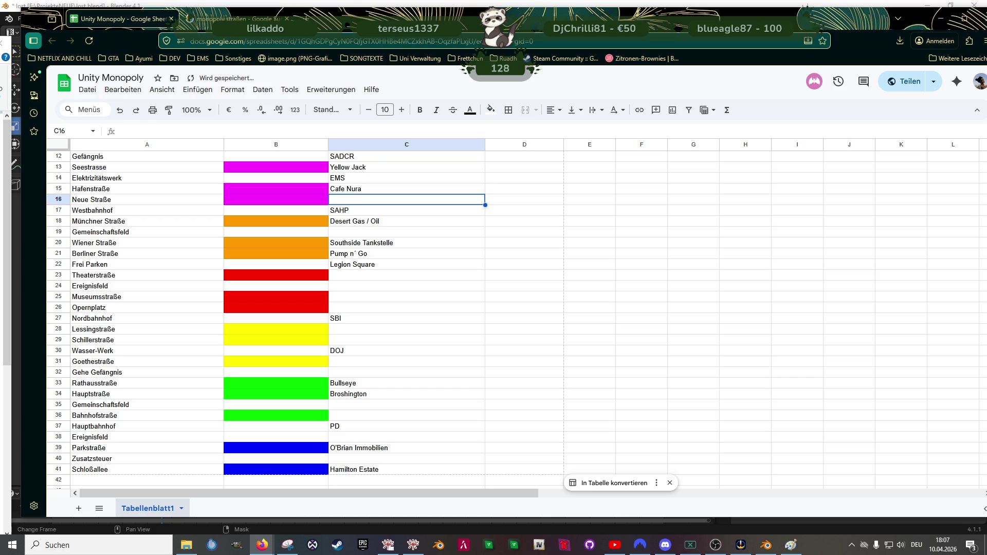
{"action": "type", "text": "Tac"}
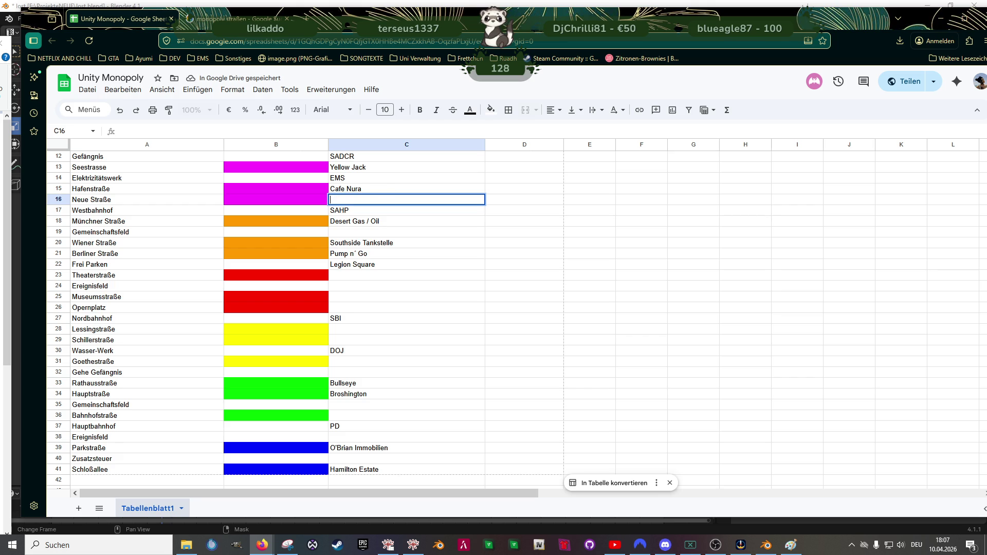
{"action": "type", "text": "o Truck"}
{"action": "key", "text": "BackSpace"}
{"action": "key", "text": "BackSpace"}
{"action": "key", "text": "BackSpace"}
{"action": "type", "text": "eff"}
{"action": "key", "text": "Return"}
{"action": "key", "text": "Down"}
{"action": "key", "text": "Down"}
{"action": "key", "text": "Down"}
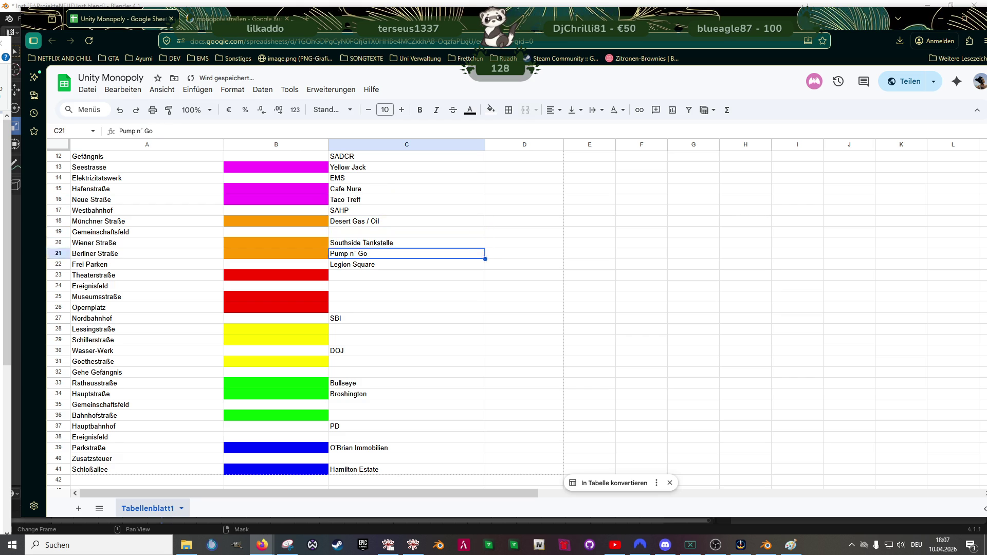
{"action": "key", "text": "Down"}
{"action": "key", "text": "Down"}
{"action": "key", "text": "Down"}
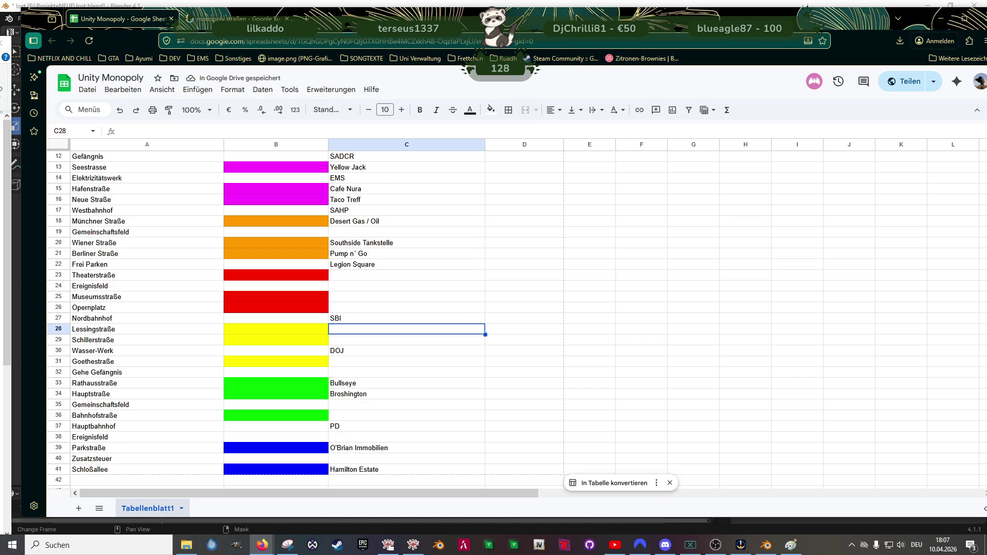
Step: Enter Happy Tokyo Sushi beside Goethestraße after correcting the misspellings
{"action": "type", "text": "Hapy T"}
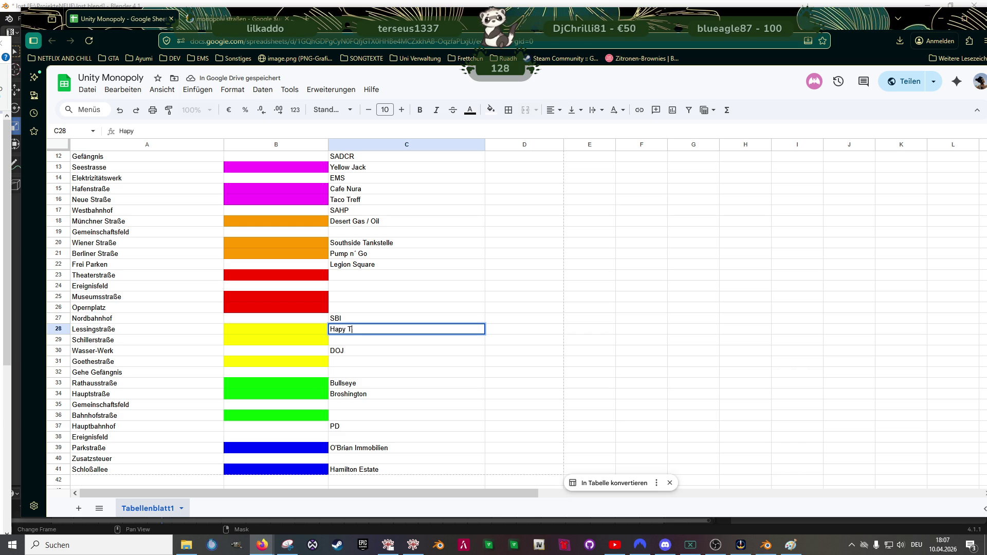
{"action": "type", "text": "okyo Sushi"}
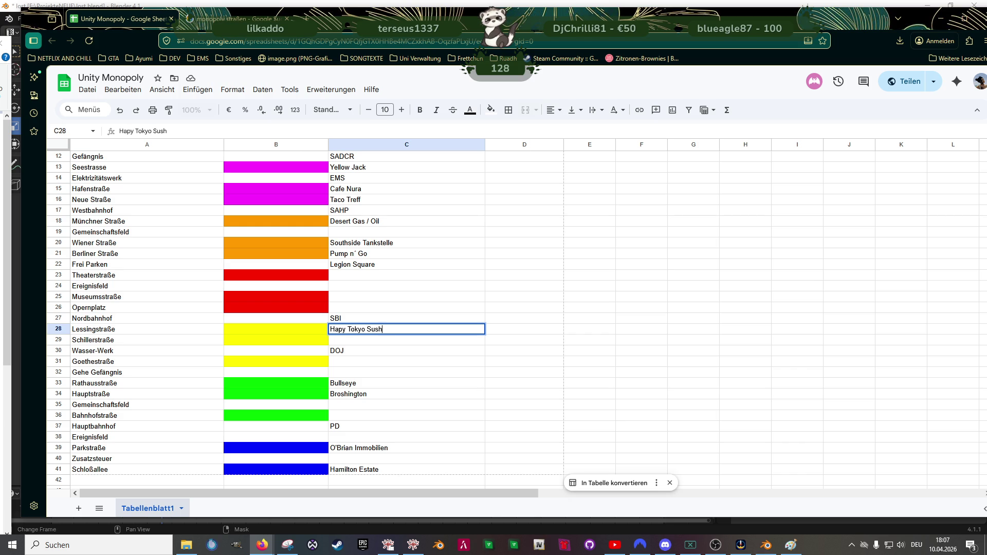
{"action": "key", "text": "BackSpace"}
{"action": "key", "text": "BackSpace"}
{"action": "key", "text": "BackSpace"}
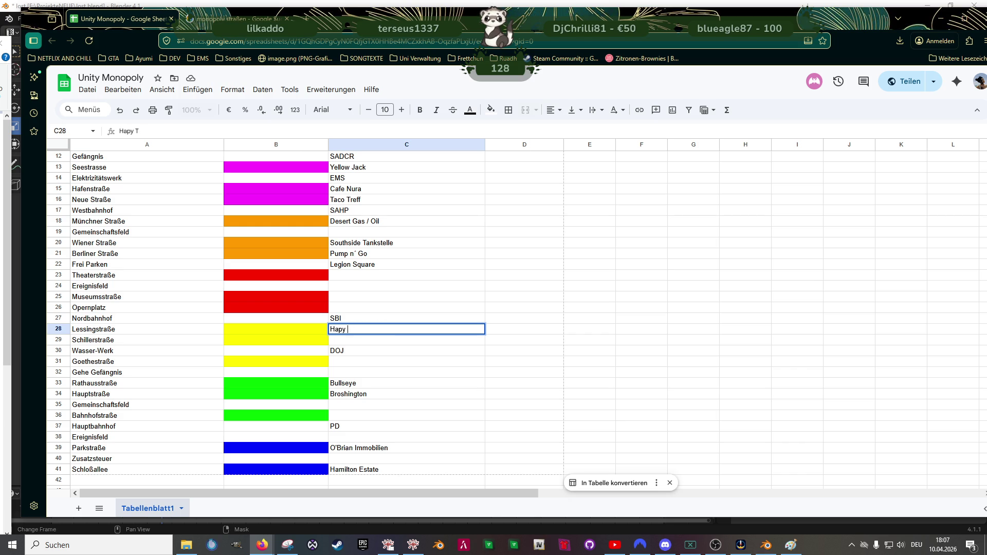
{"action": "key", "text": "BackSpace"}
{"action": "key", "text": "BackSpace"}
{"action": "key", "text": "Down"}
{"action": "key", "text": "Down"}
{"action": "key", "text": "Down"}
{"action": "type", "text": "Happy Topky"}
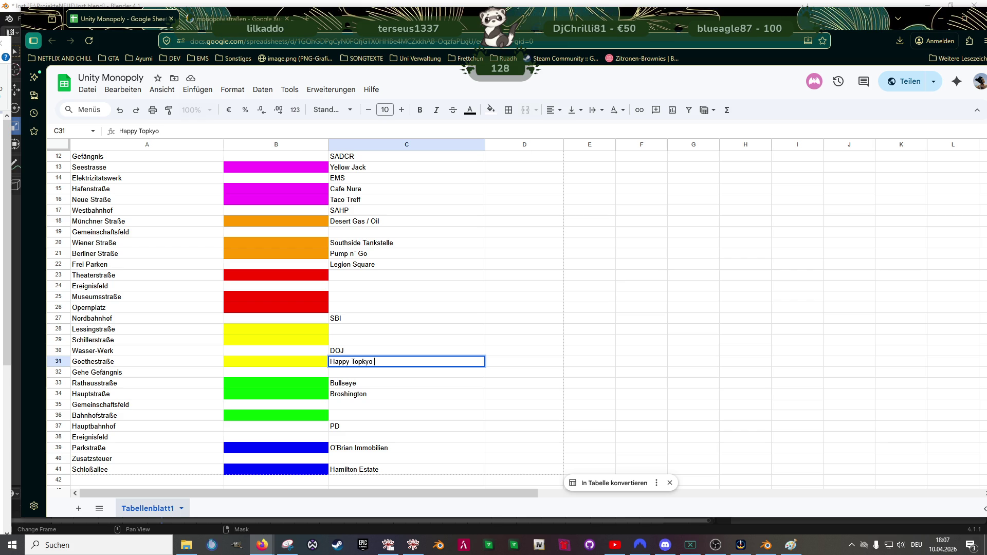
{"action": "key", "text": "BackSpace"}
{"action": "key", "text": "BackSpace"}
{"action": "key", "text": "BackSpace"}
{"action": "type", "text": "kyo Sushi"}
{"action": "left_click", "coordinate": [406, 340]}
Step: Add La Familia for Schillerstraße and Burger Shot for Lessingstraße
{"action": "type", "text": "L"}
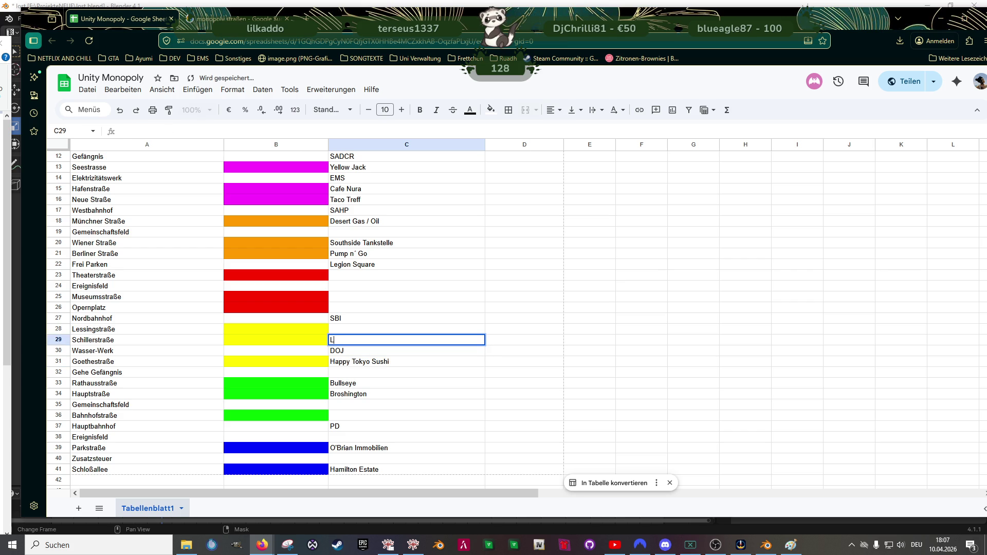
{"action": "type", "text": "a Familia"}
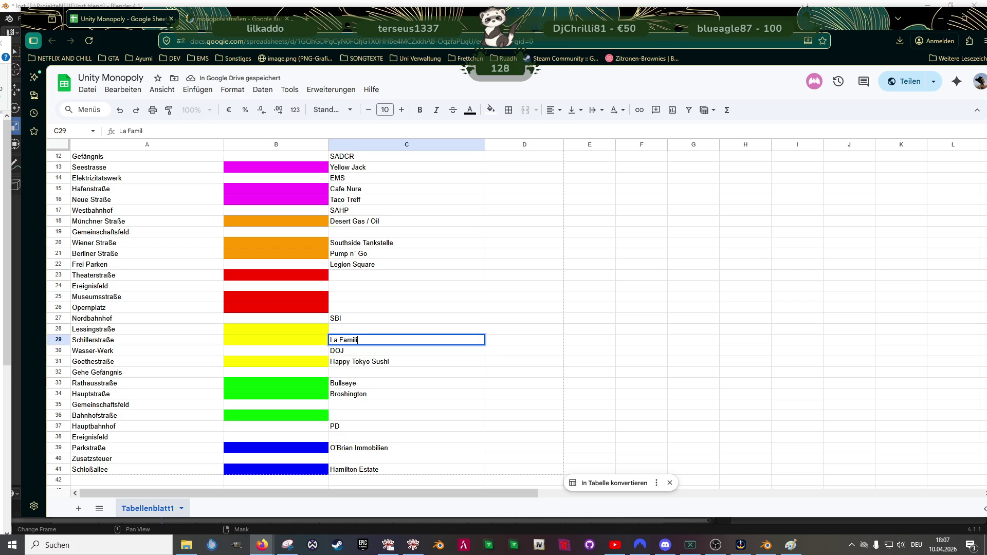
{"action": "key", "text": "Up"}
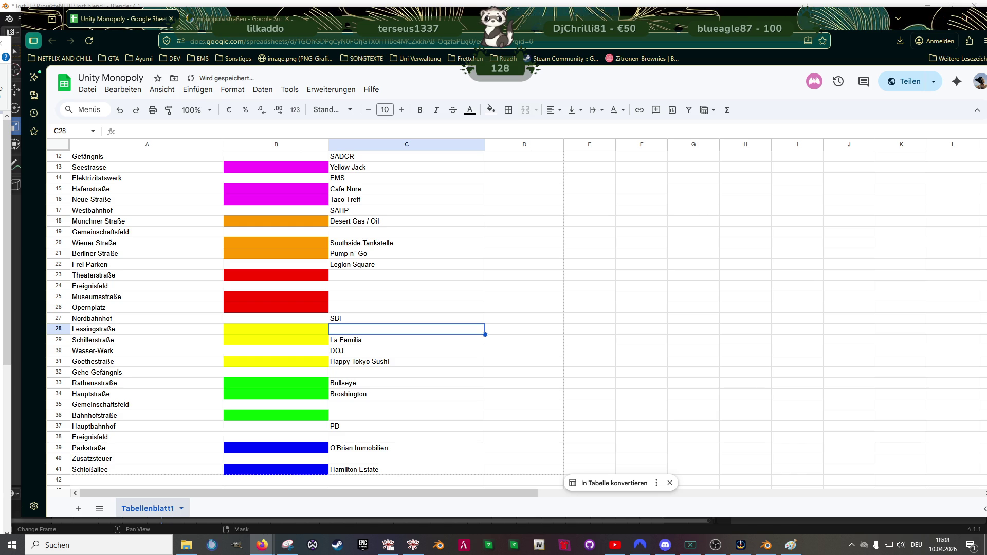
{"action": "type", "text": "Burger Shot"}
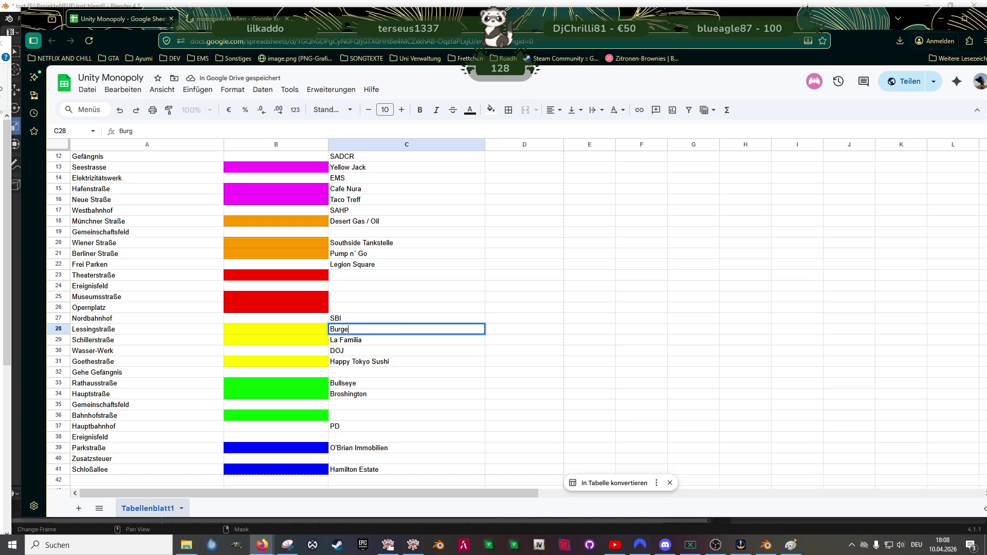
{"action": "key", "text": "Return"}
{"action": "key", "text": "Down"}
{"action": "key", "text": "Up"}
{"action": "key", "text": "Up"}
{"action": "key", "text": "Down"}
{"action": "key", "text": "Down"}
{"action": "key", "text": "Down"}
{"action": "key", "text": "Down"}
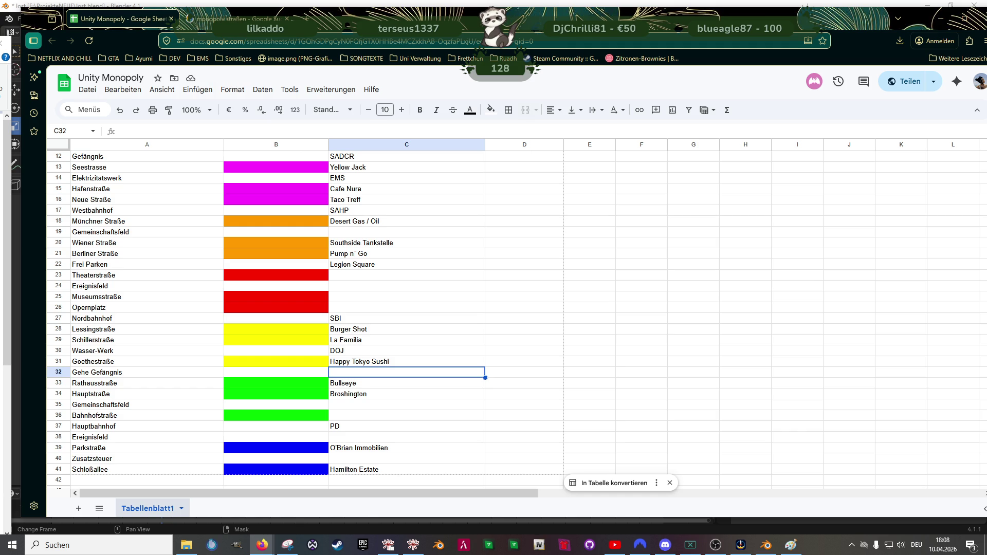
{"action": "key", "text": "Down"}
{"action": "key", "text": "Down"}
{"action": "key", "text": "Down"}
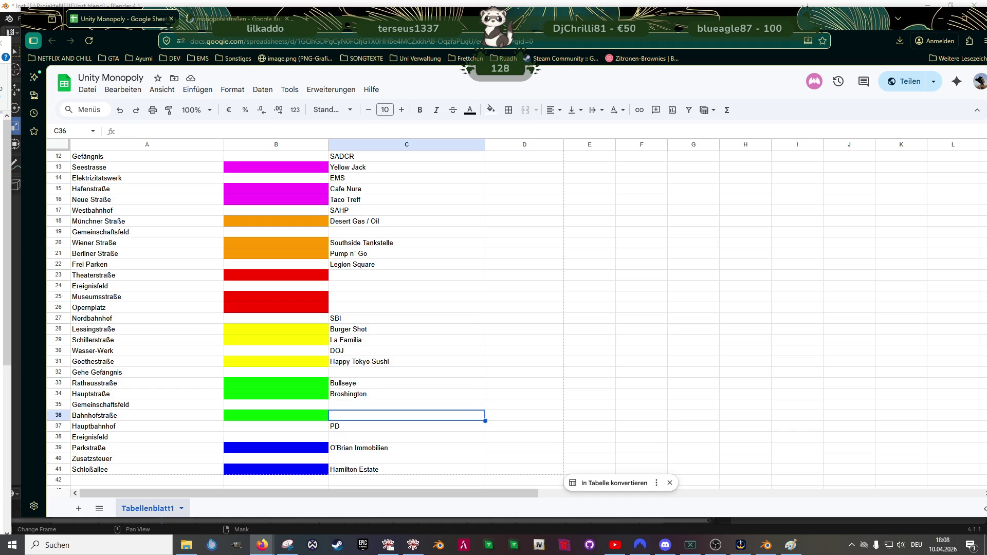
{"action": "left_click", "coordinate": [406, 394]}
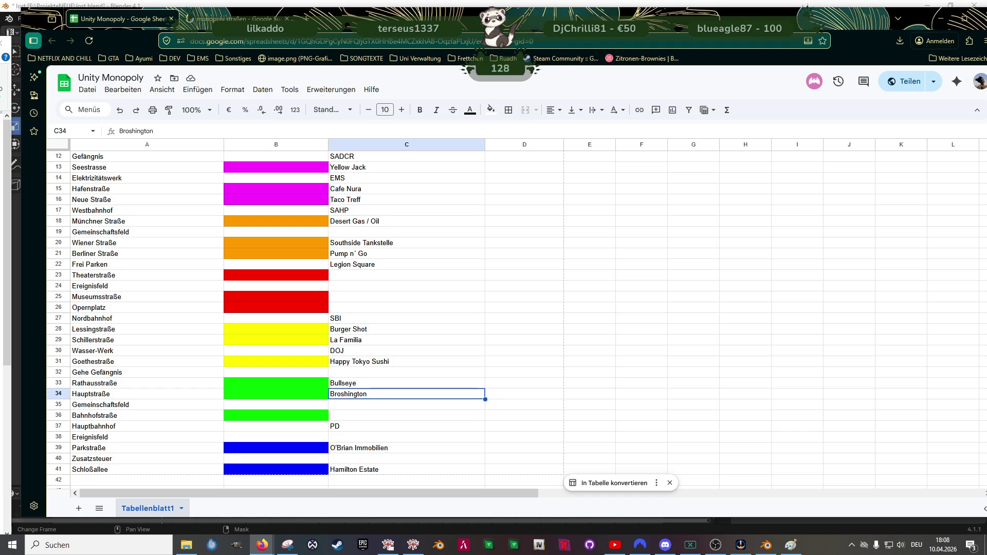
{"action": "left_click", "coordinate": [406, 415]}
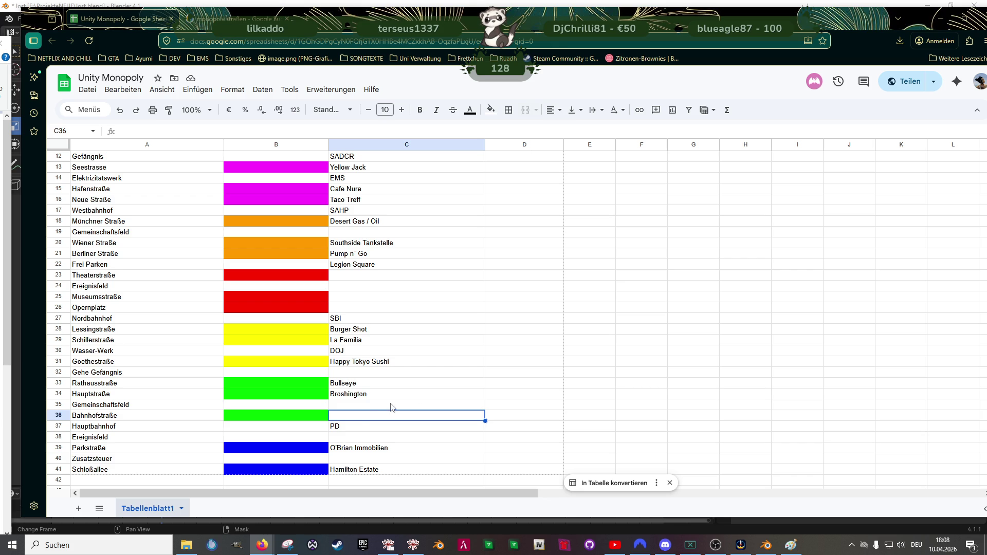
Step: Enter SP Rent as the Ersatz name for the third red street
{"action": "type", "text": "SP Rent"}
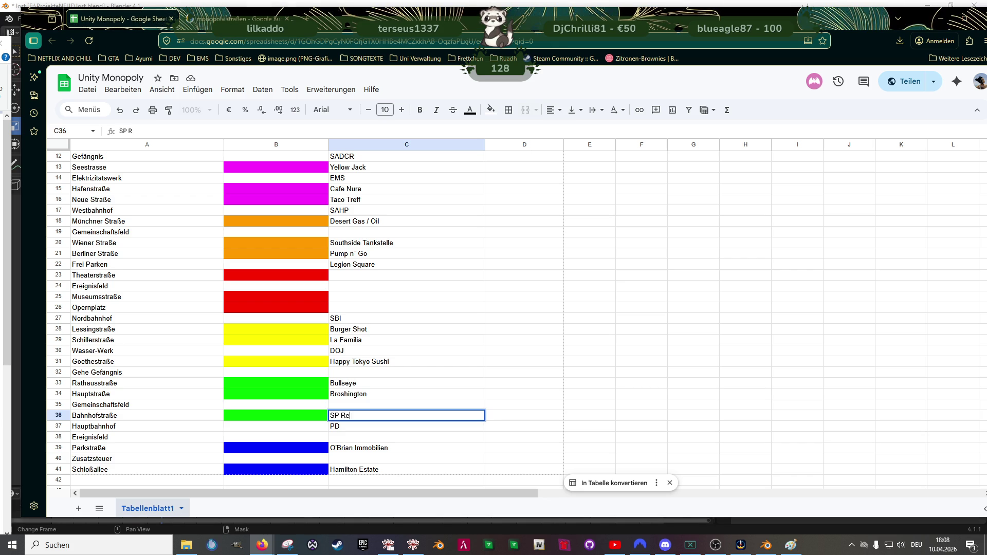
{"action": "key", "text": "Up"}
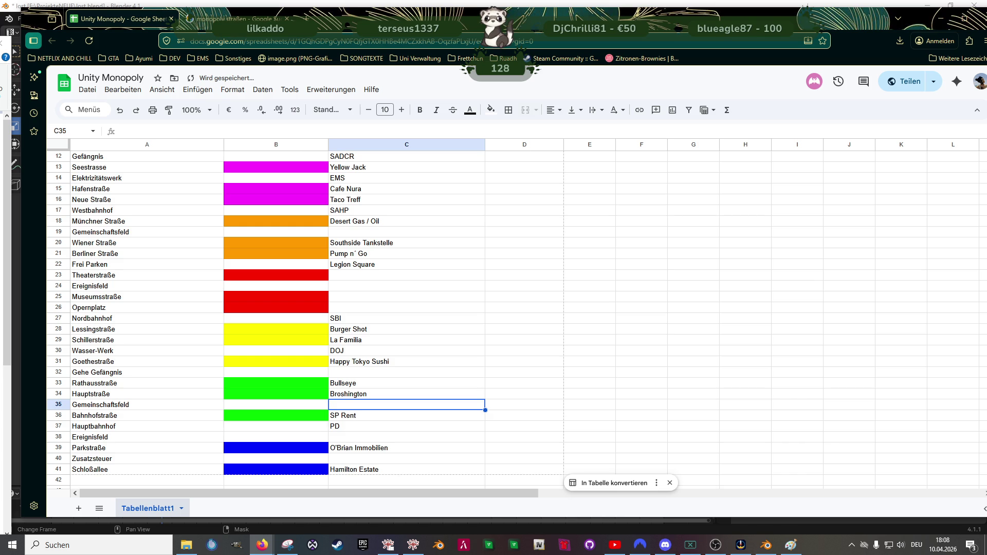
{"action": "key", "text": "Up"}
{"action": "key", "text": "Up"}
{"action": "key", "text": "Up"}
{"action": "key", "text": "Down"}
{"action": "key", "text": "Down"}
{"action": "key", "text": "Down"}
{"action": "key", "text": "Down"}
{"action": "key", "text": "Down"}
{"action": "key", "text": "Up"}
{"action": "key", "text": "Up"}
{"action": "key", "text": "Up"}
{"action": "key", "text": "Up"}
{"action": "key", "text": "Up"}
{"action": "key", "text": "Up"}
{"action": "key", "text": "Up"}
{"action": "key", "text": "Up"}
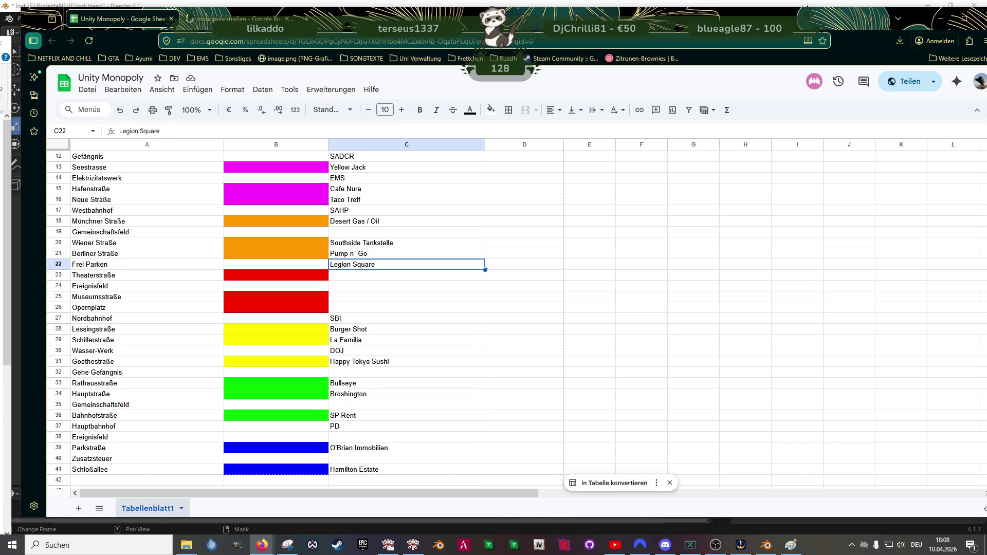
{"action": "key", "text": "Down"}
{"action": "key", "text": "Down"}
{"action": "key", "text": "Down"}
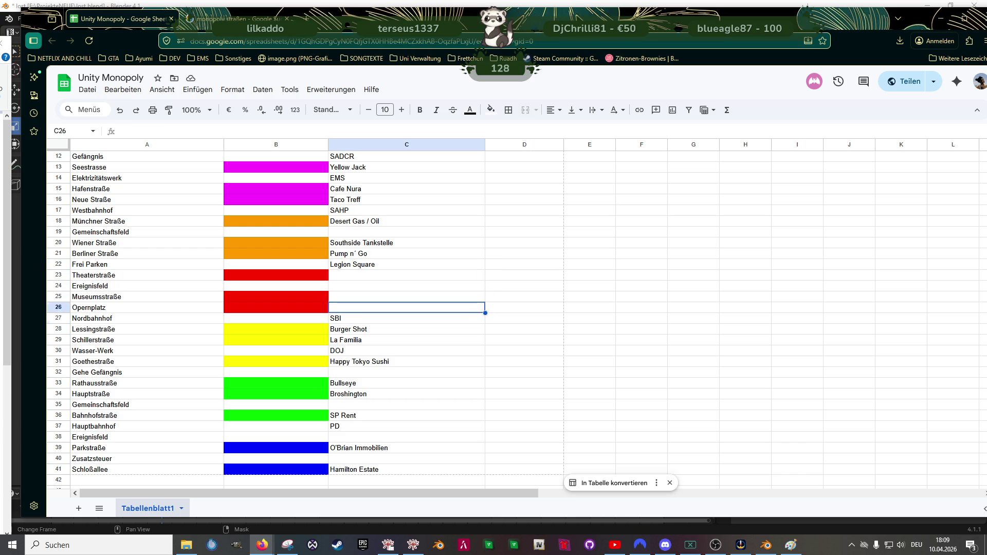
{"action": "key", "text": "Down"}
{"action": "key", "text": "Down"}
{"action": "key", "text": "Down"}
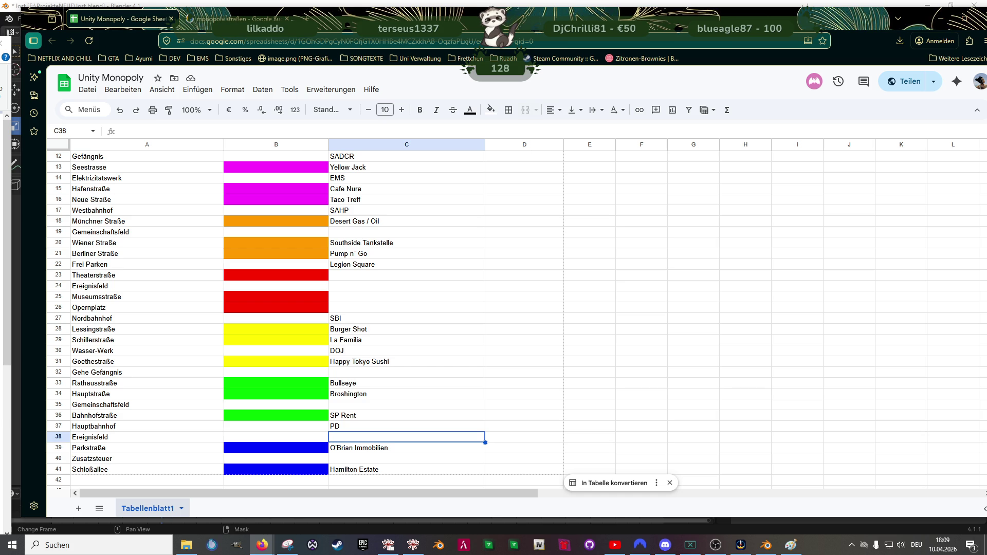
Step: Replace the Parkstraße Ersatz entry with Kikka Streetwear
{"action": "left_click", "coordinate": [406, 448]}
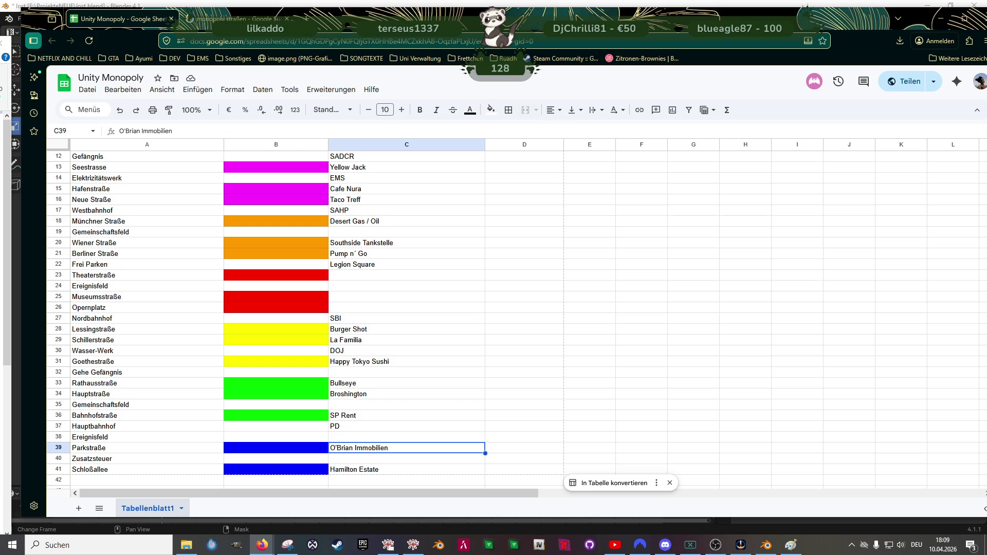
{"action": "type", "text": "Kikka W"}
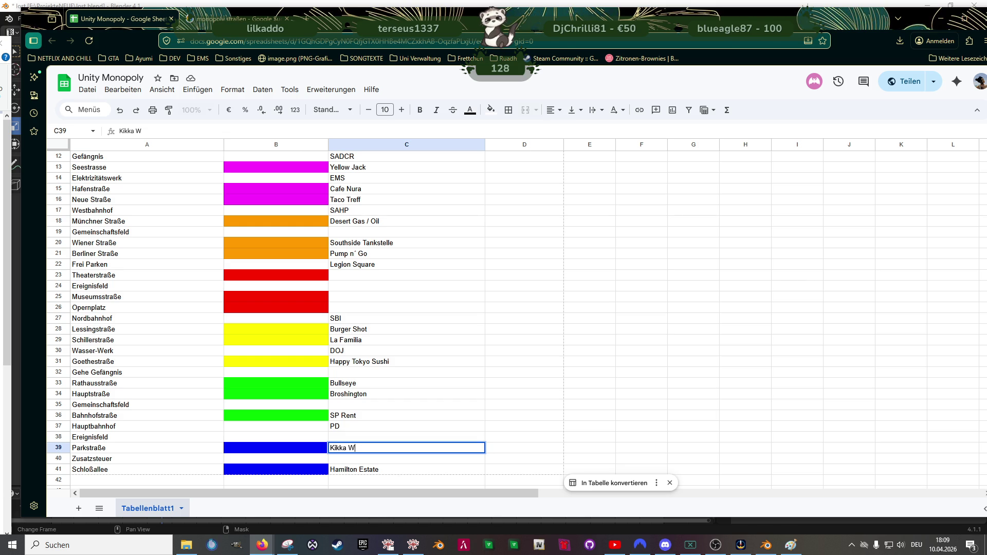
{"action": "key", "text": "BackSpace"}
{"action": "type", "text": "Streetw"}
{"action": "type", "text": "ear"}
{"action": "key", "text": "Up"}
{"action": "key", "text": "Up"}
{"action": "key", "text": "Up"}
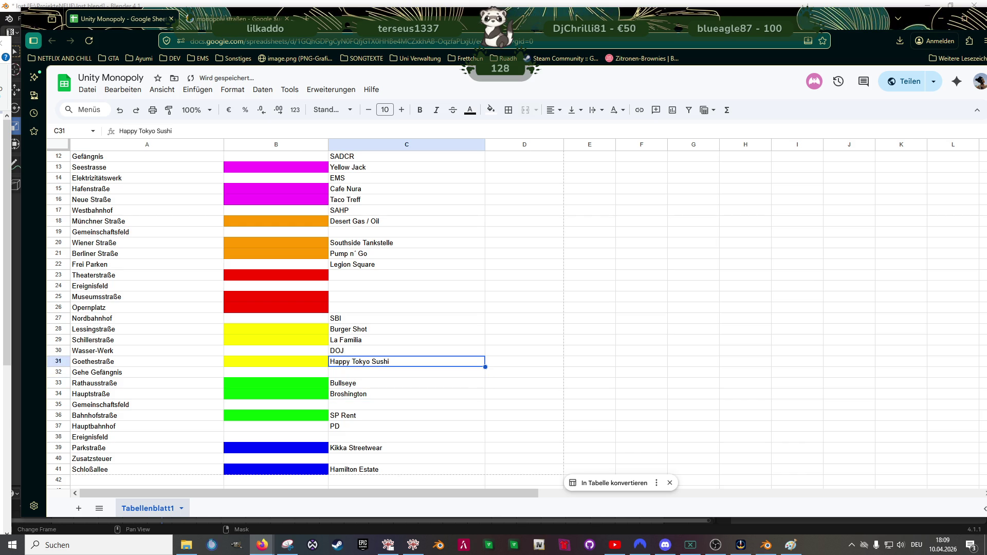
Step: Move the entries up beside the red streets, clear Ereignisfeld, and enter Broshington for Museumsstraße
{"action": "key", "text": "Down"}
{"action": "key", "text": "Down"}
{"action": "key", "text": "shift+Down"}
{"action": "key", "text": "shift+Down"}
{"action": "key", "text": "shift+Down"}
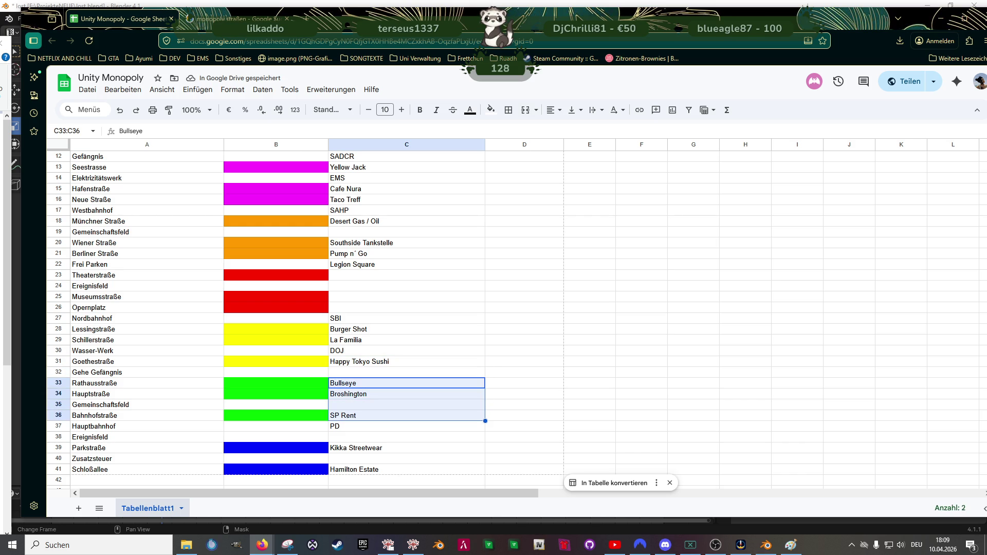
{"action": "key", "text": "ctrl+c"}
{"action": "key", "text": "Up"}
{"action": "key", "text": "Up"}
{"action": "key", "text": "Up"}
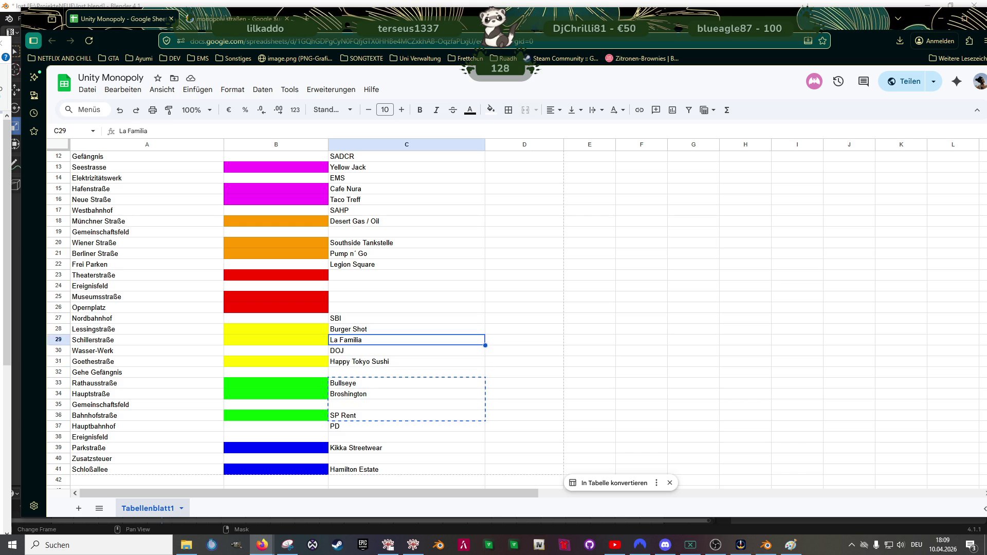
{"action": "key", "text": "Up"}
{"action": "key", "text": "Up"}
{"action": "key", "text": "Up"}
{"action": "key", "text": "ctrl+v"}
{"action": "key", "text": "Down"}
{"action": "key", "text": "Delete"}
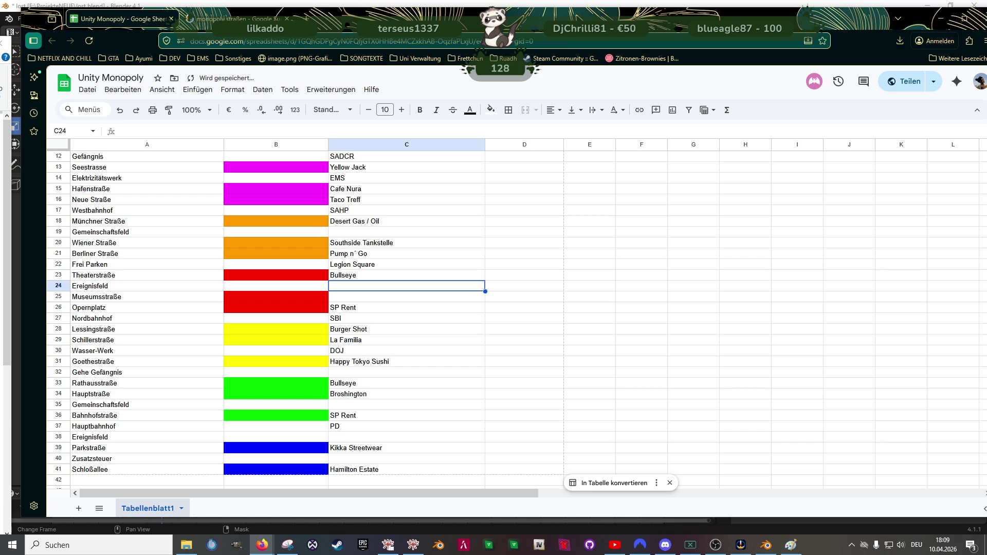
{"action": "key", "text": "Down"}
{"action": "type", "text": "Broshington"}
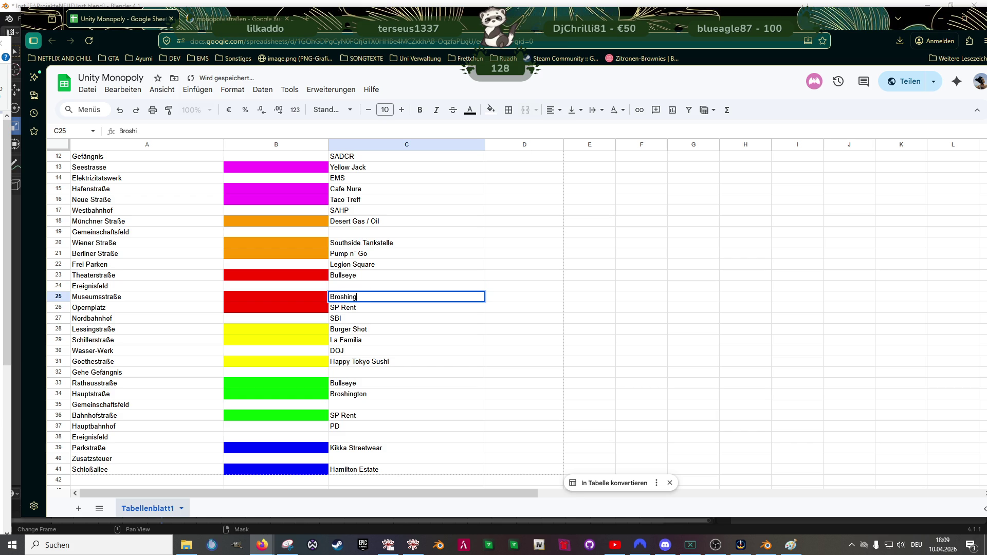
{"action": "key", "text": "Return"}
{"action": "key", "text": "Down"}
{"action": "key", "text": "Down"}
{"action": "key", "text": "Down"}
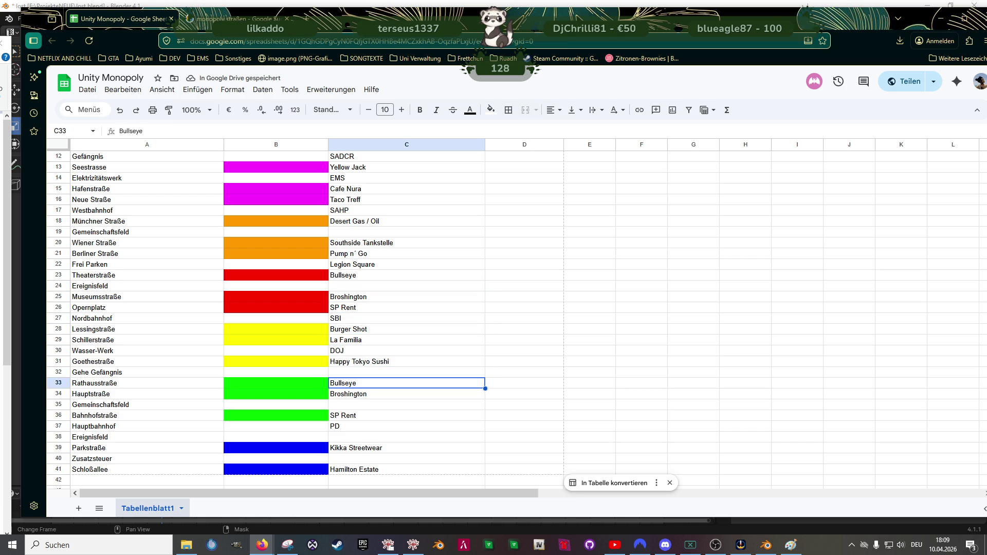
Step: Enter O`Brian Immobilien in C33, Rickelson in C34 and Horizon Hotel in C36
{"action": "type", "text": "O*"}
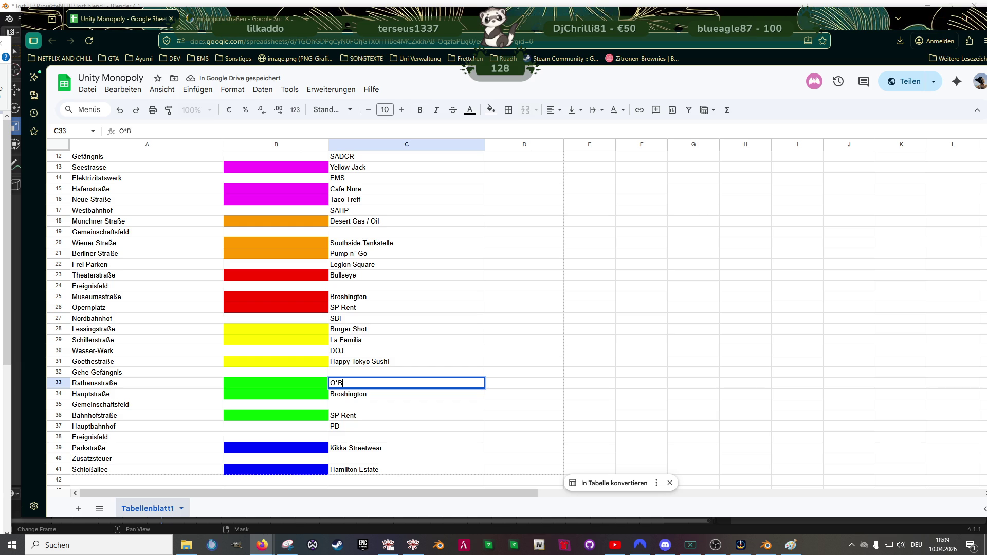
{"action": "type", "text": "B"}
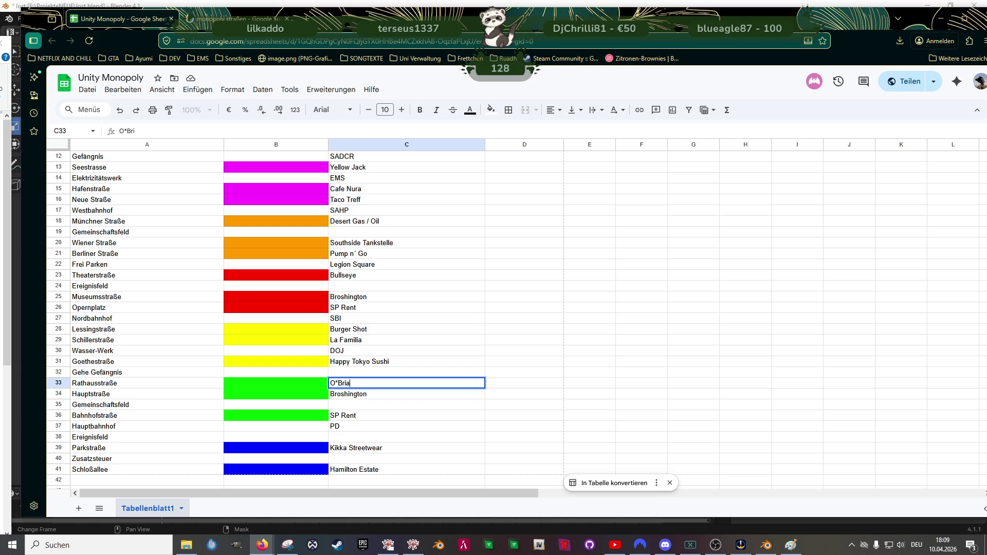
{"action": "key", "text": "BackSpace"}
{"action": "key", "text": "BackSpace"}
{"action": "type", "text": "+"}
{"action": "key", "text": "BackSpace"}
{"action": "key", "text": "BackSpace"}
{"action": "type", "text": "Brian Immob"}
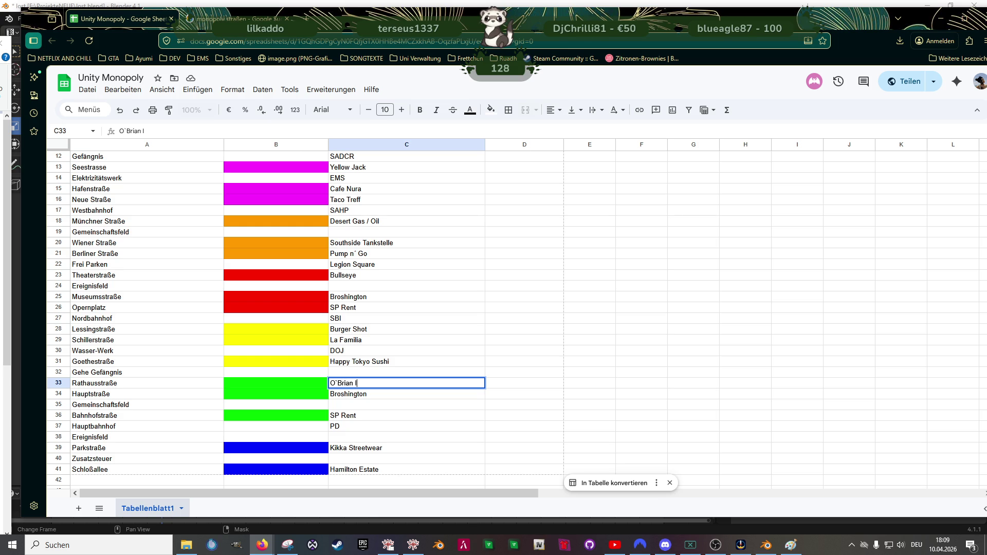
{"action": "type", "text": "ilien"}
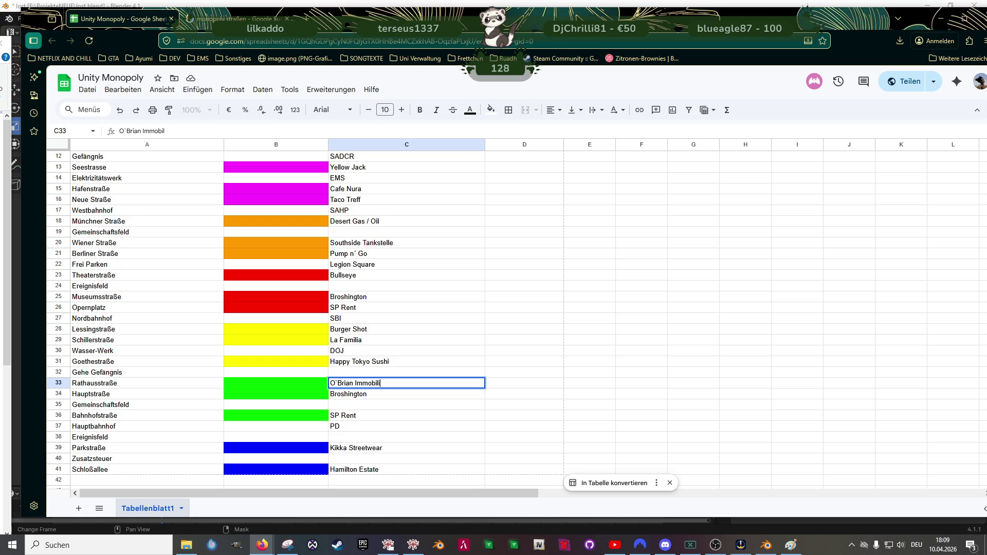
{"action": "key", "text": "Return"}
{"action": "type", "text": "Rickelson"}
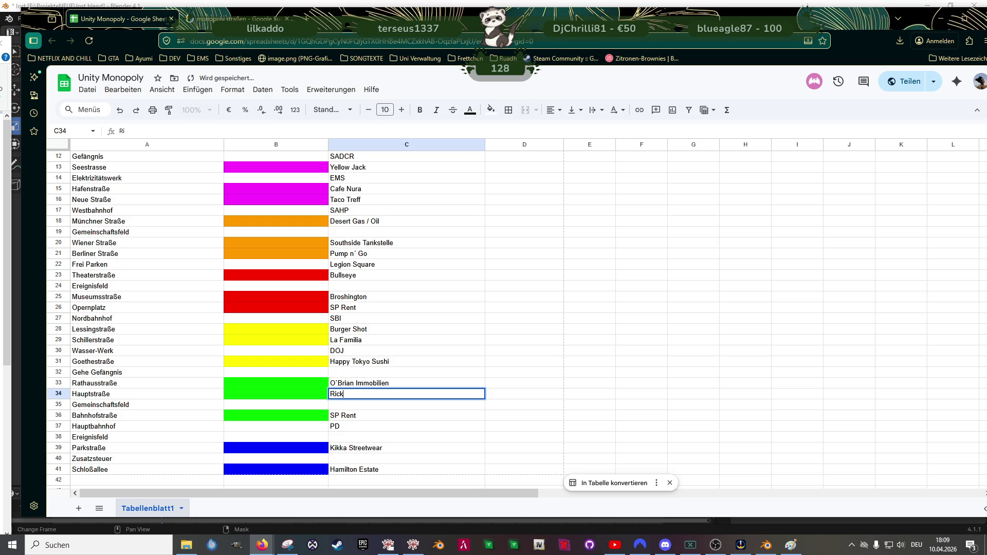
{"action": "key", "text": "Return"}
{"action": "key", "text": "Return"}
{"action": "type", "text": "Horizon Hotel"}
{"action": "key", "text": "Return"}
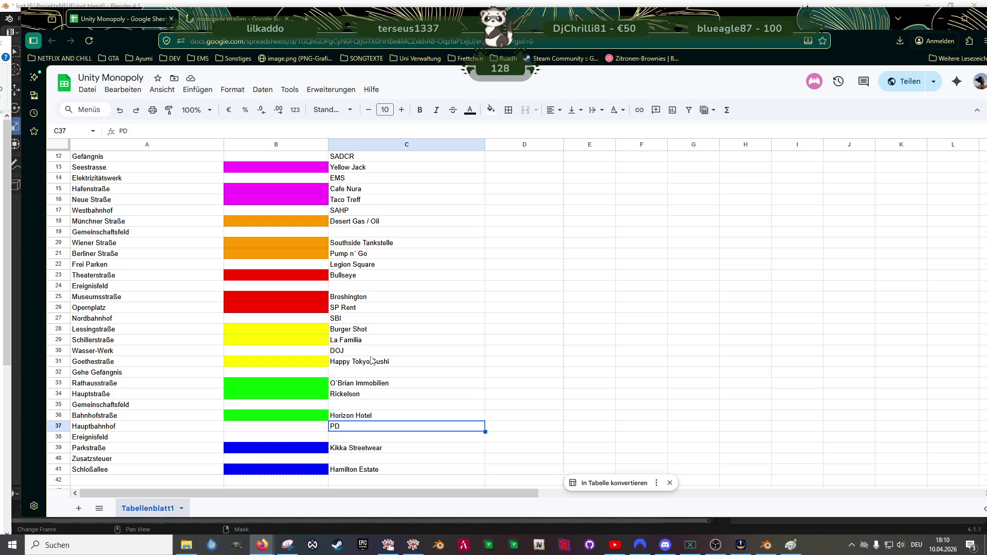
{"action": "scroll", "coordinate": [366, 366], "scroll_direction": "up", "scroll_amount": 1}
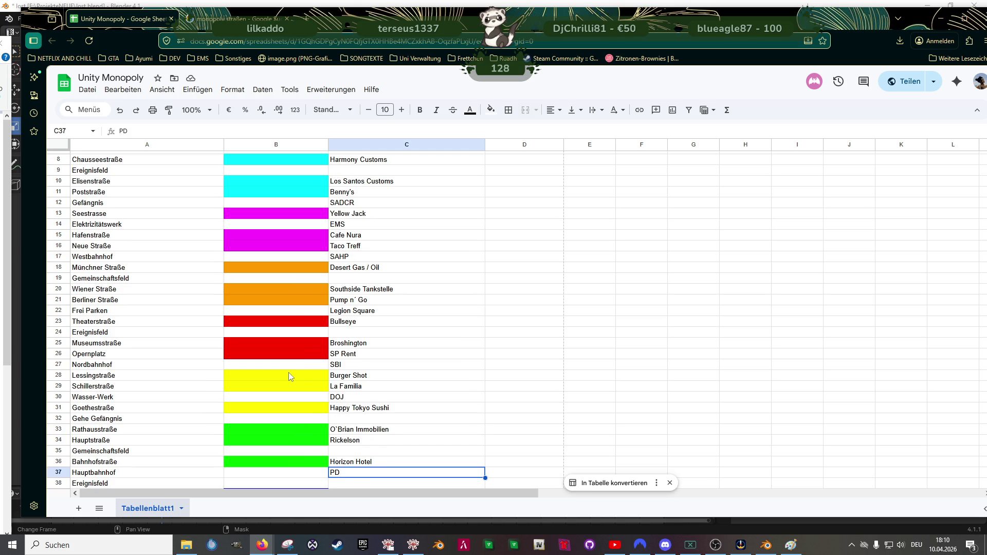
Step: Put Burger Shot in cell C15 for Hafenstraße
{"action": "left_click", "coordinate": [364, 378]}
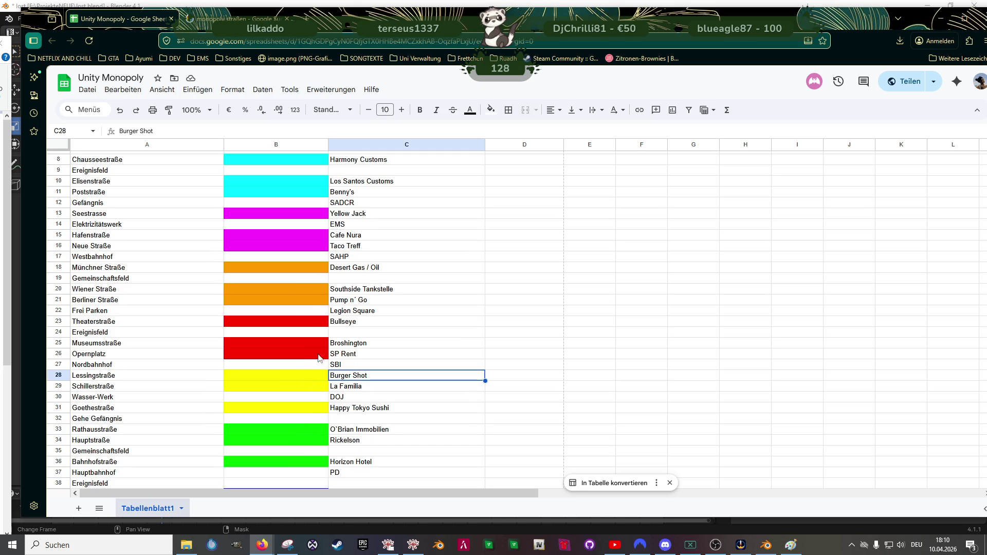
{"action": "left_click", "coordinate": [352, 237]}
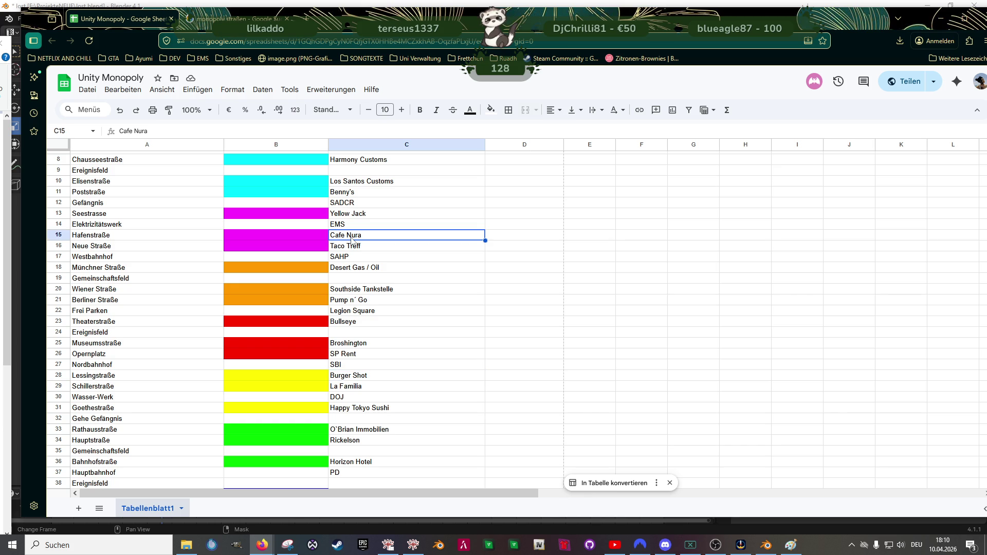
{"action": "type", "text": "Burger Shot"}
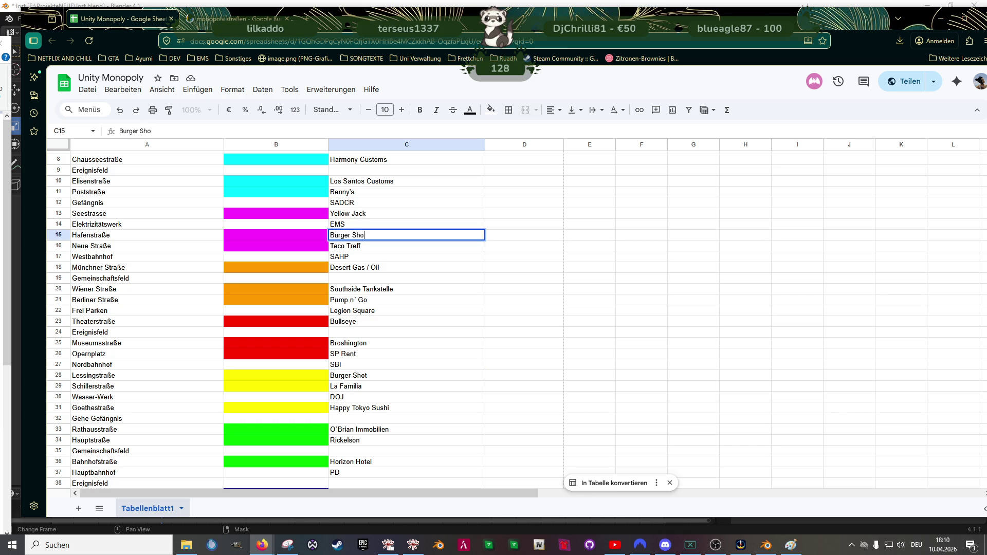
{"action": "key", "text": "Return"}
Step: Put Cafe Nura in cell C28 for Lessingstraße and check the yellow rows
{"action": "key", "text": "Down"}
{"action": "key", "text": "Down"}
{"action": "key", "text": "Down"}
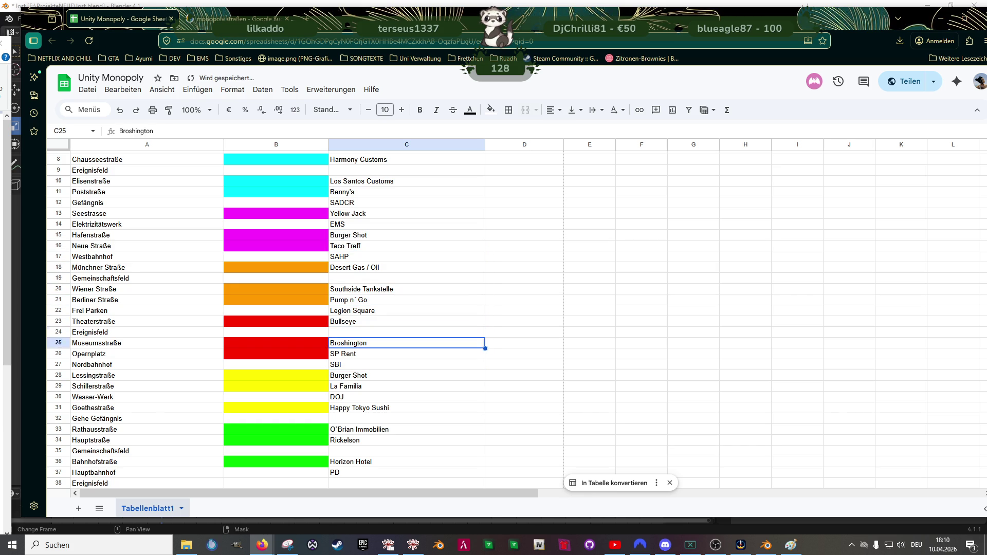
{"action": "key", "text": "Down"}
{"action": "key", "text": "Up"}
{"action": "type", "text": "Ca"}
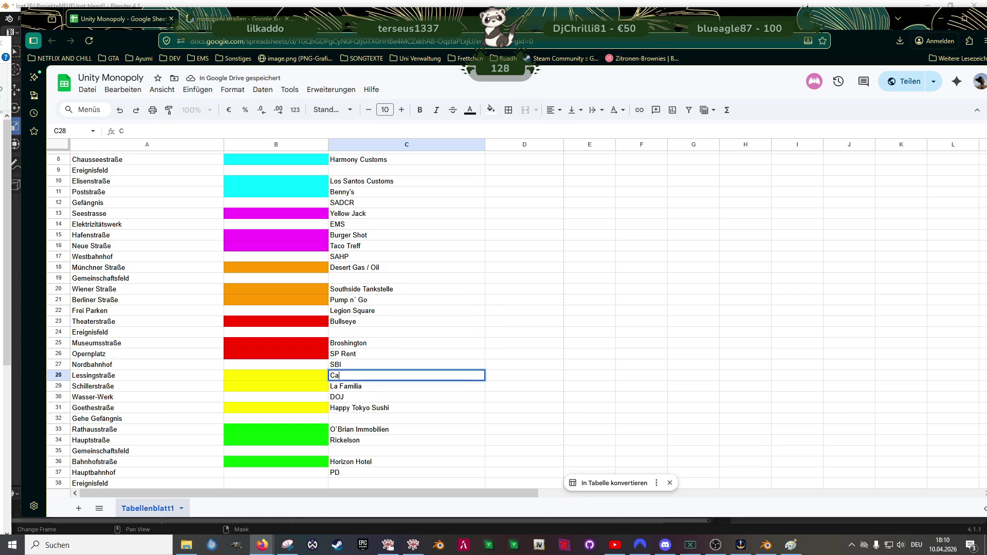
{"action": "type", "text": "fe Nura"}
{"action": "key", "text": "Return"}
{"action": "key", "text": "Down"}
{"action": "key", "text": "Down"}
{"action": "key", "text": "Up"}
{"action": "key", "text": "Up"}
{"action": "key", "text": "Up"}
{"action": "key", "text": "Down"}
{"action": "key", "text": "Down"}
{"action": "key", "text": "Down"}
{"action": "key", "text": "Up"}
{"action": "key", "text": "Up"}
{"action": "key", "text": "Up"}
{"action": "key", "text": "Up"}
{"action": "key", "text": "Up"}
{"action": "key", "text": "Up"}
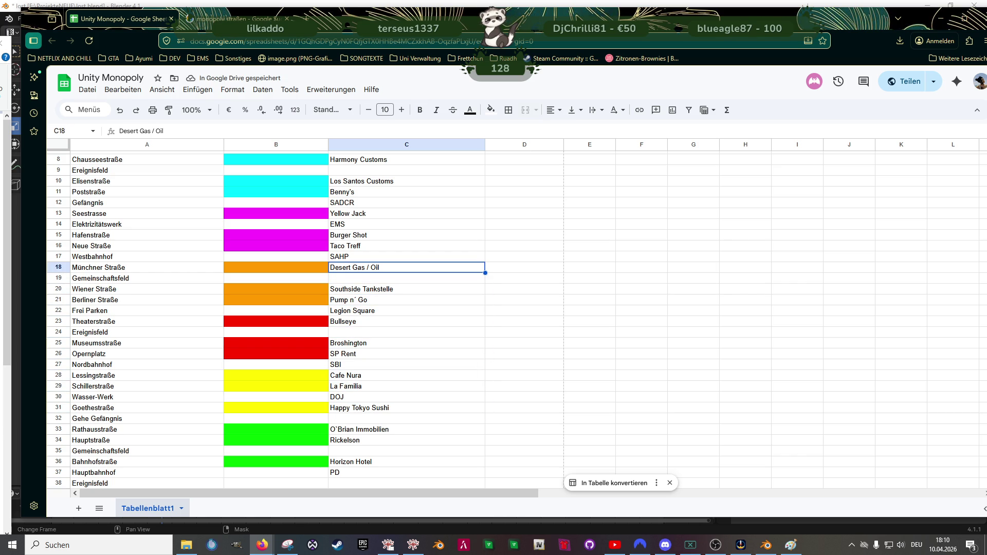
{"action": "scroll", "coordinate": [345, 246], "scroll_direction": "up", "scroll_amount": 3}
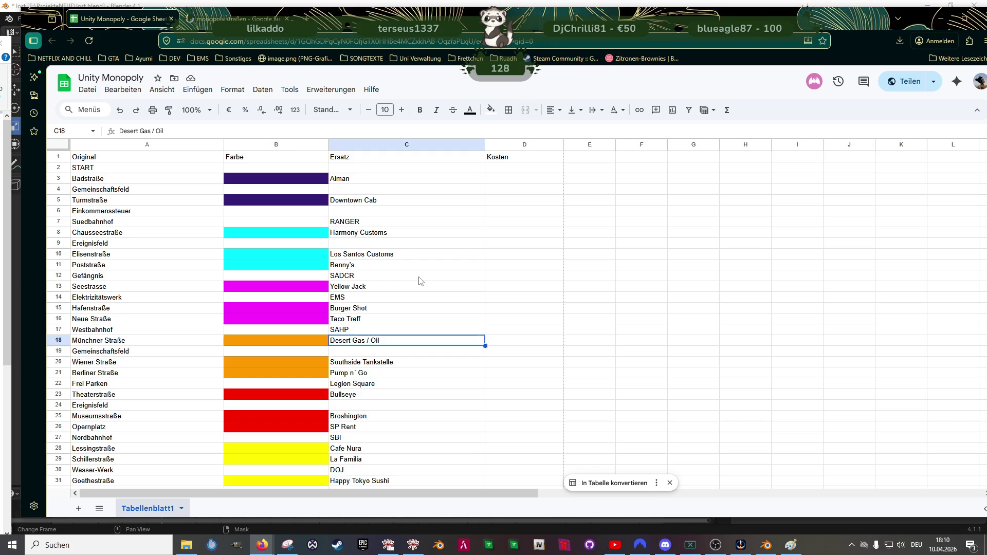
{"action": "scroll", "coordinate": [420, 281], "scroll_direction": "down", "scroll_amount": 2}
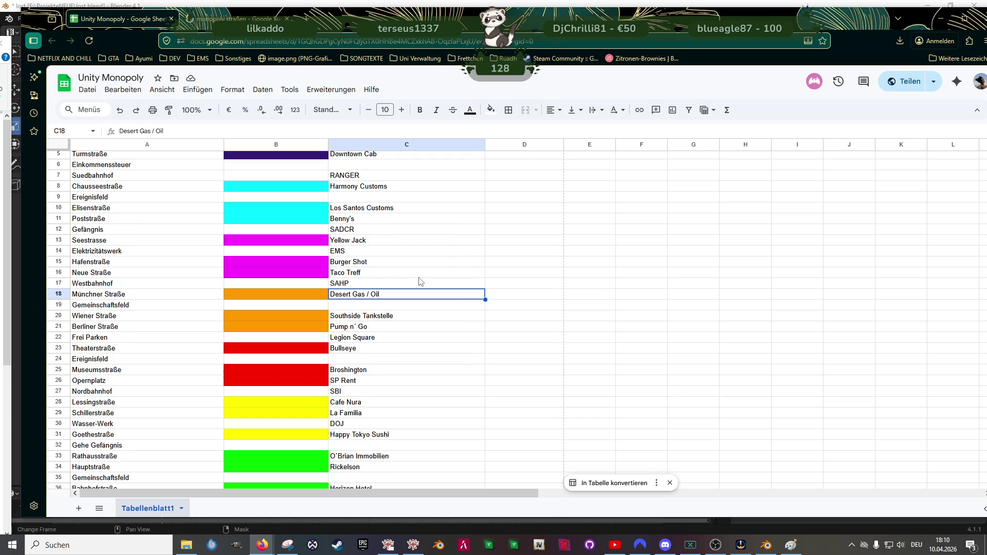
{"action": "scroll", "coordinate": [421, 281], "scroll_direction": "down", "scroll_amount": 3}
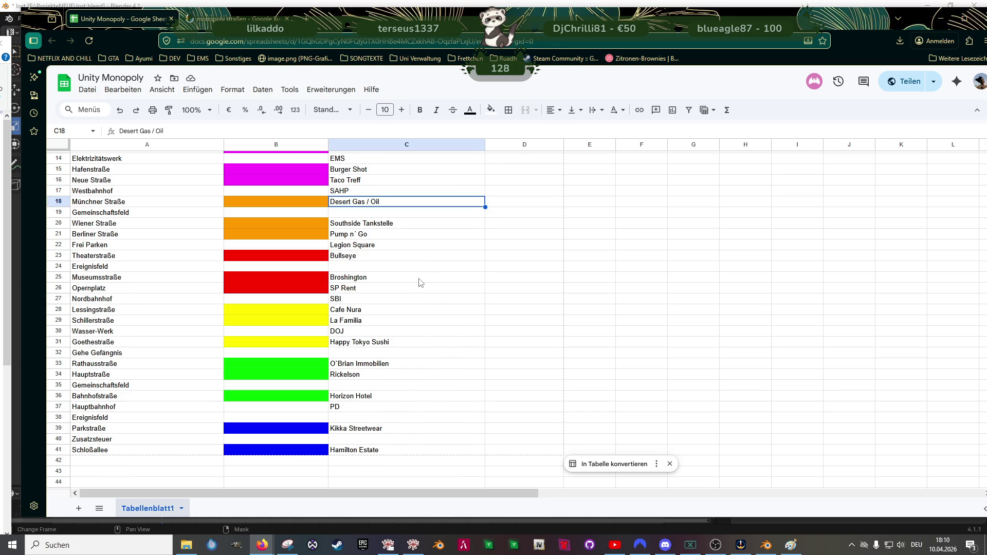
{"action": "scroll", "coordinate": [420, 282], "scroll_direction": "up", "scroll_amount": 2}
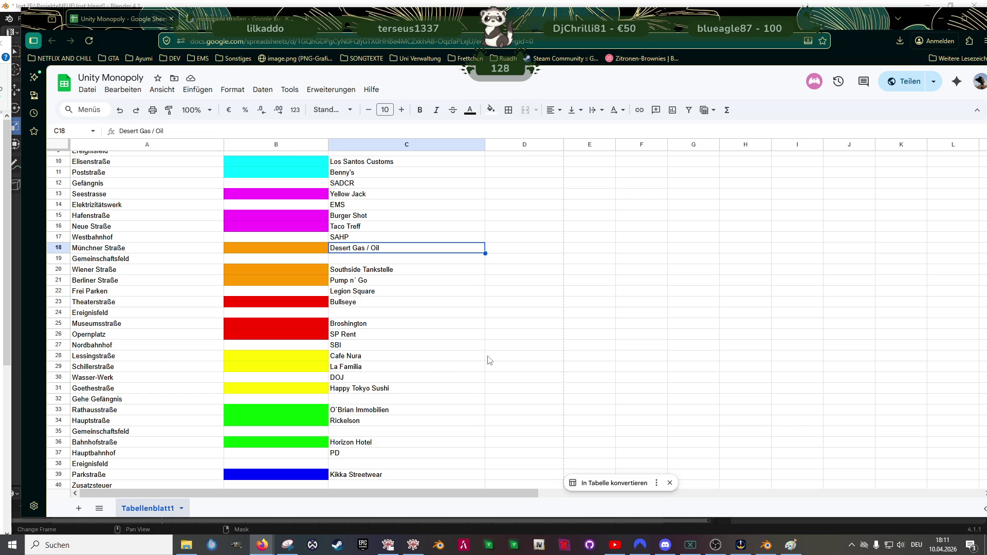
{"action": "scroll", "coordinate": [435, 378], "scroll_direction": "up", "scroll_amount": 3}
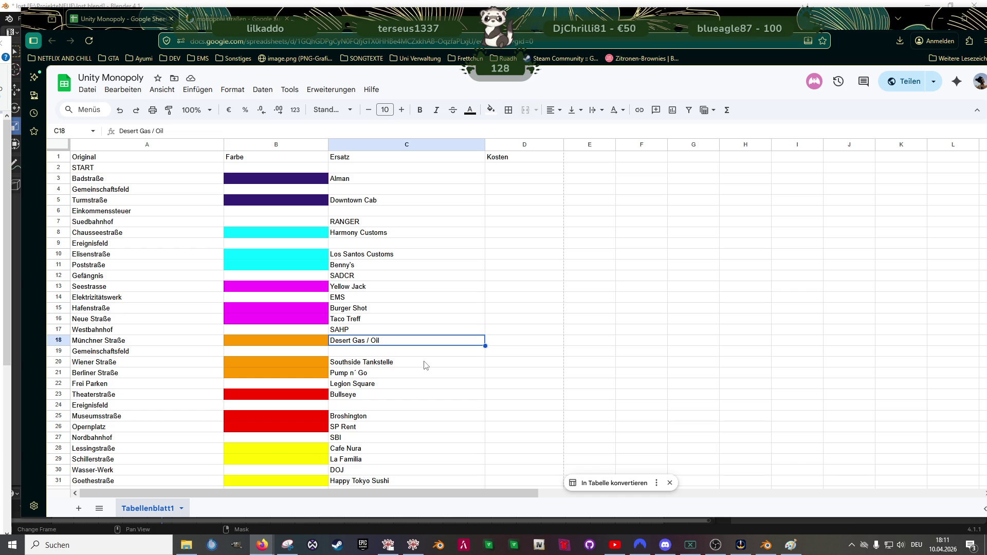
{"action": "scroll", "coordinate": [425, 366], "scroll_direction": "down", "scroll_amount": 3}
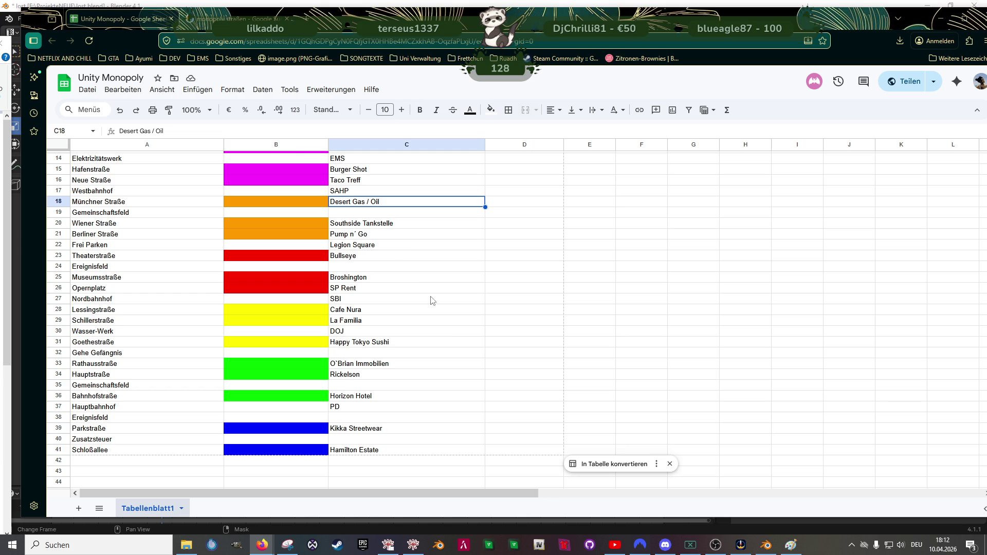
{"action": "scroll", "coordinate": [360, 324], "scroll_direction": "up", "scroll_amount": 5}
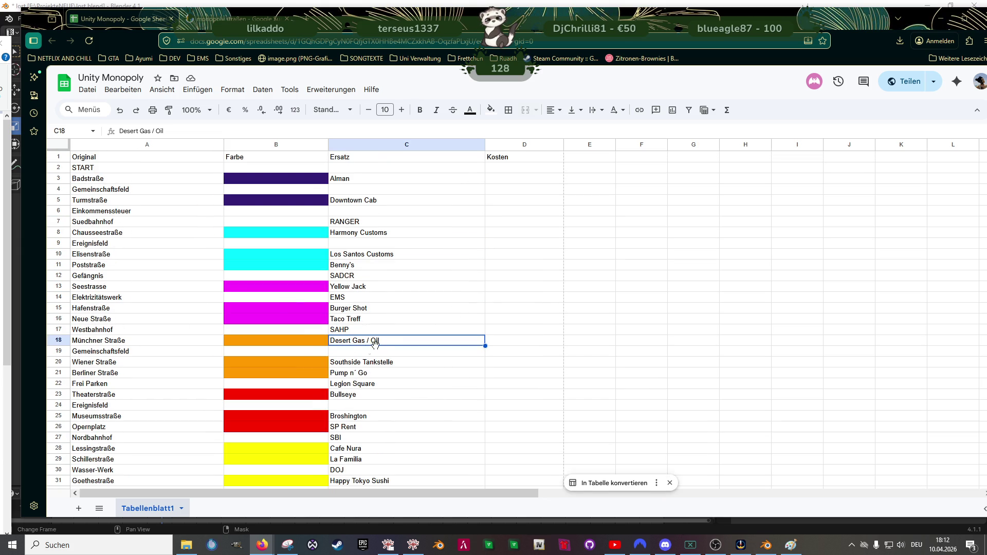
{"action": "scroll", "coordinate": [359, 313], "scroll_direction": "down", "scroll_amount": 2}
{"action": "scroll", "coordinate": [359, 313], "scroll_direction": "down", "scroll_amount": 2}
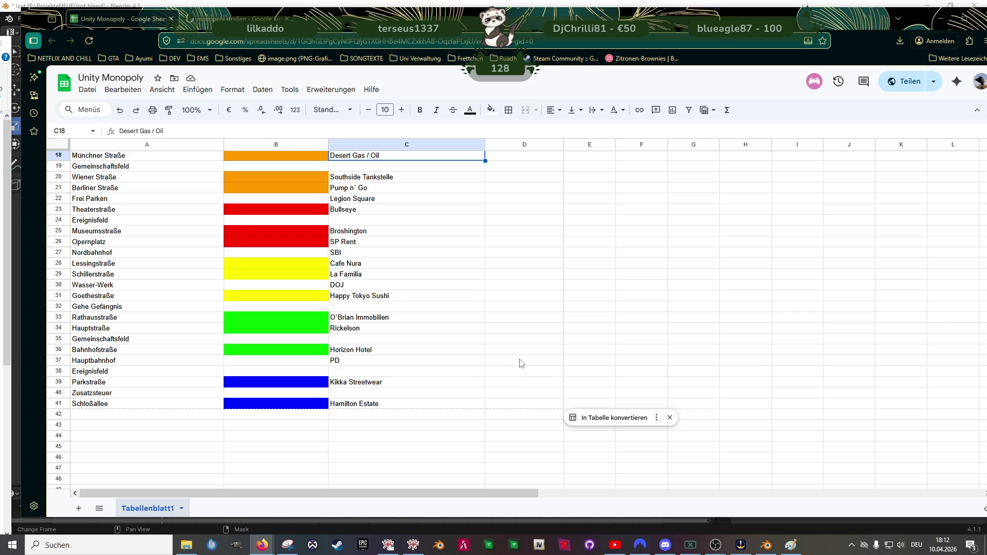
{"action": "left_click", "coordinate": [361, 406]}
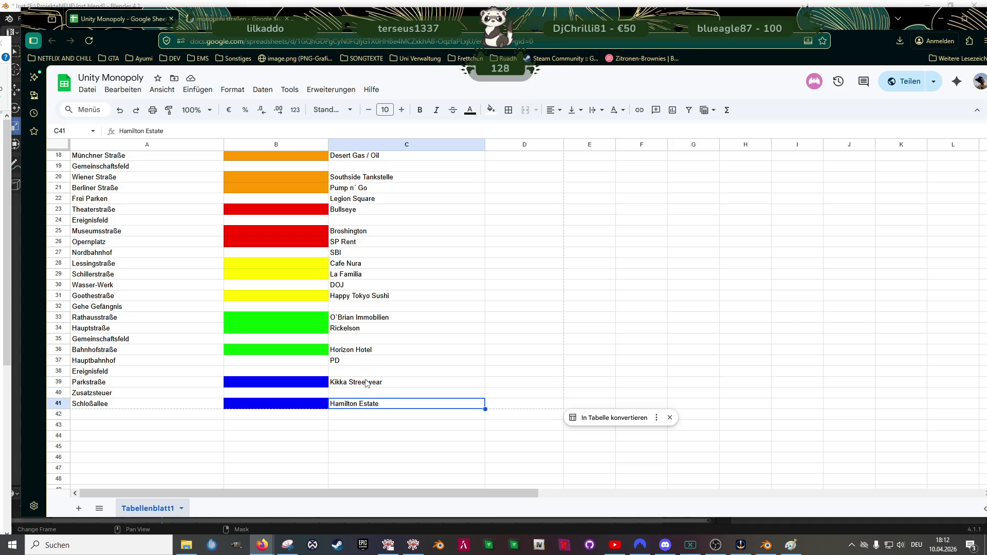
Step: Clear EMS, SADCR and RANGER from the Elektrizitätswerk, Gefängnis and Suedbahnhof cells
{"action": "left_click", "coordinate": [360, 394]}
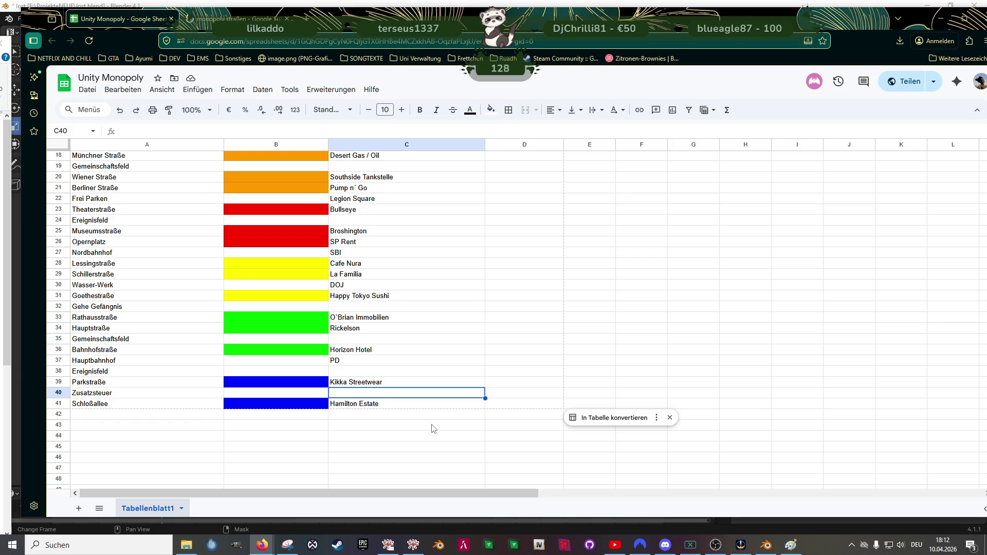
{"action": "key", "text": "ctrl+z"}
{"action": "key", "text": "ctrl+z"}
{"action": "key", "text": "ctrl+z"}
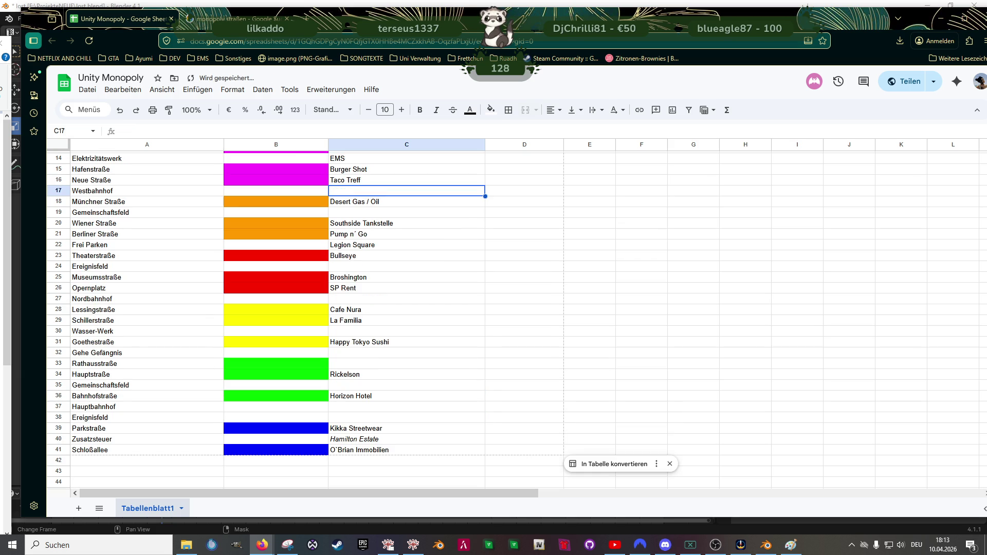
{"action": "key", "text": "Down"}
{"action": "key", "text": "Down"}
{"action": "key", "text": "Delete"}
{"action": "key", "text": "Up"}
{"action": "key", "text": "Up"}
{"action": "key", "text": "Delete"}
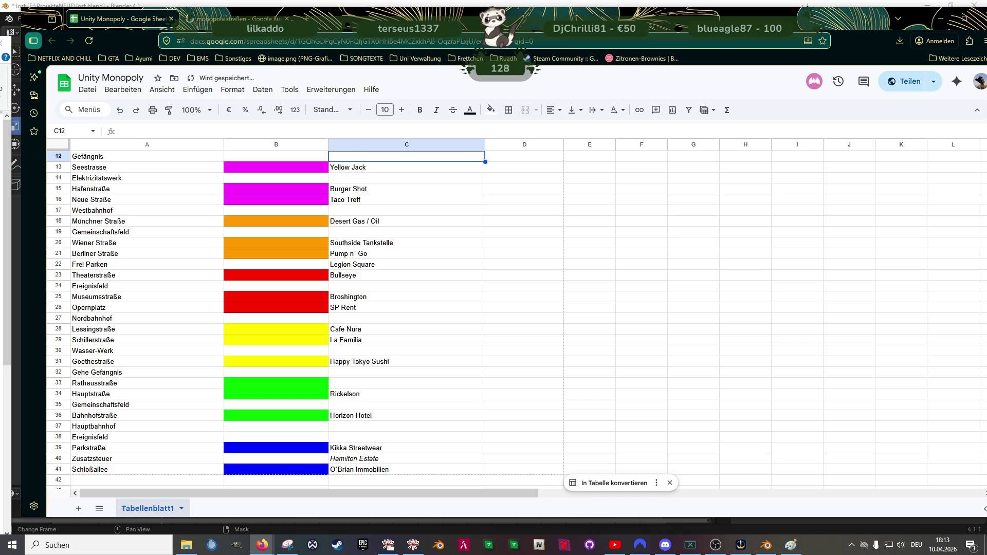
{"action": "key", "text": "Up"}
{"action": "key", "text": "Up"}
{"action": "key", "text": "Up"}
{"action": "key", "text": "Down"}
{"action": "key", "text": "Down"}
{"action": "key", "text": "Down"}
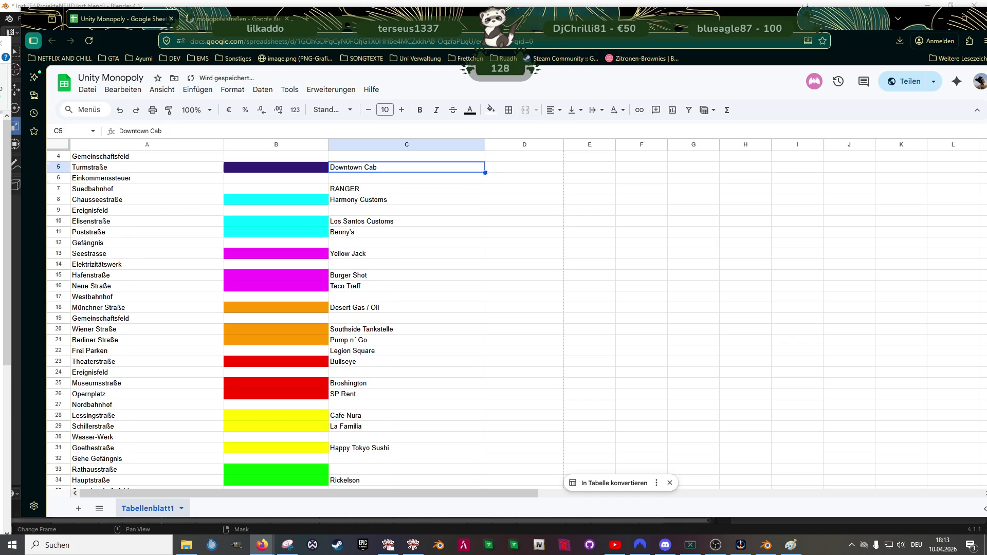
{"action": "key", "text": "Delete"}
{"action": "key", "text": "Down"}
{"action": "key", "text": "Down"}
{"action": "key", "text": "Up"}
{"action": "key", "text": "Up"}
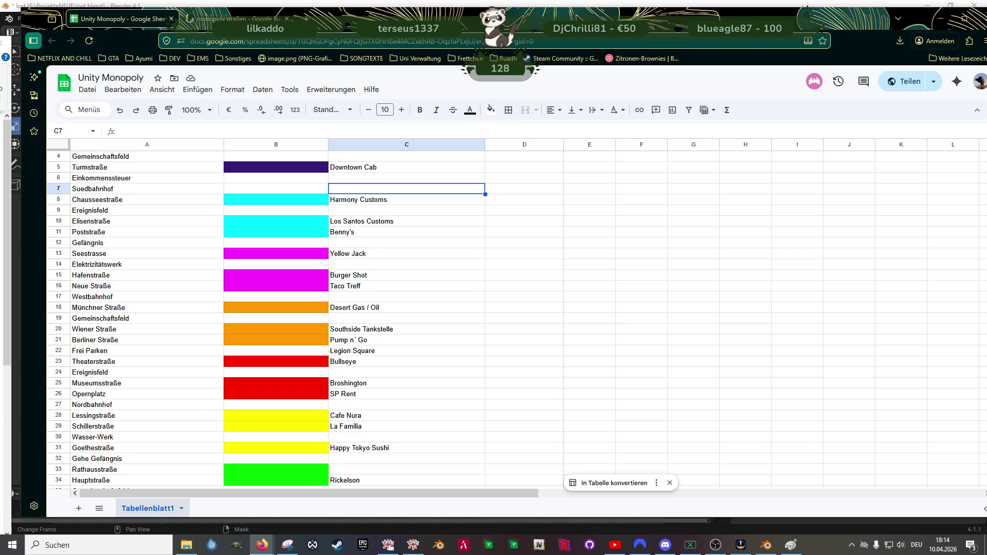
Step: Enter Soon Security as the Suedbahnhof placeholder
{"action": "type", "text": "So"}
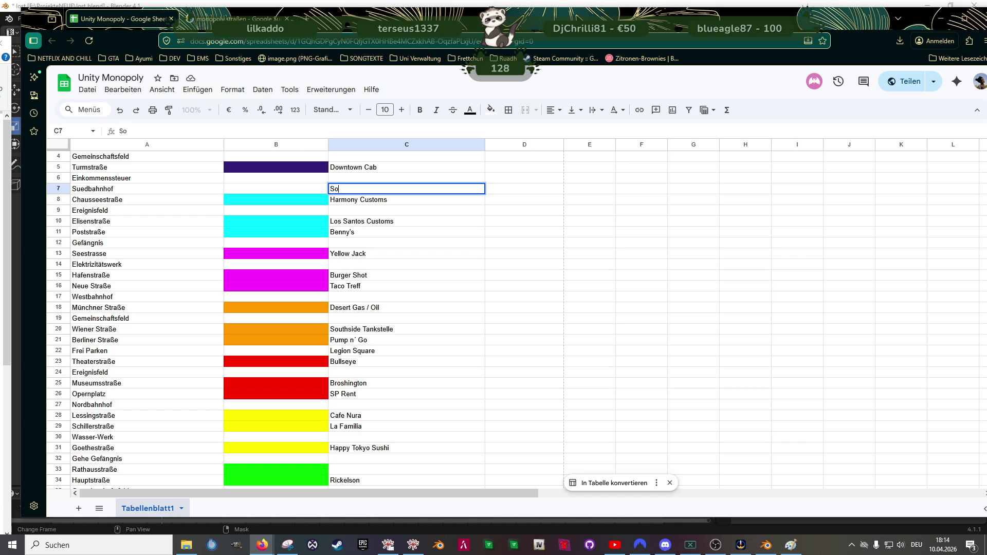
{"action": "type", "text": "on Security"}
{"action": "key", "text": "Return"}
{"action": "key", "text": "Down"}
{"action": "key", "text": "Down"}
{"action": "key", "text": "Down"}
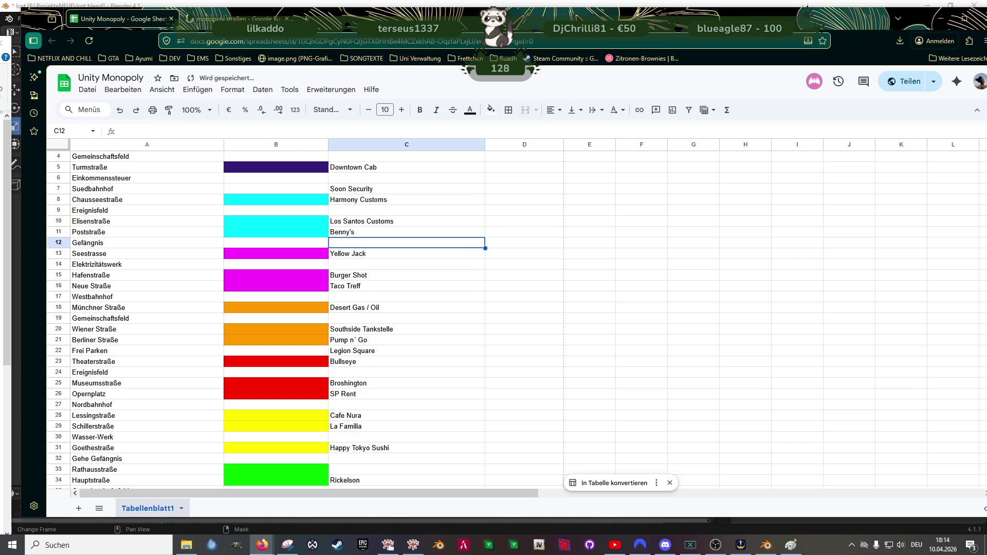
{"action": "key", "text": "Down"}
{"action": "key", "text": "Down"}
{"action": "key", "text": "Down"}
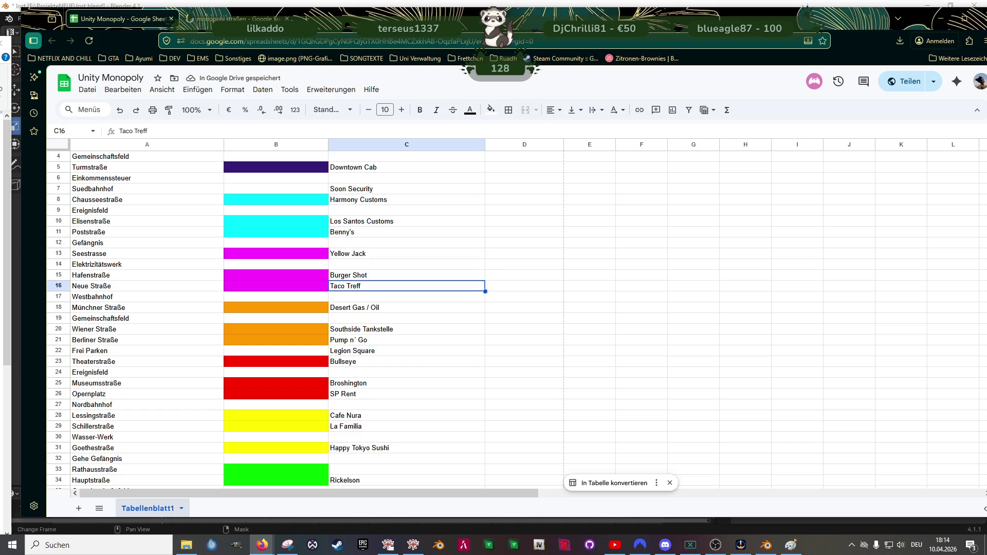
{"action": "key", "text": "Down"}
{"action": "key", "text": "Up"}
{"action": "key", "text": "Up"}
{"action": "key", "text": "Up"}
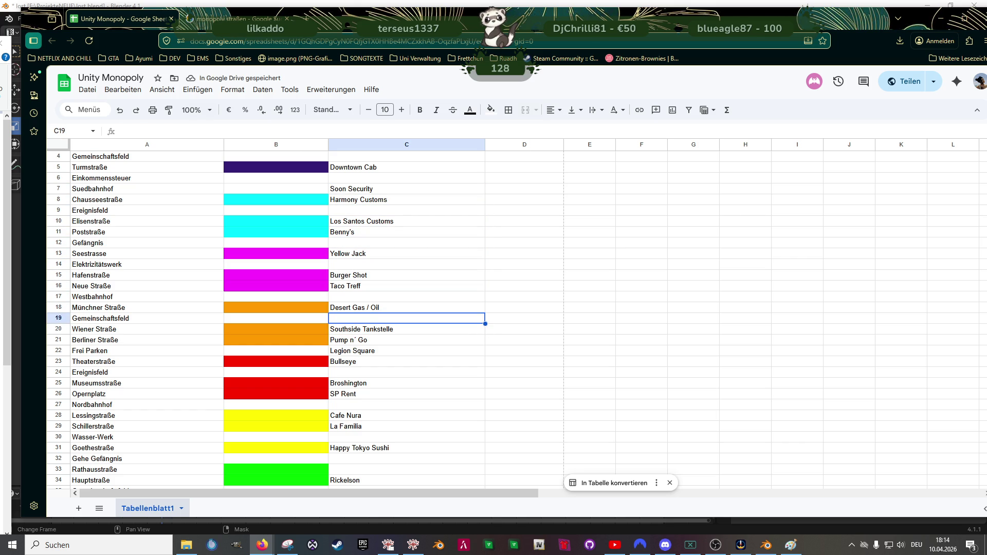
{"action": "key", "text": "Up"}
{"action": "key", "text": "Up"}
{"action": "key", "text": "Down"}
{"action": "key", "text": "Down"}
{"action": "key", "text": "Down"}
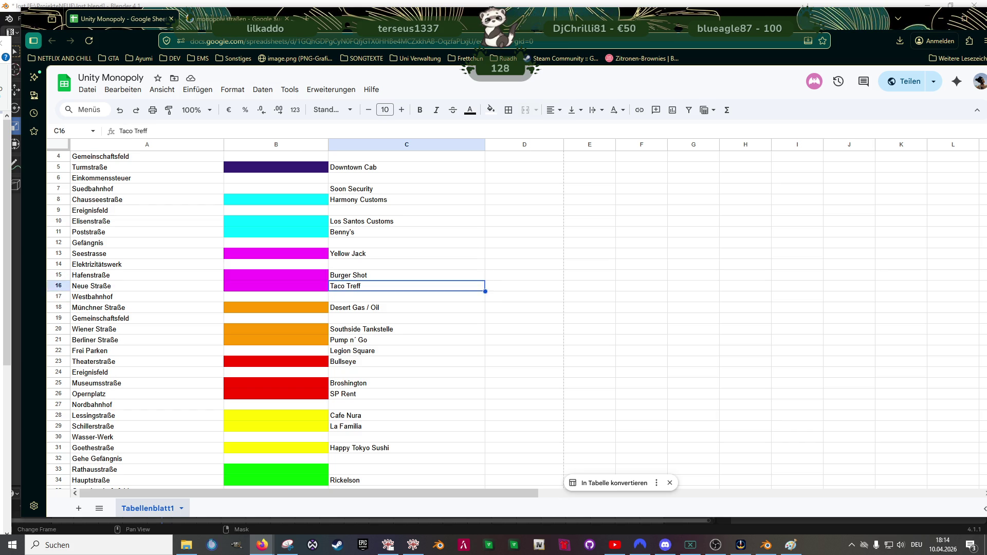
{"action": "key", "text": "Down"}
{"action": "key", "text": "Down"}
{"action": "key", "text": "Up"}
{"action": "key", "text": "Up"}
{"action": "key", "text": "Up"}
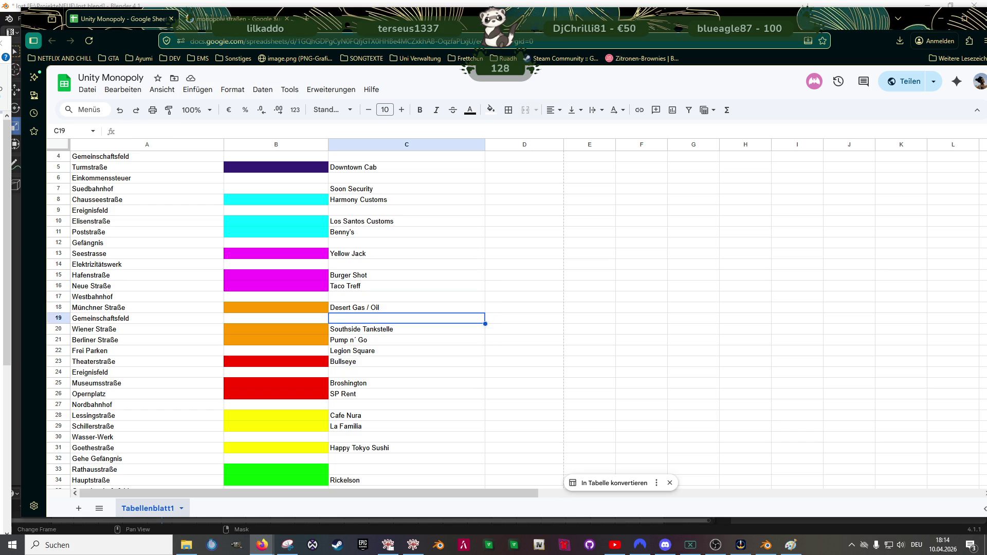
{"action": "key", "text": "Down"}
{"action": "key", "text": "Down"}
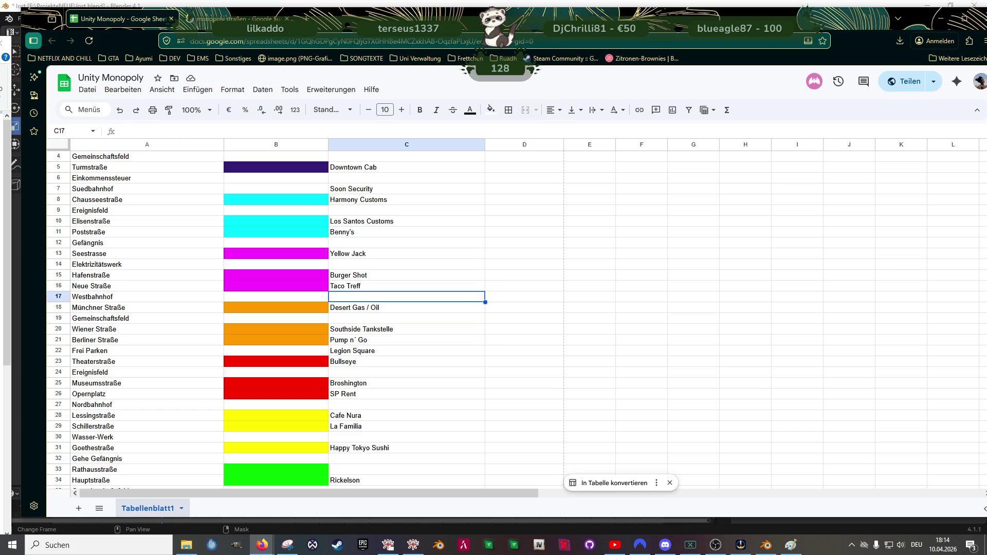
Step: Give Westbahnhof the placeholder Soon Tattoo, replacing a first Soon Cars entry
{"action": "type", "text": "Soon Cars"}
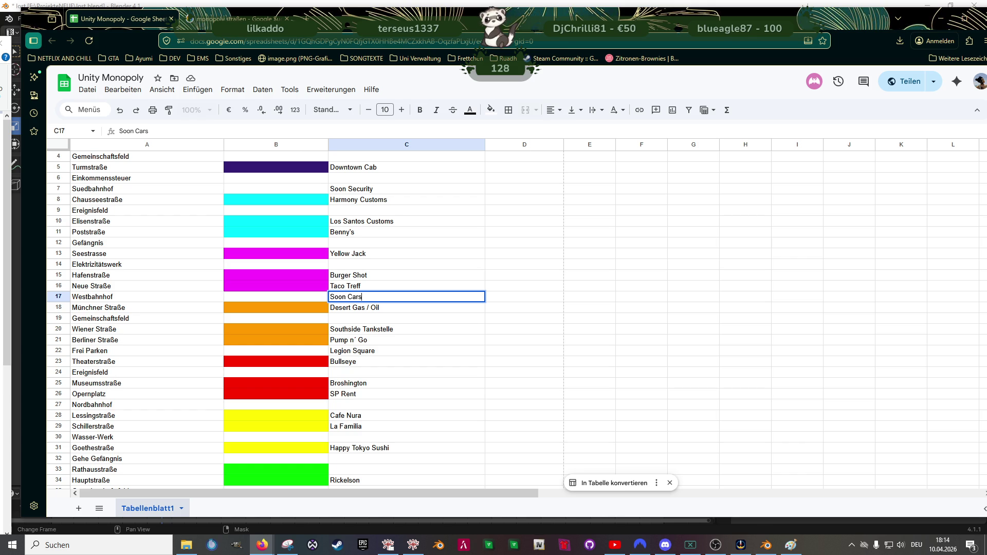
{"action": "key", "text": "Down"}
{"action": "key", "text": "Down"}
{"action": "key", "text": "Down"}
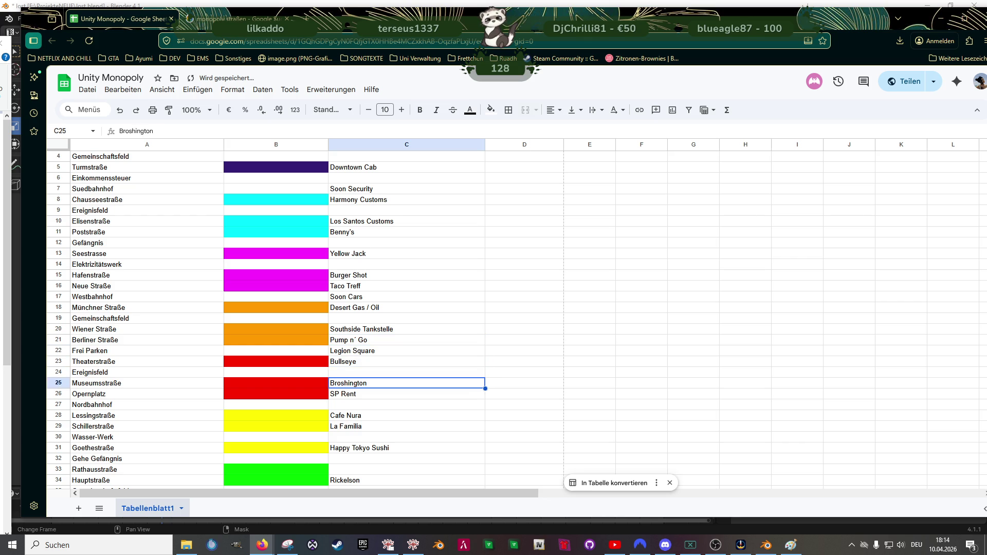
{"action": "key", "text": "Up"}
{"action": "key", "text": "Up"}
{"action": "key", "text": "Up"}
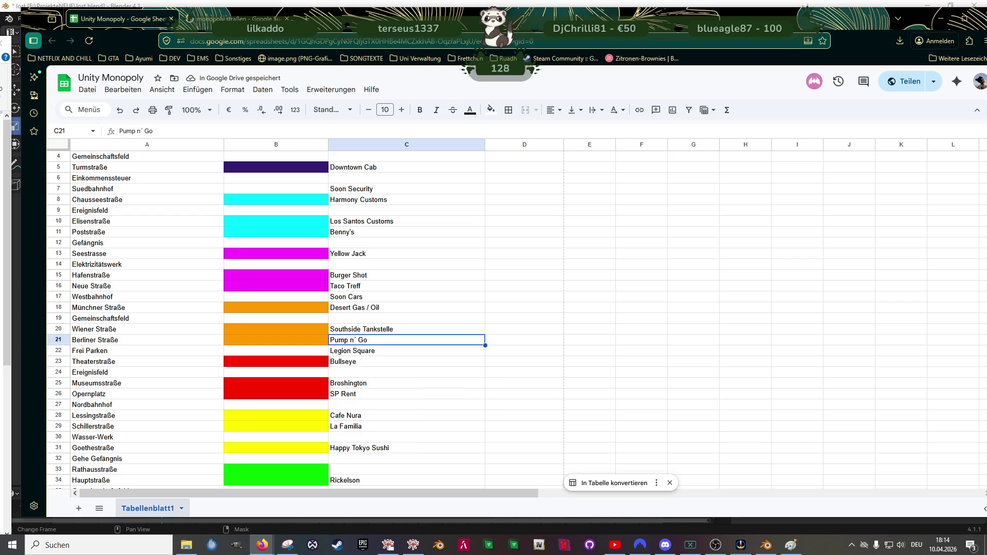
{"action": "key", "text": "Up"}
{"action": "type", "text": "Soon "}
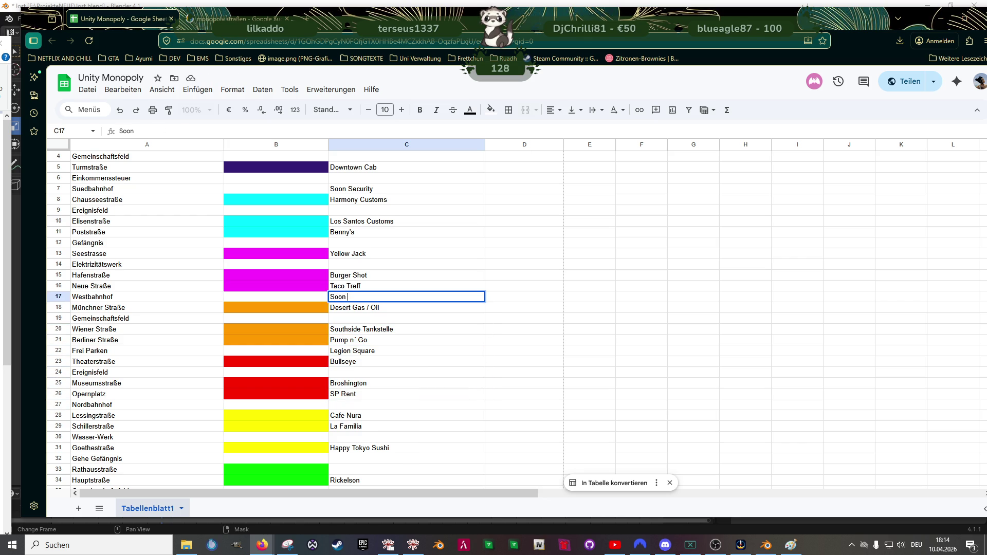
{"action": "type", "text": "Tattoo"}
{"action": "key", "text": "Return"}
{"action": "key", "text": "Down"}
{"action": "key", "text": "Down"}
{"action": "key", "text": "Down"}
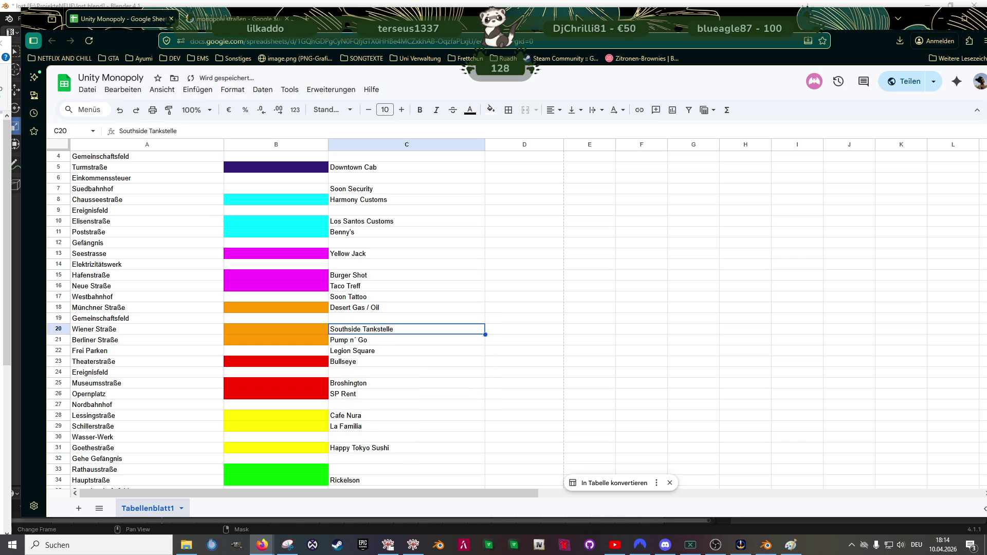
Step: Enter Soon Cars for Nordbahnhof and Soon Construction for Hauptbahnhof
{"action": "key", "text": "Down"}
{"action": "key", "text": "Down"}
{"action": "key", "text": "Down"}
{"action": "type", "text": "Soo"}
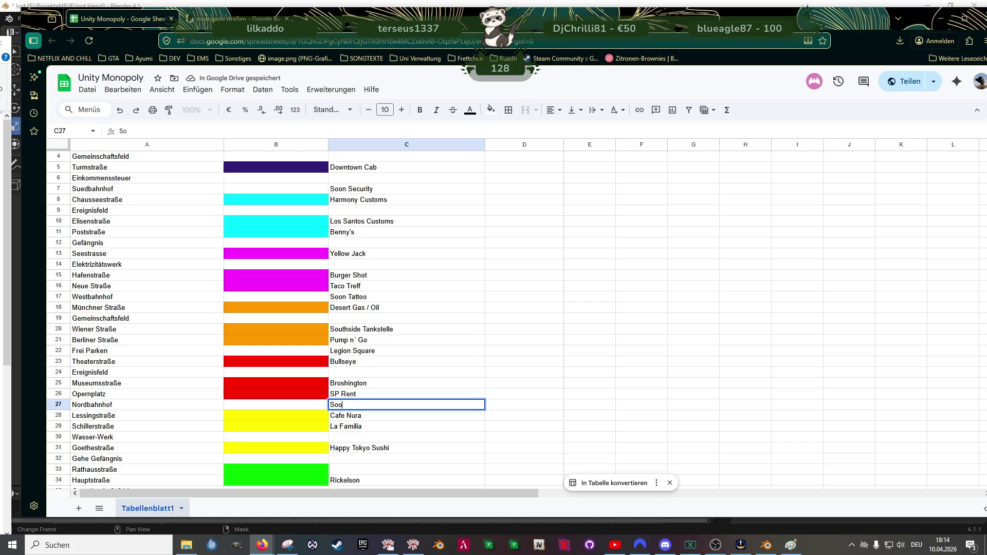
{"action": "type", "text": "n Cars"}
{"action": "key", "text": "Return"}
{"action": "key", "text": "Down"}
{"action": "key", "text": "Down"}
{"action": "key", "text": "Down"}
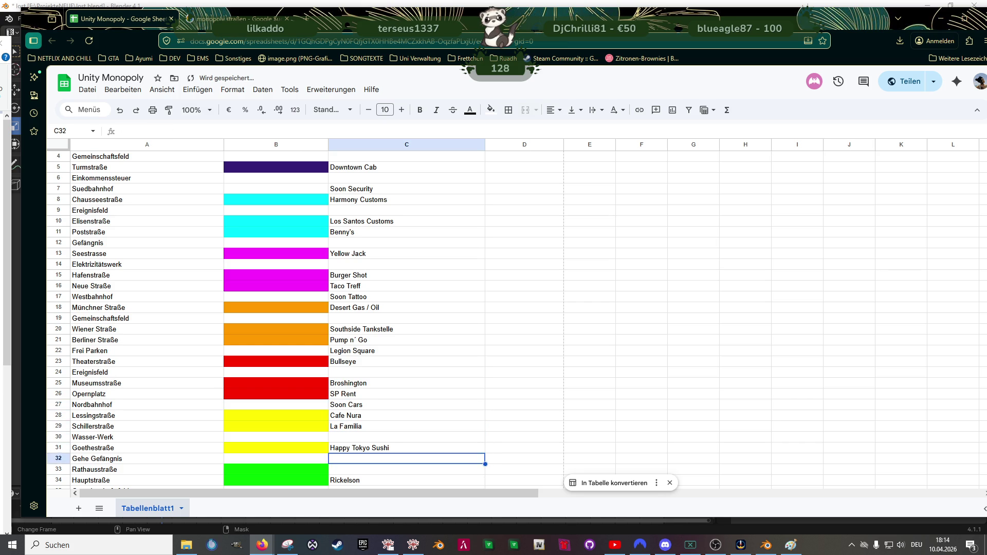
{"action": "key", "text": "Down"}
{"action": "key", "text": "Up"}
{"action": "key", "text": "Up"}
{"action": "key", "text": "Up"}
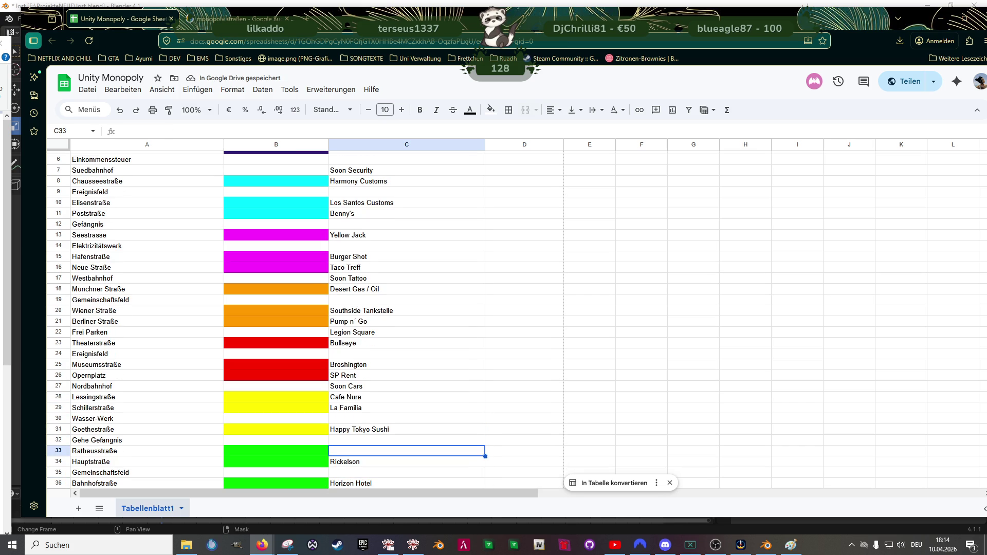
{"action": "key", "text": "Down"}
{"action": "key", "text": "Down"}
{"action": "key", "text": "Down"}
{"action": "key", "text": "Down"}
{"action": "key", "text": "Up"}
{"action": "type", "text": "Soon Construction"}
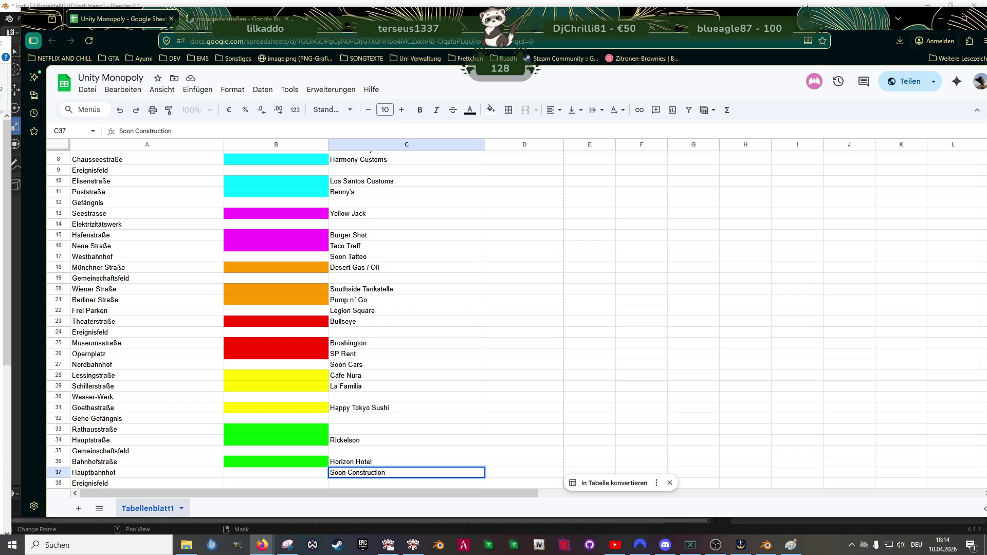
{"action": "key", "text": "Return"}
{"action": "key", "text": "Up"}
{"action": "key", "text": "Up"}
{"action": "key", "text": "Up"}
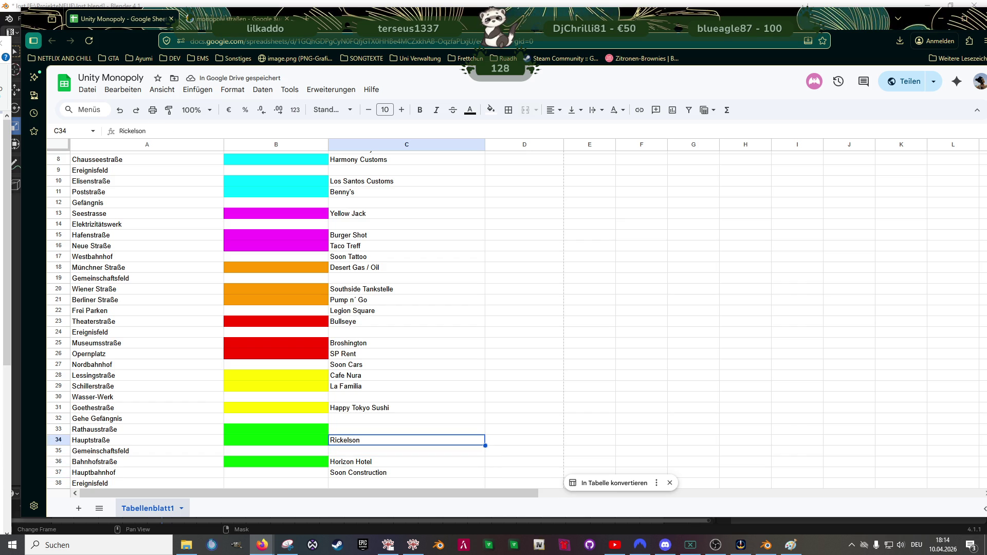
{"action": "key", "text": "Up"}
{"action": "key", "text": "Up"}
{"action": "key", "text": "Up"}
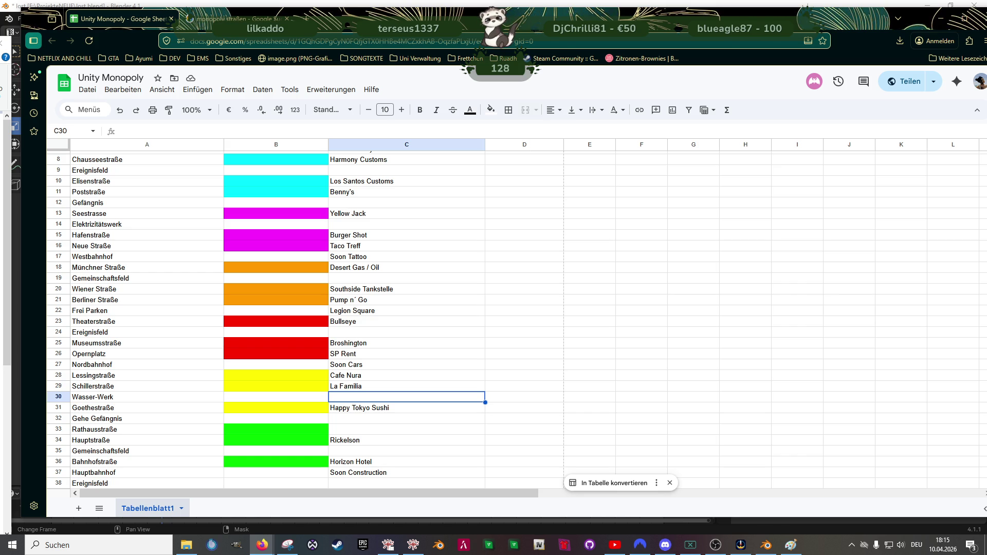
{"action": "left_click", "coordinate": [406, 386]}
{"action": "left_click", "coordinate": [406, 364]}
{"action": "left_click", "coordinate": [406, 375]}
{"action": "left_click", "coordinate": [407, 386]}
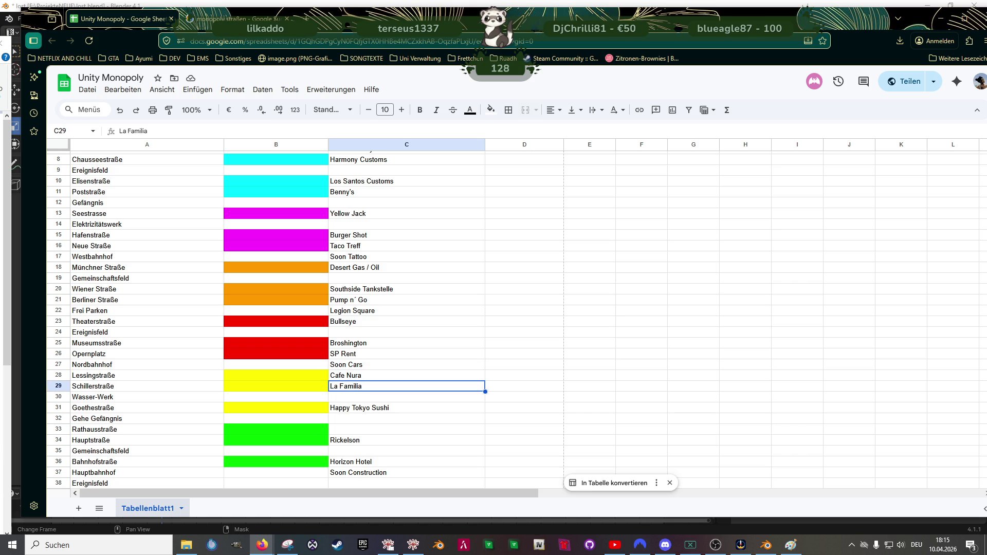
{"action": "key", "text": "Up"}
{"action": "key", "text": "Up"}
{"action": "key", "text": "Up"}
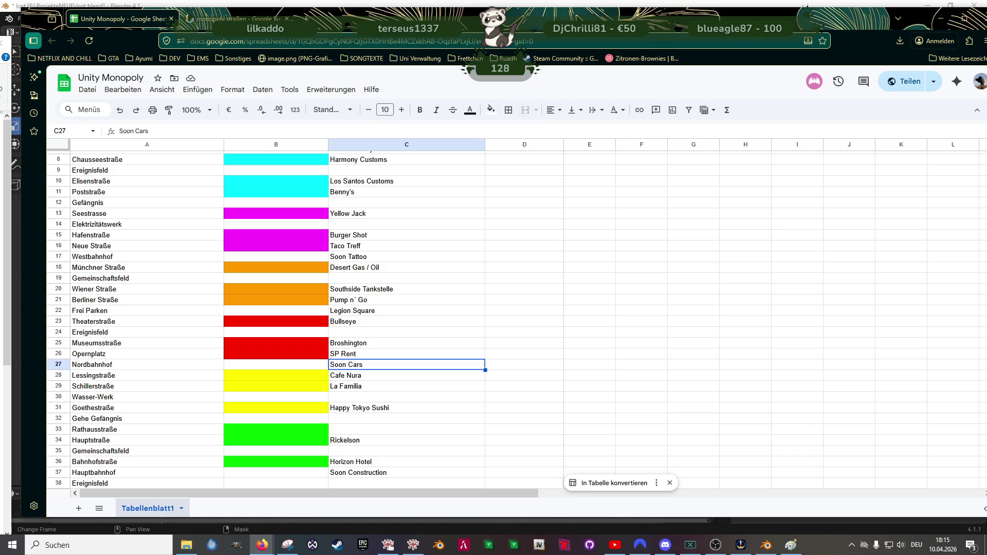
{"action": "key", "text": "Up"}
{"action": "key", "text": "Up"}
{"action": "key", "text": "Down"}
{"action": "key", "text": "Down"}
{"action": "key", "text": "Down"}
{"action": "key", "text": "Down"}
{"action": "key", "text": "Up"}
{"action": "key", "text": "Up"}
{"action": "key", "text": "Up"}
{"action": "key", "text": "Down"}
{"action": "key", "text": "Down"}
{"action": "key", "text": "Down"}
{"action": "key", "text": "Down"}
{"action": "key", "text": "Down"}
{"action": "key", "text": "Down"}
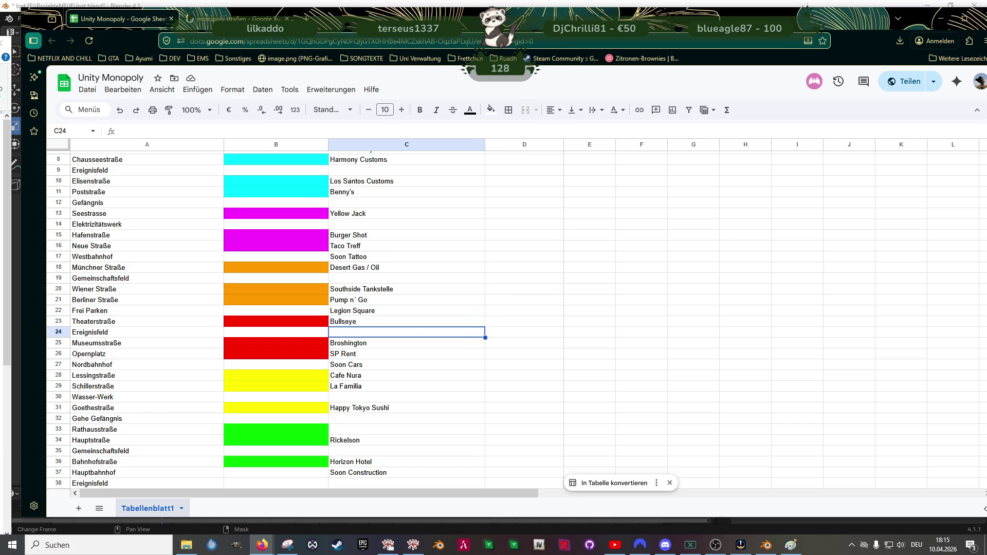
{"action": "key", "text": "Up"}
{"action": "key", "text": "Up"}
{"action": "key", "text": "Down"}
{"action": "key", "text": "Up"}
{"action": "key", "text": "Down"}
{"action": "key", "text": "Down"}
{"action": "key", "text": "Down"}
{"action": "key", "text": "Up"}
{"action": "key", "text": "Up"}
{"action": "key", "text": "Down"}
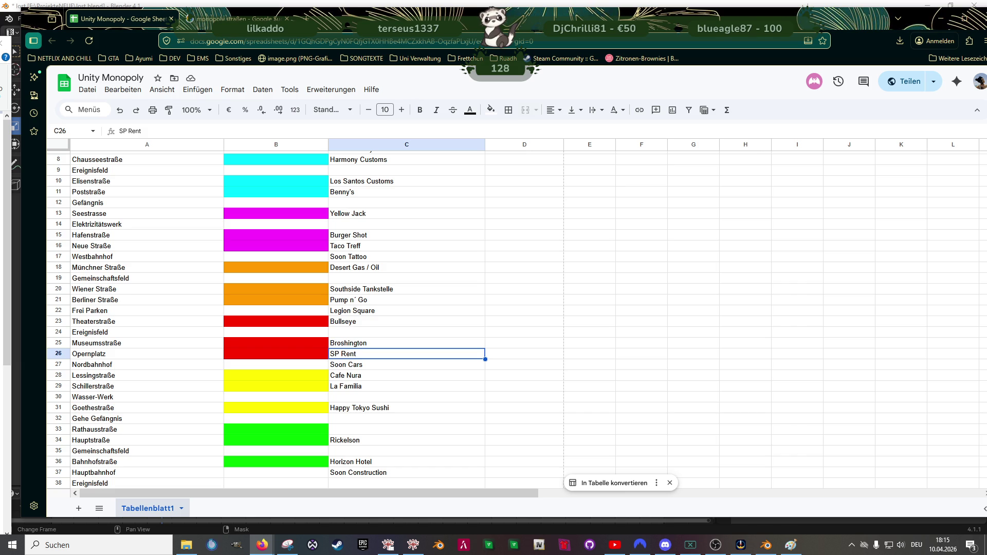
{"action": "key", "text": "Down"}
{"action": "key", "text": "Down"}
{"action": "key", "text": "Down"}
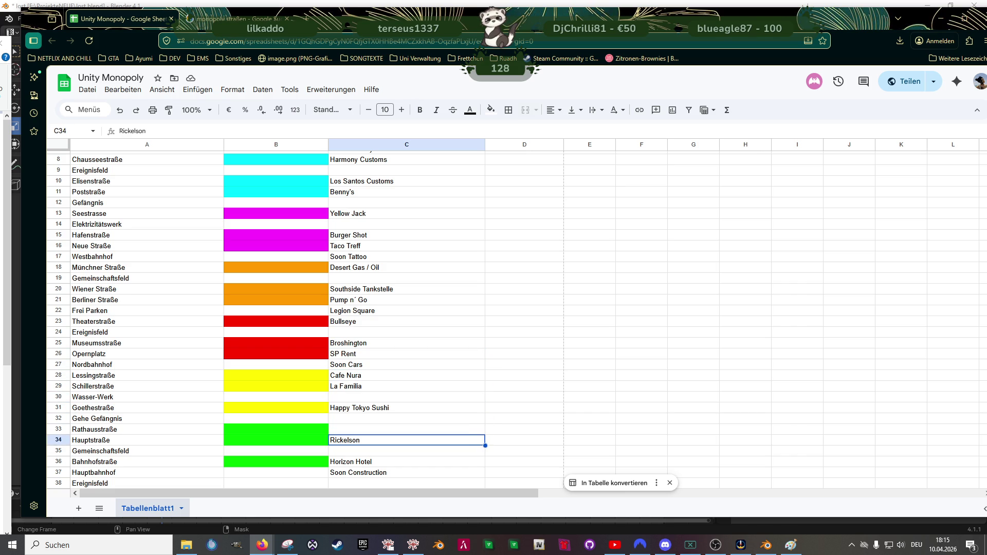
{"action": "key", "text": "Down"}
{"action": "key", "text": "Down"}
{"action": "key", "text": "Down"}
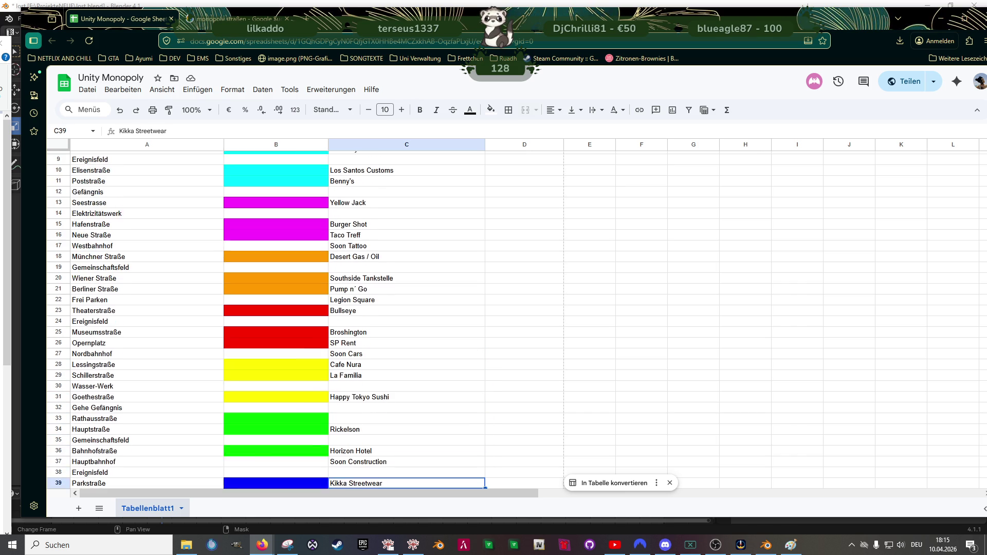
{"action": "key", "text": "Down"}
{"action": "key", "text": "Up"}
{"action": "key", "text": "Up"}
{"action": "key", "text": "Up"}
{"action": "key", "text": "Down"}
{"action": "key", "text": "Down"}
{"action": "key", "text": "Up"}
{"action": "key", "text": "Up"}
{"action": "key", "text": "Down"}
{"action": "key", "text": "Down"}
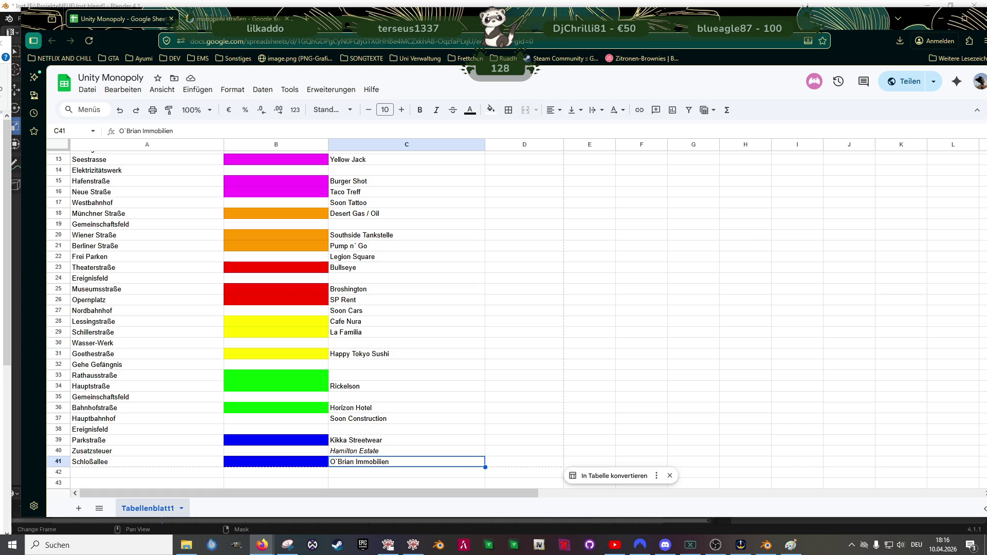
{"action": "key", "text": "Up"}
{"action": "key", "text": "Up"}
{"action": "key", "text": "Up"}
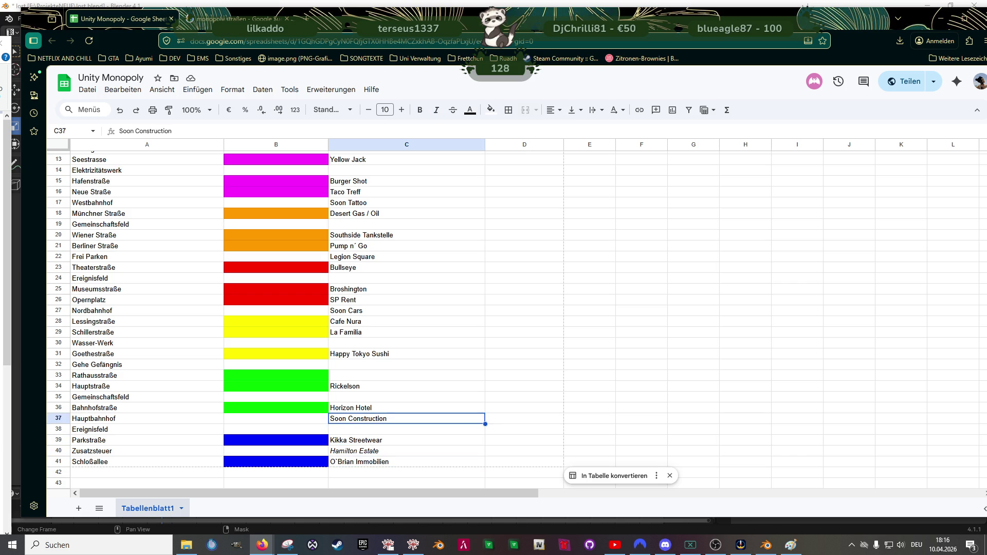
{"action": "key", "text": "Up"}
{"action": "key", "text": "Up"}
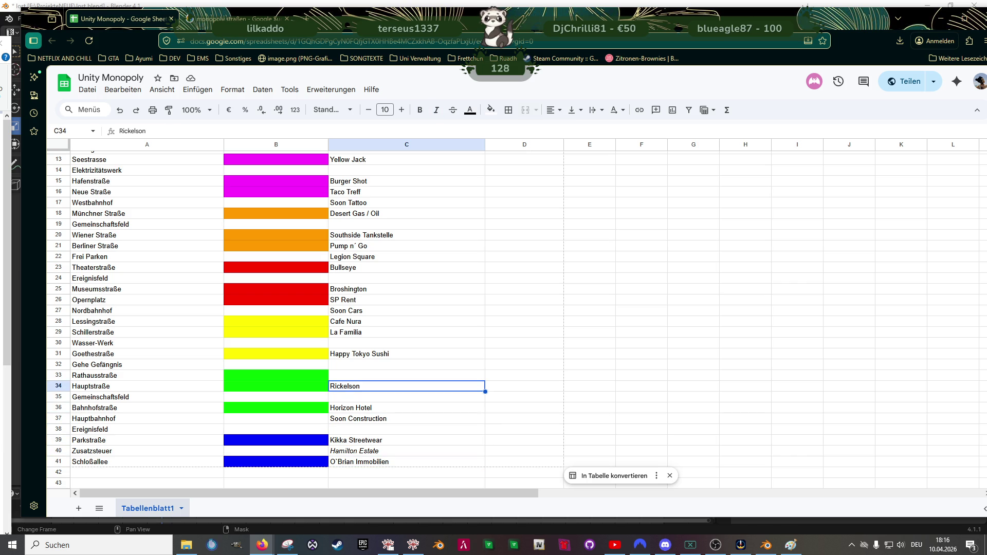
{"action": "left_click", "coordinate": [406, 375]}
Step: Enter Rickelson in C33 for Rathausstraße and Desert Inn in C34 for Hauptstraße
{"action": "type", "text": "Rickels"}
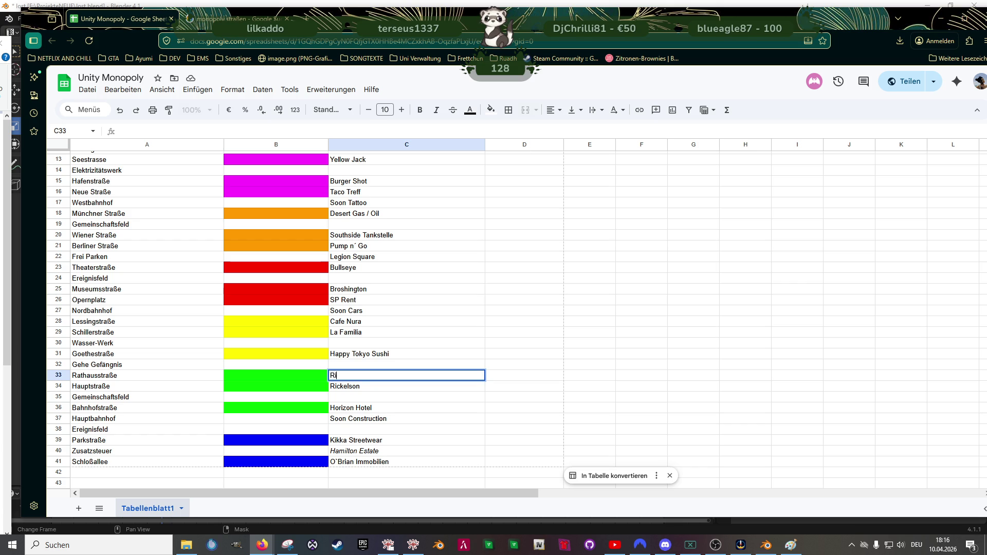
{"action": "key", "text": "Return"}
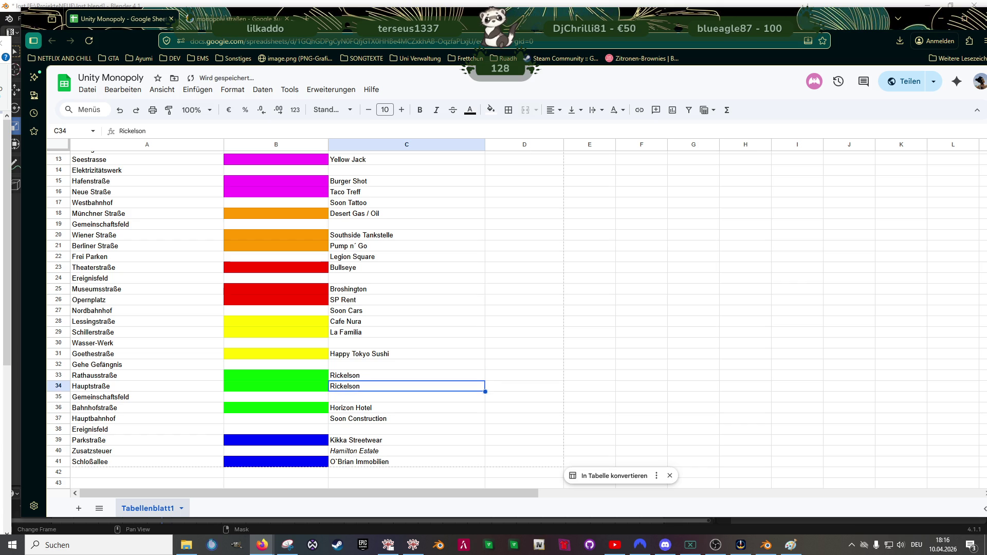
{"action": "type", "text": "Der"}
{"action": "type", "text": "sert Inn"}
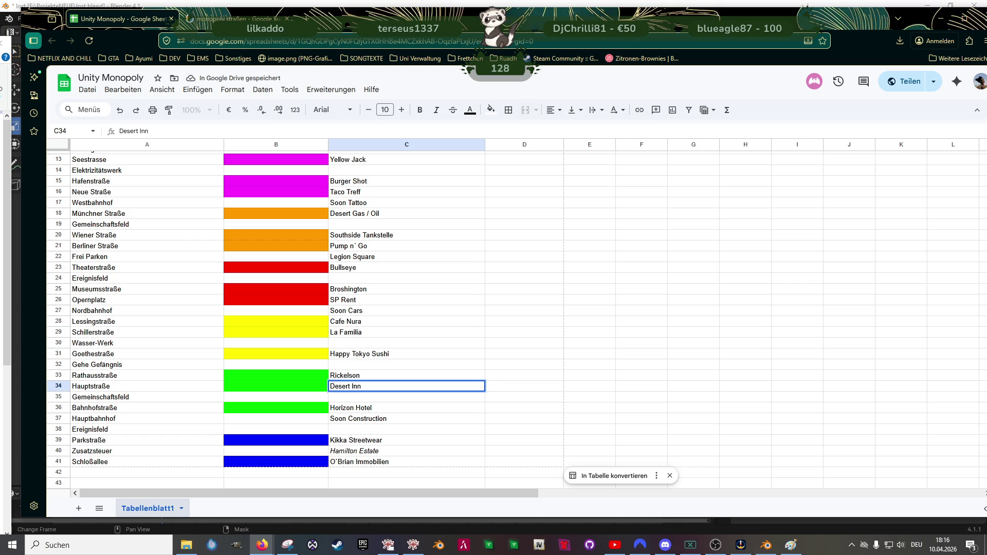
{"action": "key", "text": "Return"}
{"action": "left_click", "coordinate": [407, 375]}
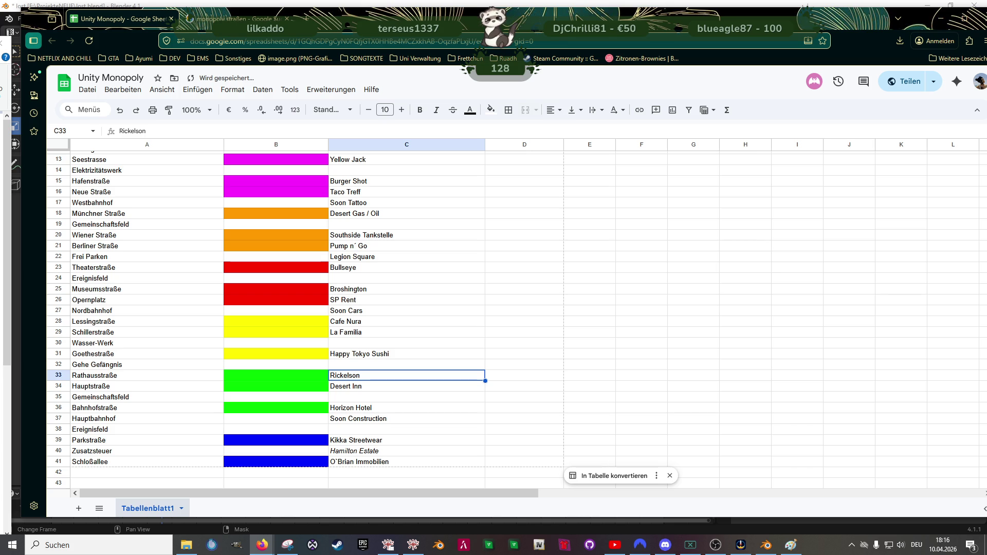
{"action": "key", "text": "Down"}
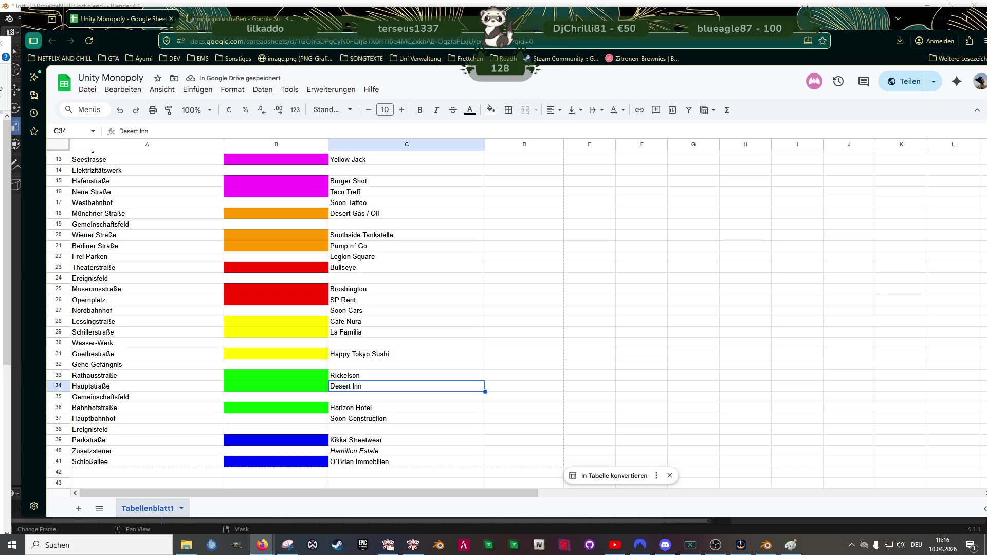
{"action": "key", "text": "Down"}
{"action": "key", "text": "Down"}
{"action": "left_click", "coordinate": [406, 397]}
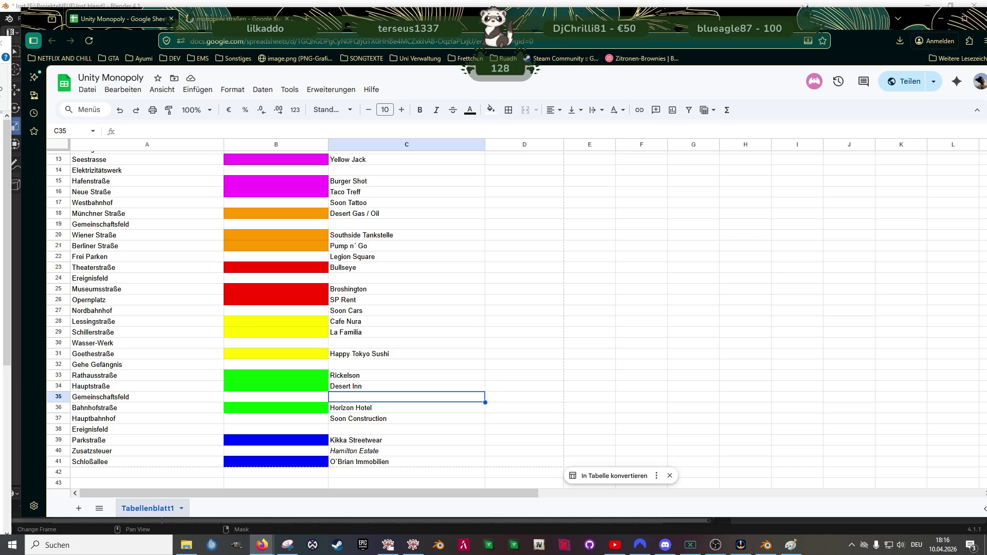
{"action": "key", "text": "Up"}
{"action": "key", "text": "Up"}
{"action": "key", "text": "Down"}
{"action": "key", "text": "Down"}
{"action": "key", "text": "Up"}
{"action": "key", "text": "Down"}
{"action": "key", "text": "Down"}
{"action": "key", "text": "Up"}
{"action": "key", "text": "Up"}
{"action": "key", "text": "Down"}
{"action": "key", "text": "Down"}
{"action": "key", "text": "Up"}
{"action": "key", "text": "Up"}
{"action": "key", "text": "Up"}
{"action": "key", "text": "Up"}
{"action": "key", "text": "Up"}
{"action": "key", "text": "Up"}
{"action": "key", "text": "Up"}
{"action": "key", "text": "Up"}
{"action": "key", "text": "Up"}
{"action": "key", "text": "Up"}
{"action": "key", "text": "Up"}
{"action": "key", "text": "Down"}
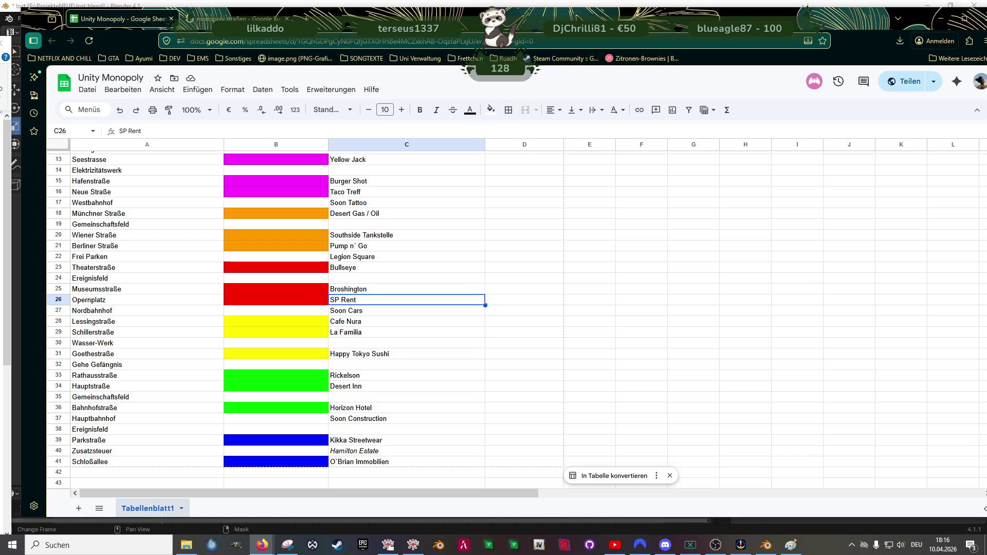
{"action": "key", "text": "Down"}
{"action": "key", "text": "Down"}
{"action": "key", "text": "Down"}
{"action": "key", "text": "Up"}
{"action": "key", "text": "Up"}
{"action": "key", "text": "Up"}
{"action": "key", "text": "Up"}
{"action": "key", "text": "Up"}
{"action": "key", "text": "Up"}
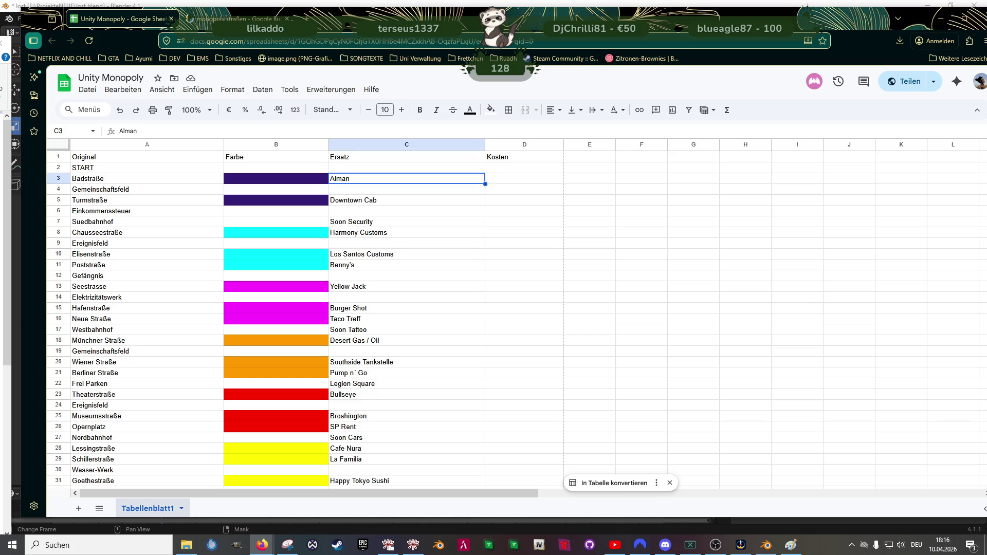
{"action": "key", "text": "Down"}
{"action": "key", "text": "Down"}
{"action": "key", "text": "Down"}
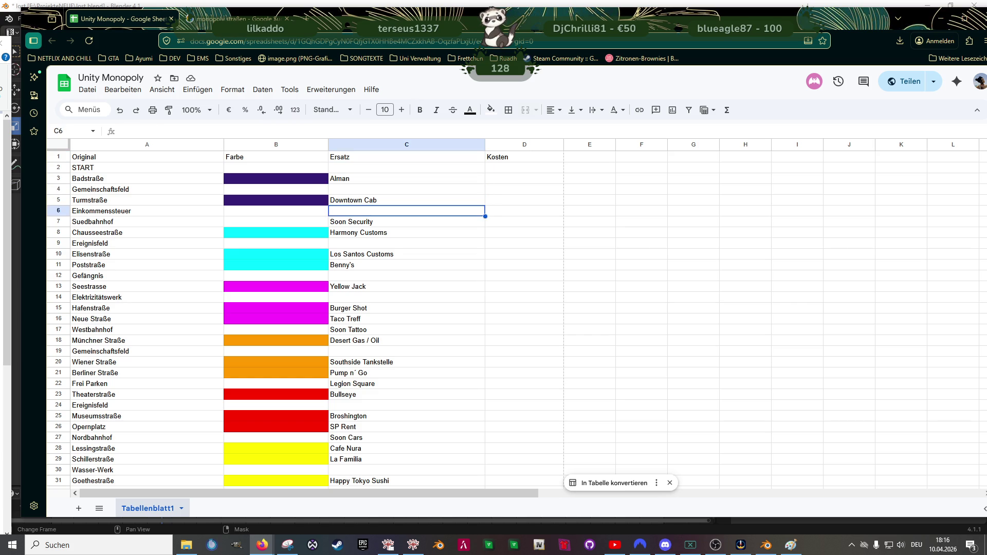
{"action": "key", "text": "Down"}
{"action": "key", "text": "Down"}
{"action": "key", "text": "Down"}
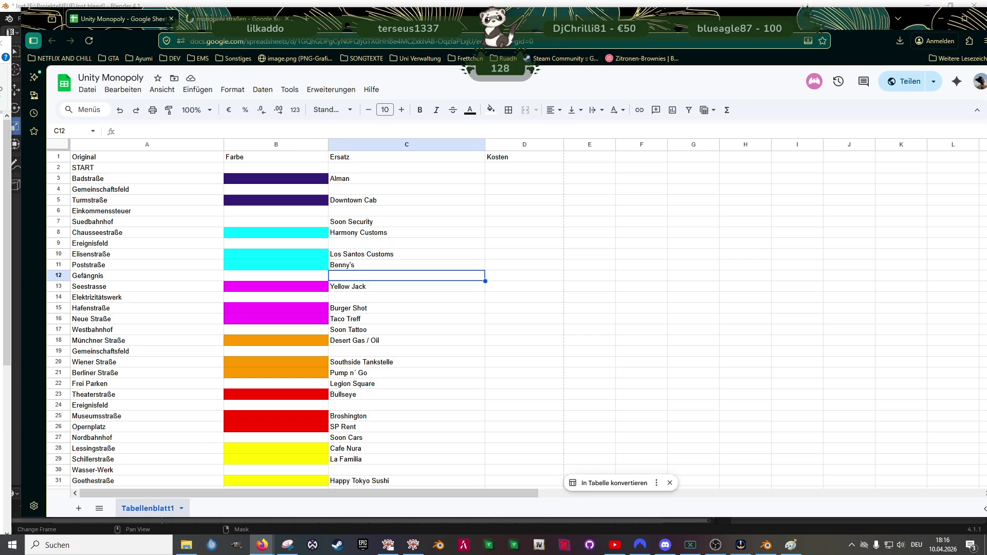
{"action": "key", "text": "Down"}
{"action": "key", "text": "Down"}
{"action": "key", "text": "Down"}
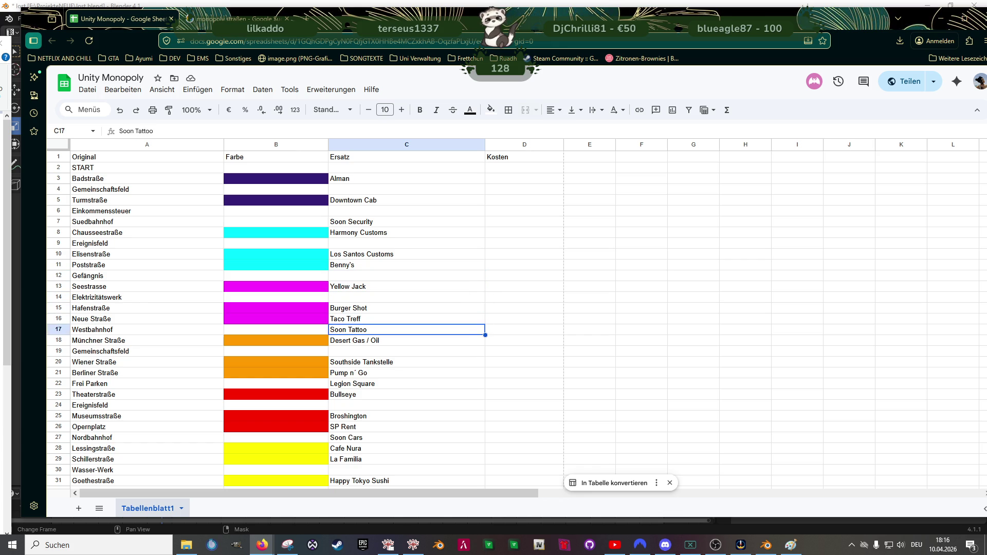
{"action": "key", "text": "Down"}
{"action": "key", "text": "Down"}
{"action": "key", "text": "Down"}
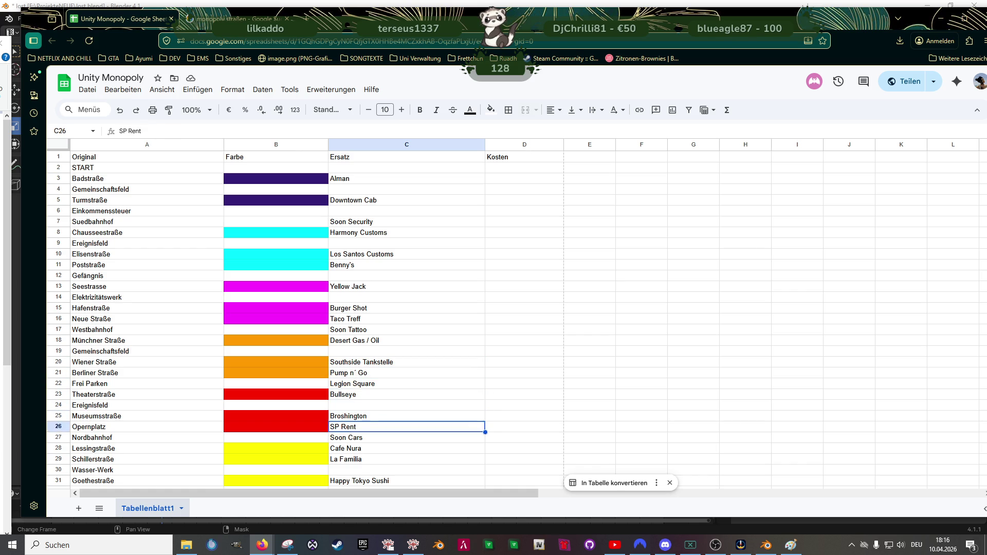
{"action": "key", "text": "Down"}
{"action": "key", "text": "Down"}
{"action": "key", "text": "Down"}
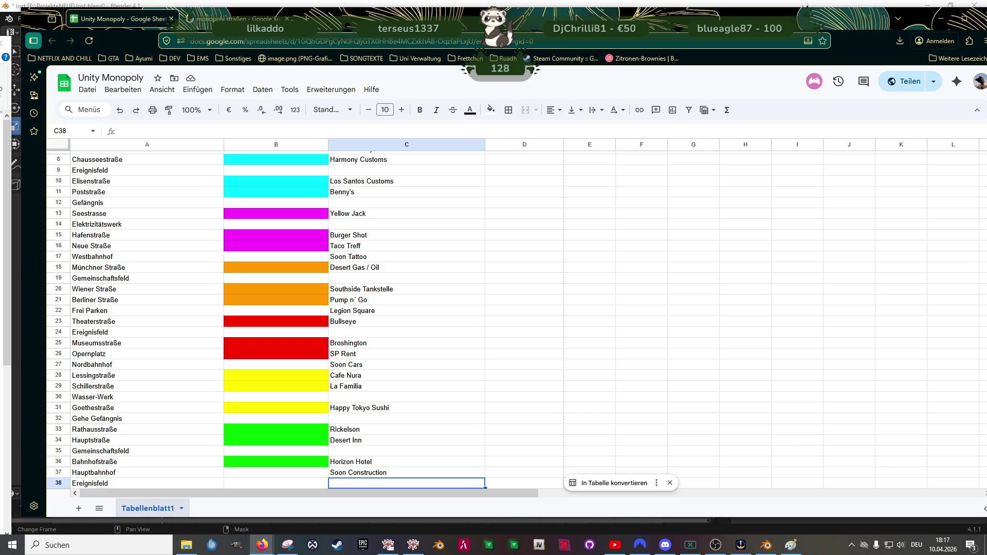
{"action": "key", "text": "ctrl+y"}
{"action": "key", "text": "ctrl+y"}
{"action": "key", "text": "ctrl+y"}
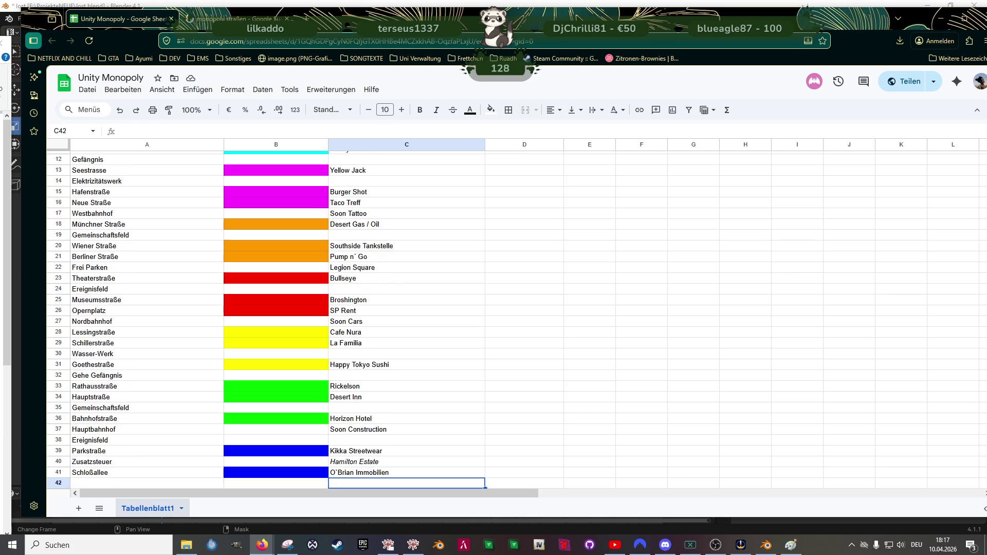
{"action": "key", "text": "Up"}
{"action": "key", "text": "Up"}
{"action": "key", "text": "Up"}
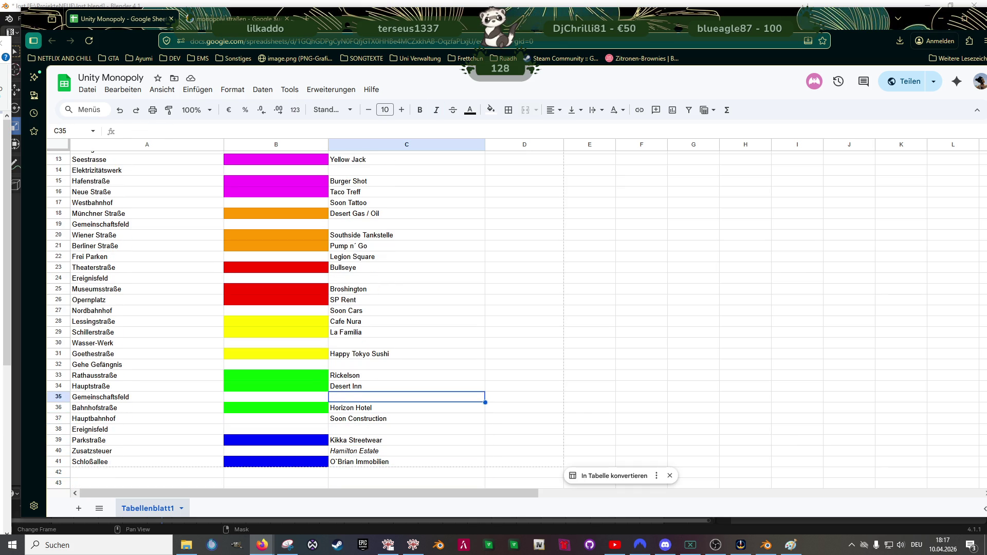
{"action": "key", "text": "Down"}
{"action": "key", "text": "Down"}
{"action": "key", "text": "Up"}
{"action": "key", "text": "Up"}
{"action": "key", "text": "Up"}
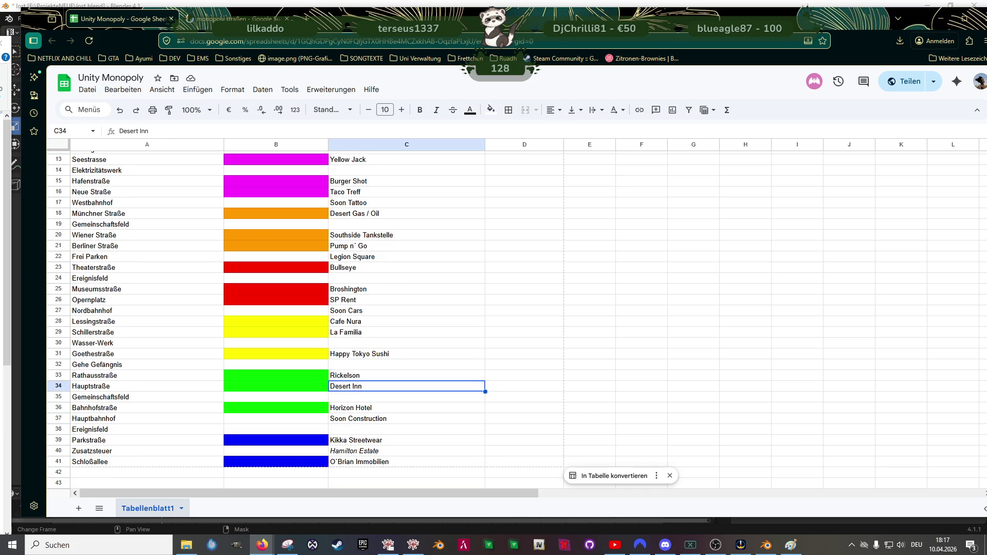
{"action": "key", "text": "Up"}
{"action": "key", "text": "Up"}
{"action": "key", "text": "Up"}
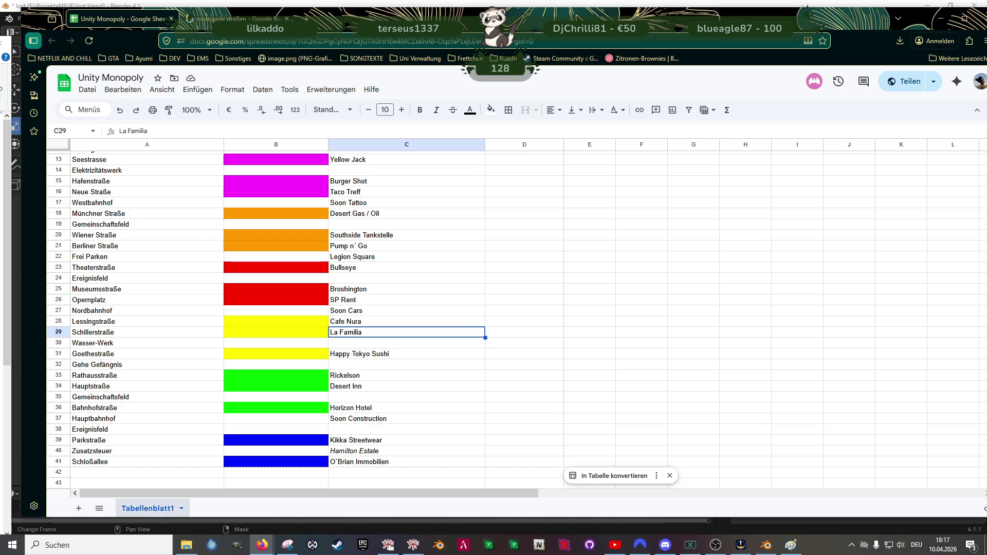
{"action": "key", "text": "Down"}
{"action": "key", "text": "Down"}
{"action": "key", "text": "Down"}
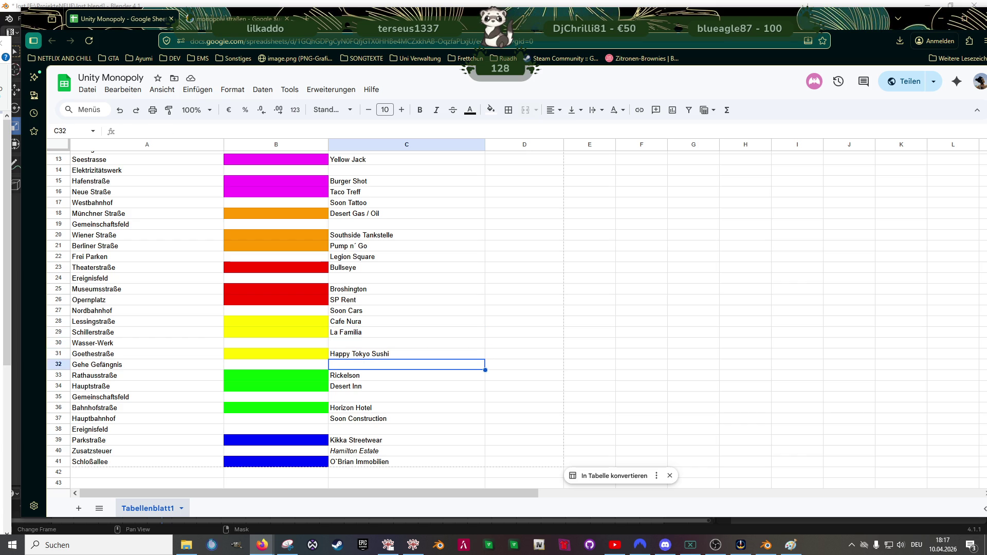
{"action": "key", "text": "Up"}
{"action": "key", "text": "Up"}
{"action": "key", "text": "Up"}
{"action": "key", "text": "Down"}
{"action": "key", "text": "Down"}
{"action": "key", "text": "Up"}
{"action": "key", "text": "Up"}
{"action": "key", "text": "Up"}
{"action": "key", "text": "Up"}
{"action": "key", "text": "Up"}
{"action": "key", "text": "Up"}
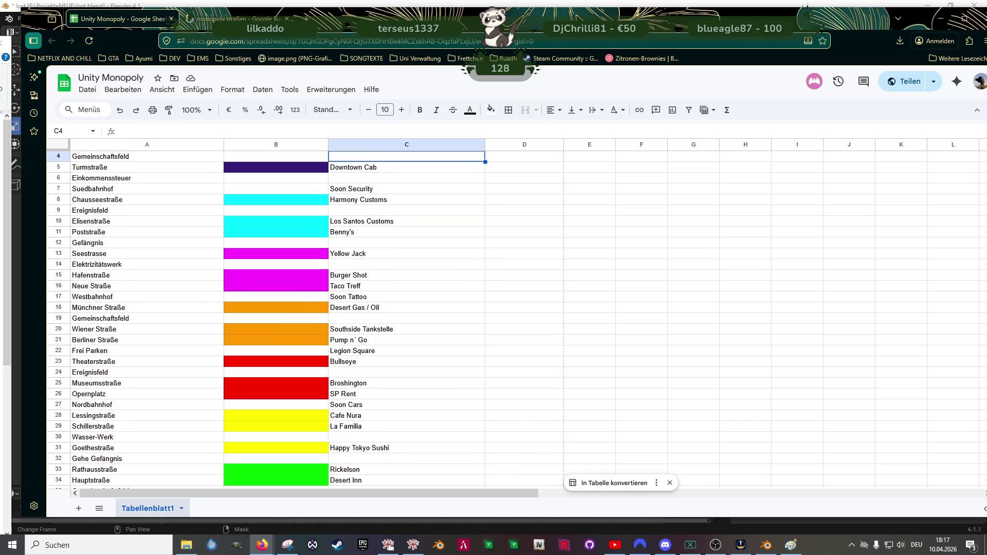
{"action": "key", "text": "Up"}
{"action": "key", "text": "Up"}
{"action": "key", "text": "Up"}
{"action": "key", "text": "Down"}
{"action": "key", "text": "Down"}
{"action": "key", "text": "Down"}
{"action": "key", "text": "Down"}
{"action": "key", "text": "Down"}
{"action": "key", "text": "Down"}
{"action": "key", "text": "Down"}
{"action": "key", "text": "Down"}
{"action": "key", "text": "Down"}
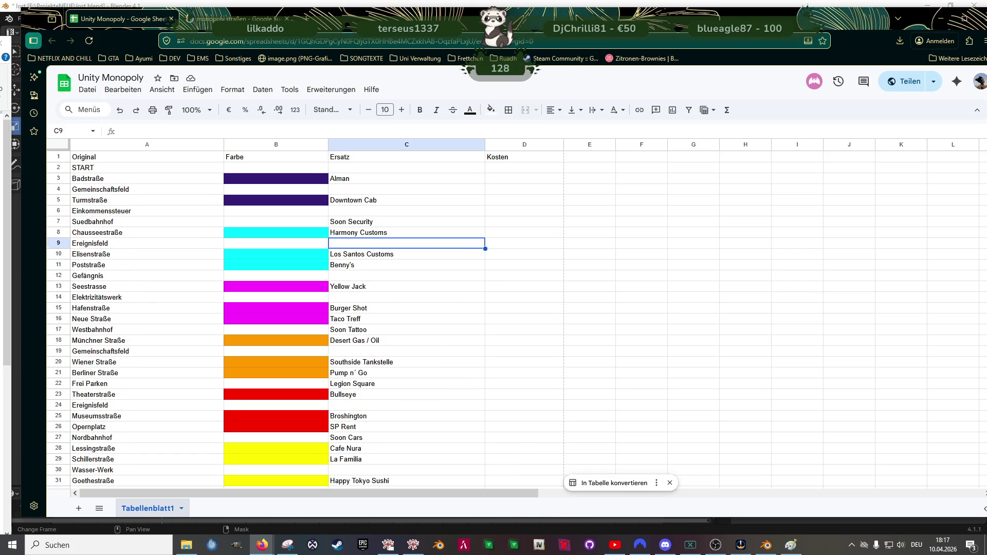
{"action": "key", "text": "Down"}
{"action": "key", "text": "Down"}
{"action": "key", "text": "Down"}
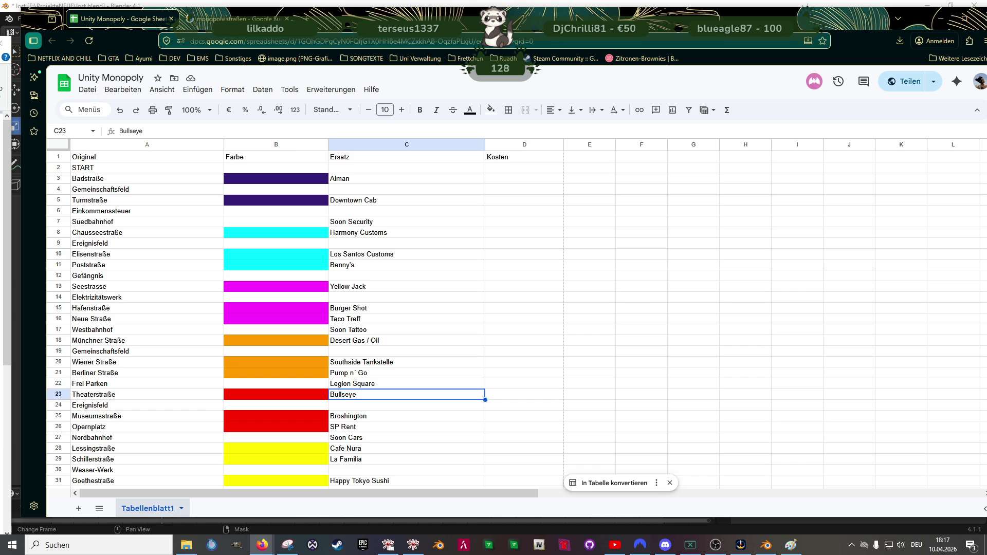
{"action": "key", "text": "Down"}
{"action": "key", "text": "Down"}
{"action": "key", "text": "Down"}
{"action": "key", "text": "Up"}
{"action": "key", "text": "Up"}
{"action": "key", "text": "Up"}
{"action": "key", "text": "Up"}
{"action": "key", "text": "Up"}
{"action": "key", "text": "Up"}
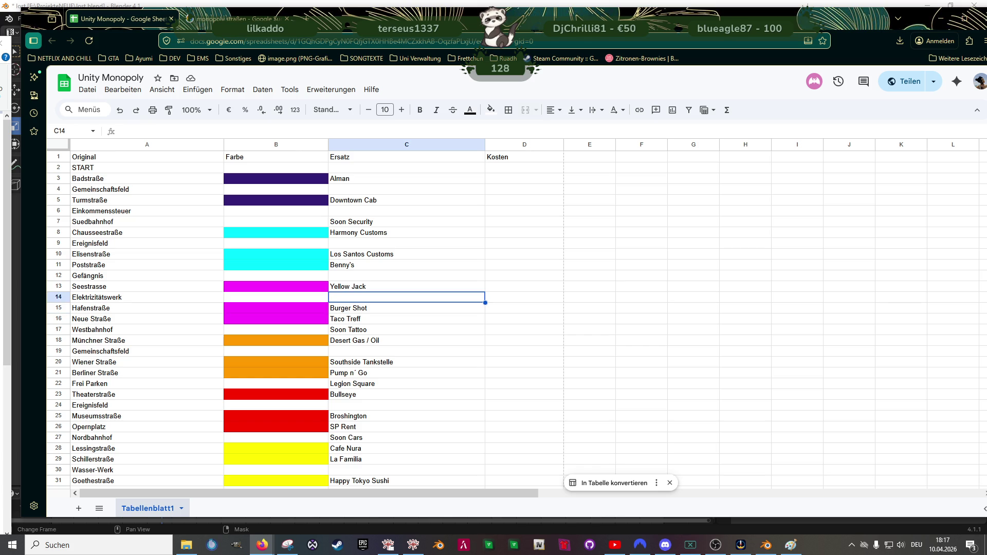
{"action": "key", "text": "Up"}
{"action": "key", "text": "Up"}
{"action": "key", "text": "Up"}
{"action": "scroll", "coordinate": [366, 445], "scroll_direction": "down", "scroll_amount": 5}
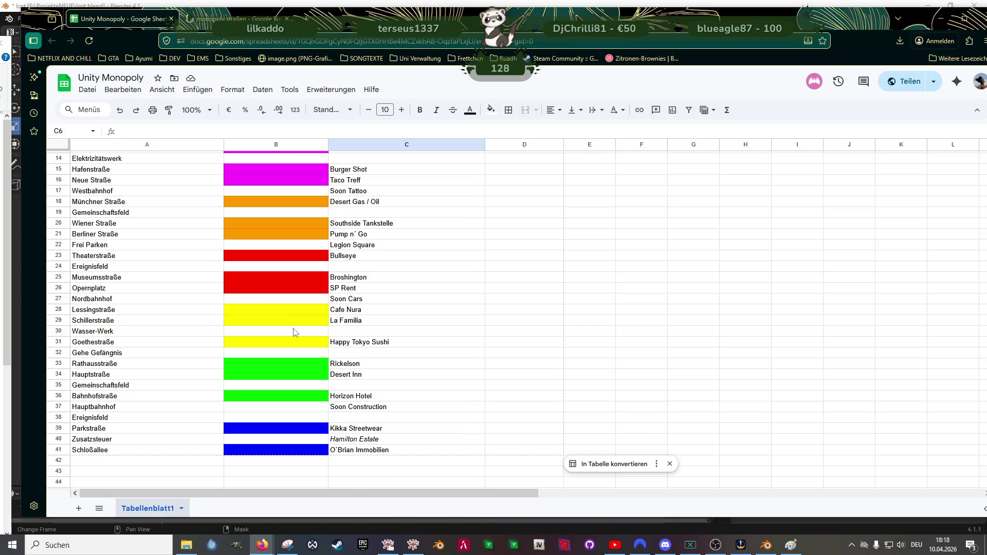
Step: Delete Hamilton Estate from cell C40, leaving the Zusatzsteuer Ersatz cell blank
{"action": "left_click", "coordinate": [366, 439]}
{"action": "key", "text": "Delete"}
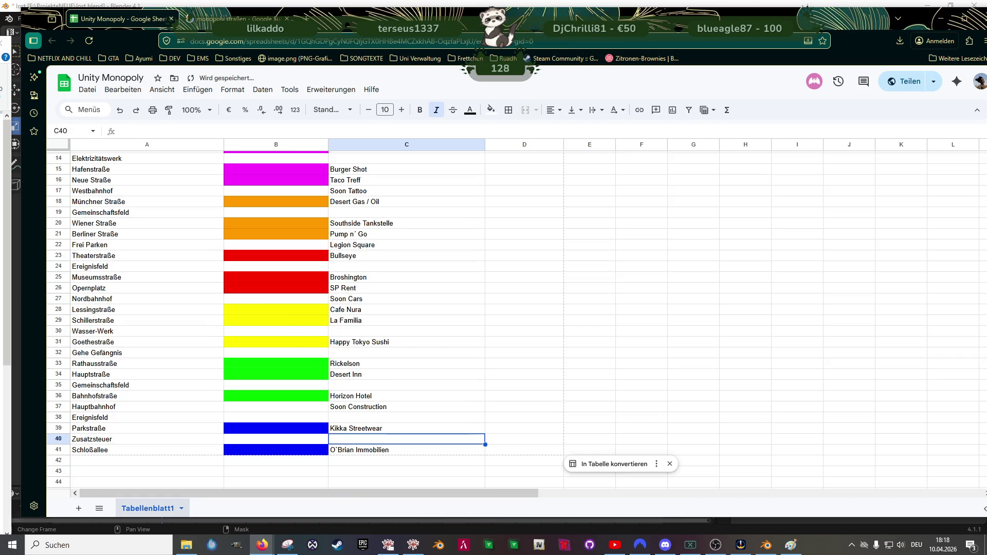
{"action": "key", "text": "Up"}
{"action": "key", "text": "Up"}
{"action": "key", "text": "Up"}
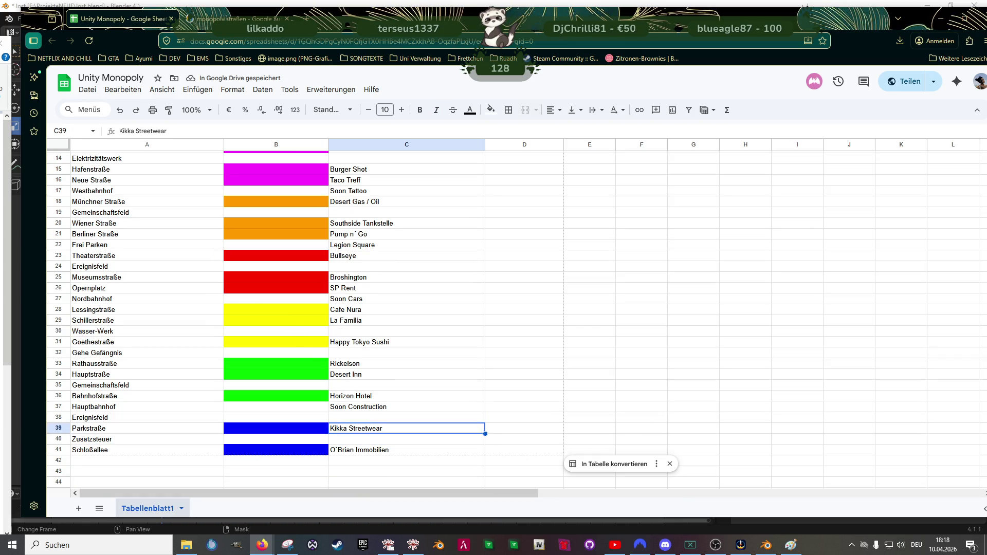
{"action": "key", "text": "Down"}
{"action": "key", "text": "Down"}
{"action": "key", "text": "Down"}
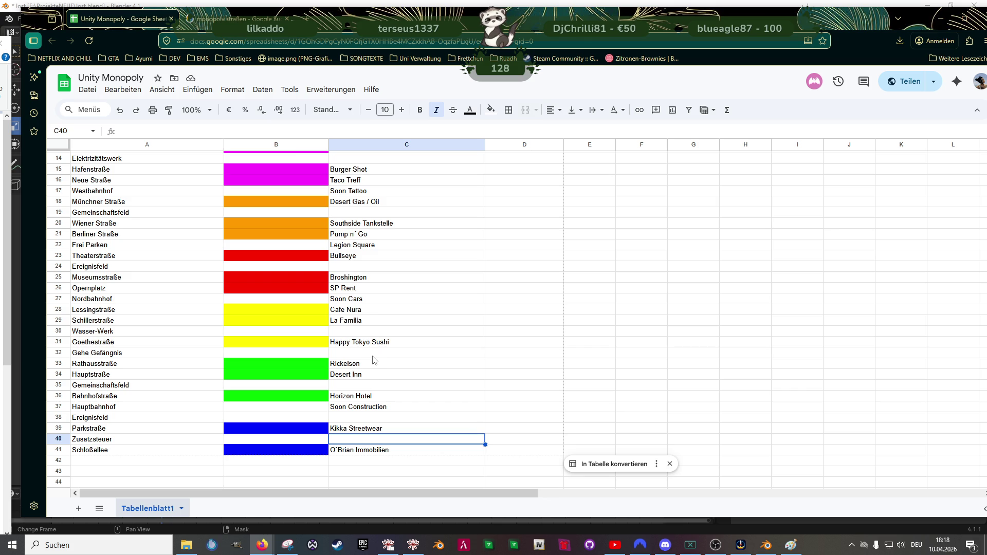
{"action": "scroll", "coordinate": [374, 360], "scroll_direction": "up", "scroll_amount": 2}
Step: Change the Westbahnhof entry in C17 from Soon Tattoo to Soon Bodyarts
{"action": "double_click", "coordinate": [370, 237]}
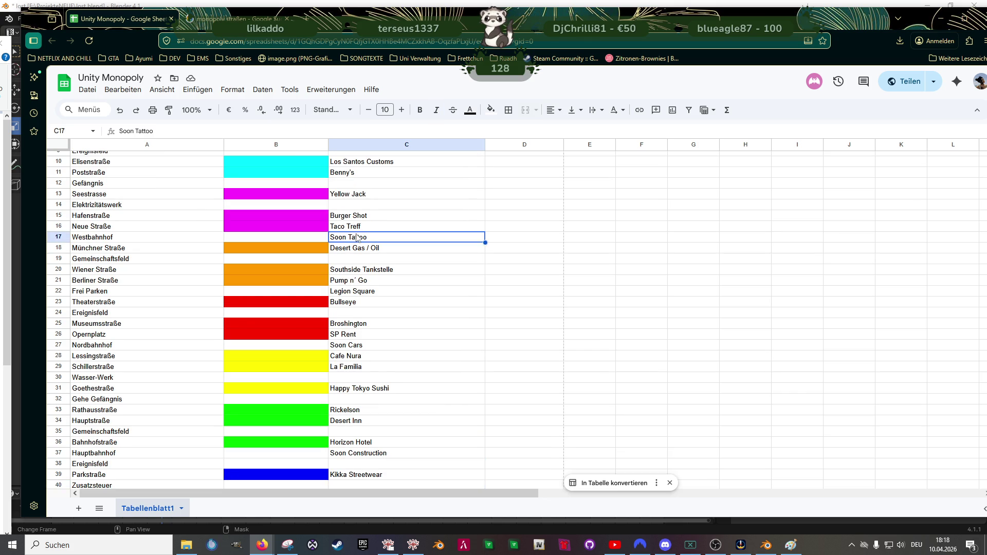
{"action": "key", "text": "BackSpace"}
{"action": "key", "text": "BackSpace"}
{"action": "key", "text": "BackSpace"}
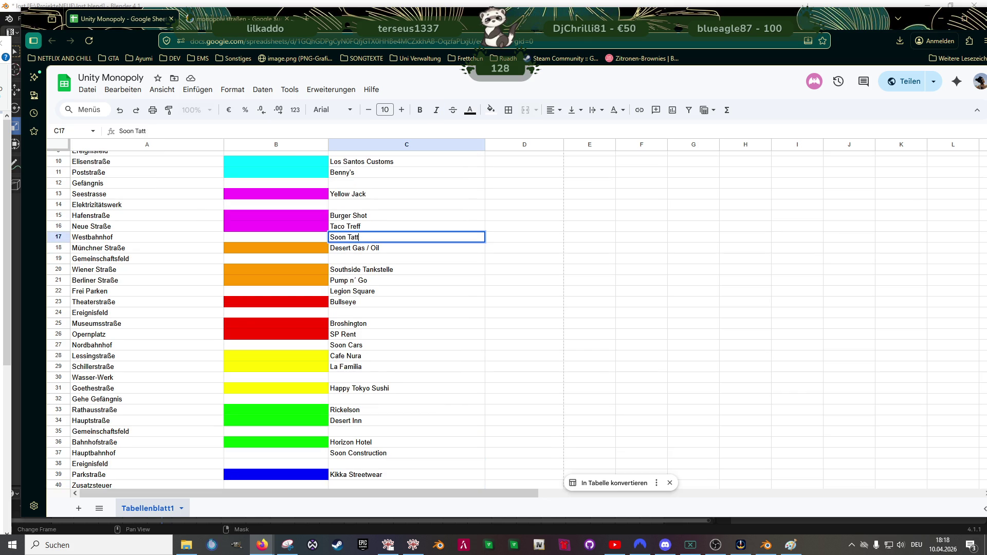
{"action": "type", "text": "Bodyarts"}
{"action": "key", "text": "Return"}
Step: Clear Legion Square from the Frei Parken cell C22
{"action": "key", "text": "Down"}
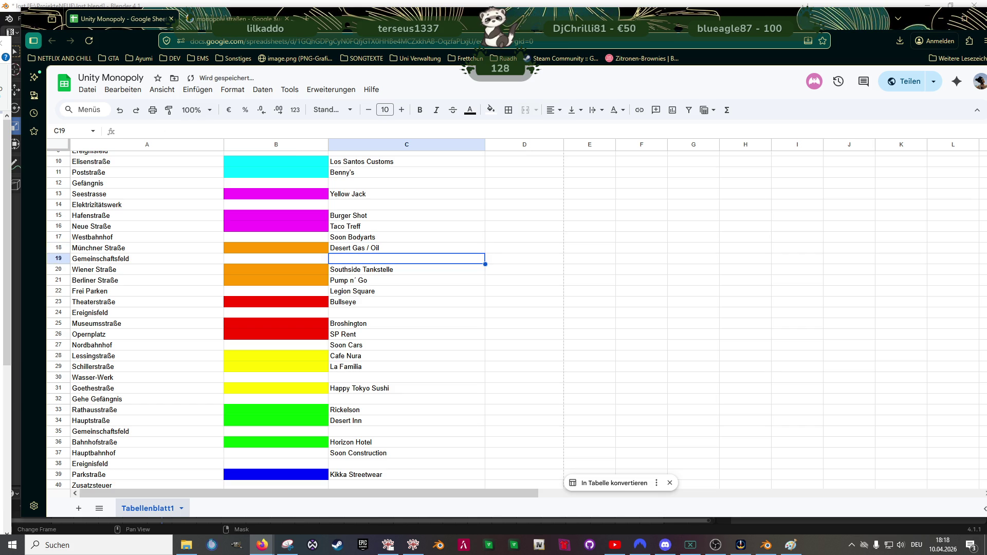
{"action": "key", "text": "Down"}
{"action": "key", "text": "Down"}
{"action": "key", "text": "Down"}
{"action": "key", "text": "Down"}
{"action": "key", "text": "Down"}
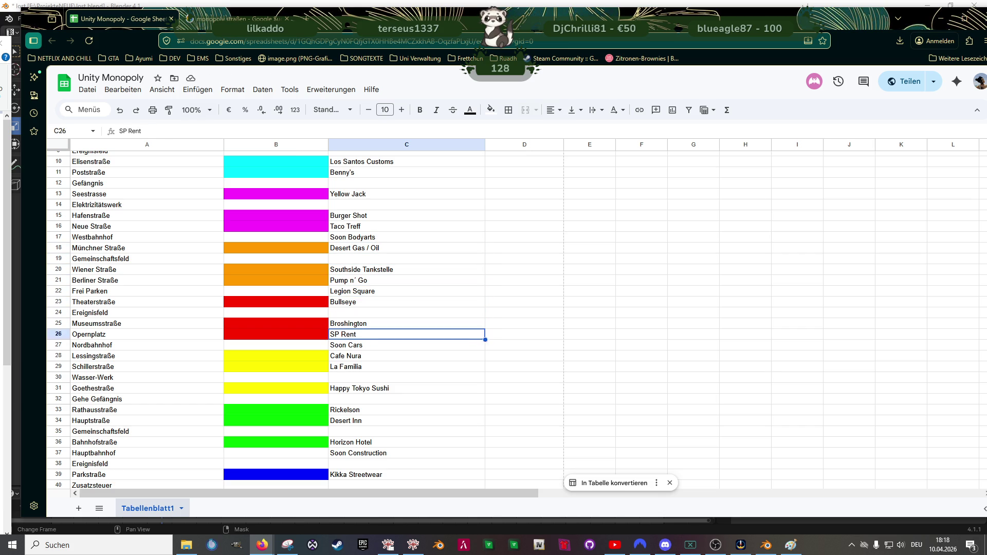
{"action": "key", "text": "Up"}
{"action": "key", "text": "Up"}
{"action": "key", "text": "Up"}
{"action": "key", "text": "Delete"}
{"action": "key", "text": "Down"}
{"action": "key", "text": "Down"}
{"action": "key", "text": "Down"}
{"action": "key", "text": "Down"}
{"action": "key", "text": "Down"}
{"action": "key", "text": "Down"}
{"action": "key", "text": "Down"}
{"action": "key", "text": "Down"}
{"action": "key", "text": "Down"}
{"action": "key", "text": "Up"}
{"action": "key", "text": "Up"}
{"action": "key", "text": "Up"}
{"action": "key", "text": "Up"}
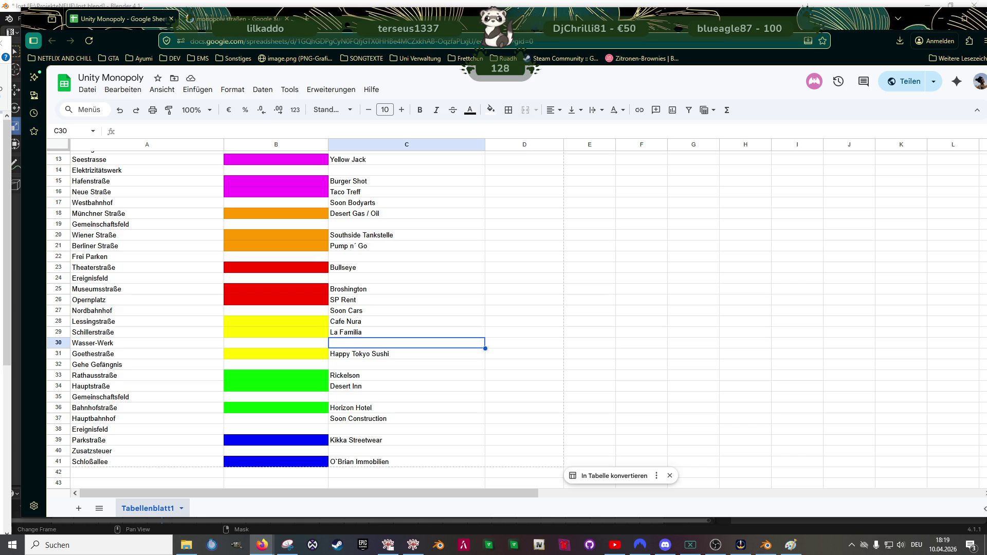
Step: Move O`Brian Immobilien from the Schloßallee cell to the Wasser-Werk replacement cell C30
{"action": "scroll", "coordinate": [361, 235], "scroll_direction": "up", "scroll_amount": 3}
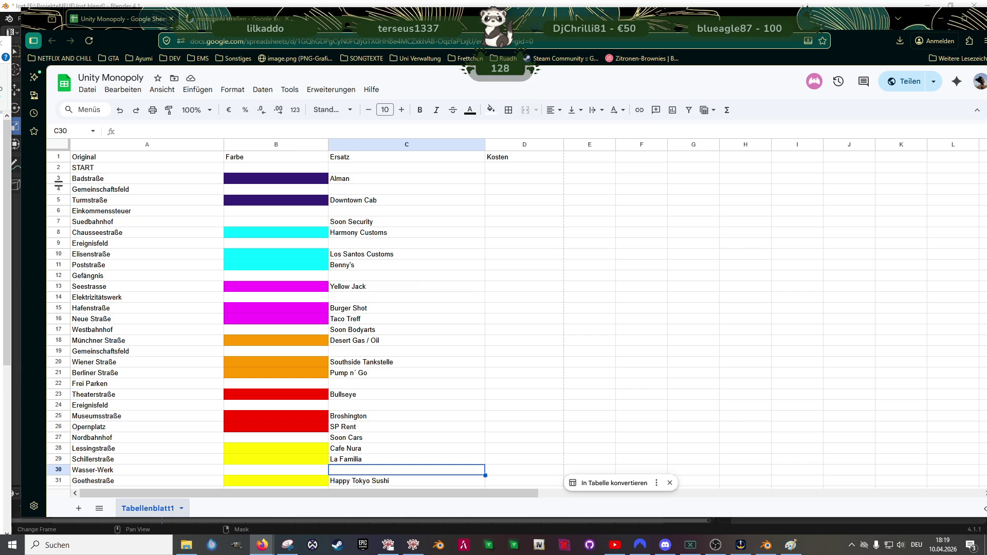
{"action": "scroll", "coordinate": [412, 404], "scroll_direction": "down", "scroll_amount": 5}
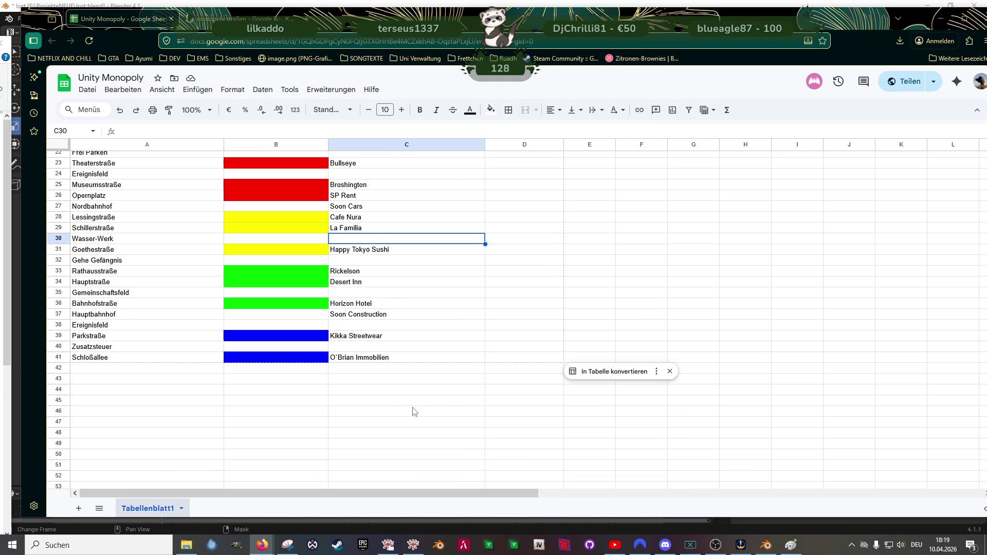
{"action": "left_click", "coordinate": [366, 358]}
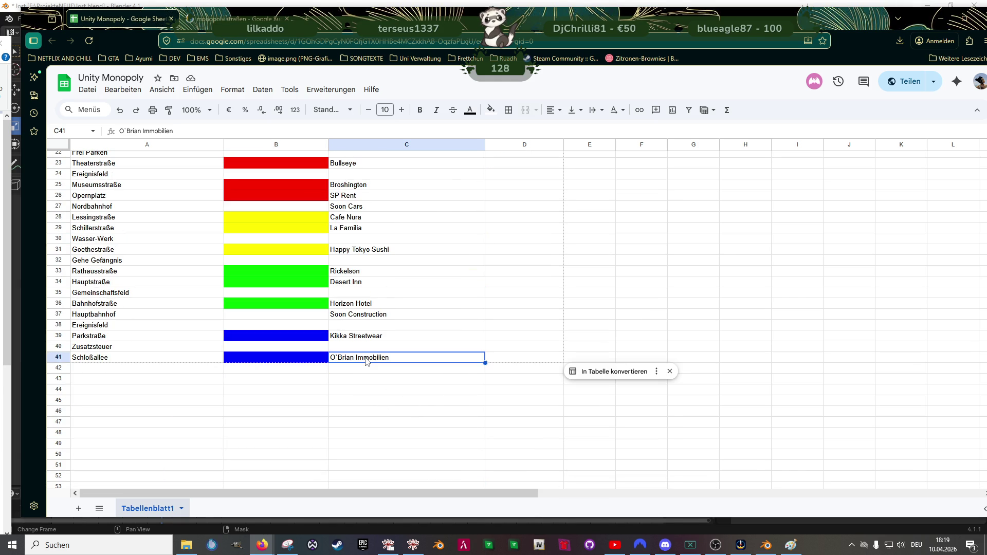
{"action": "double_click", "coordinate": [366, 358]}
{"action": "triple_click", "coordinate": [366, 358]}
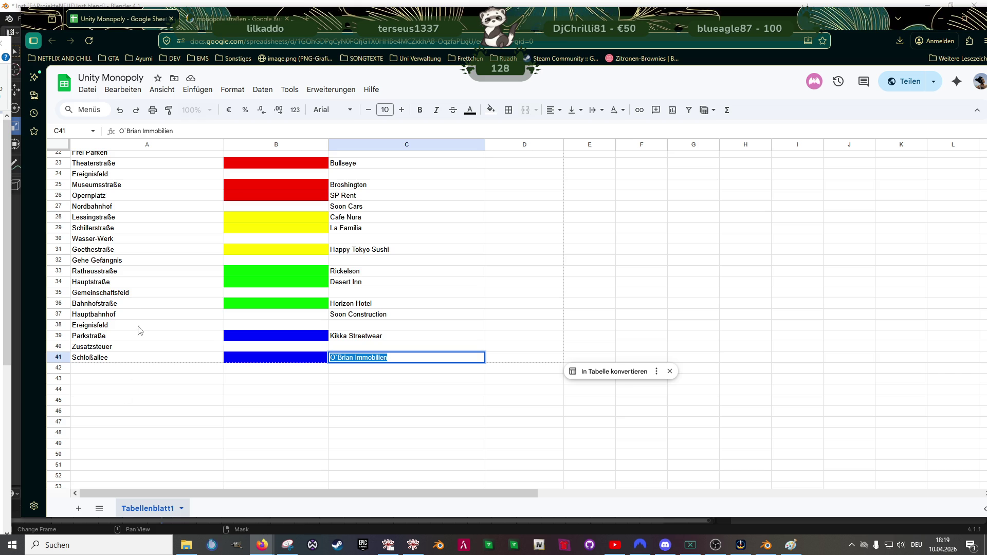
{"action": "key", "text": "ctrl+c"}
{"action": "left_click", "coordinate": [351, 240]}
{"action": "key", "text": "ctrl+v"}
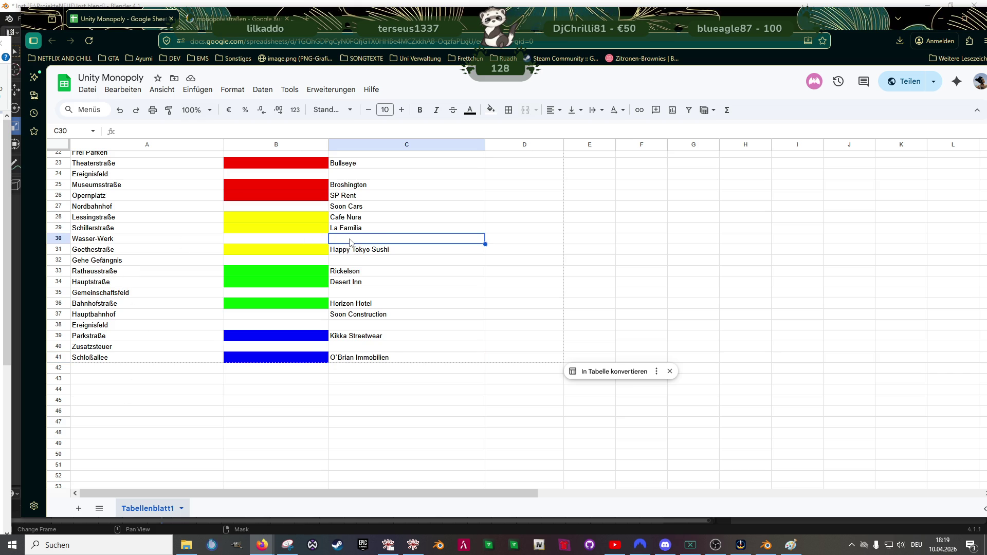
{"action": "left_click", "coordinate": [378, 359]}
{"action": "key", "text": "Delete"}
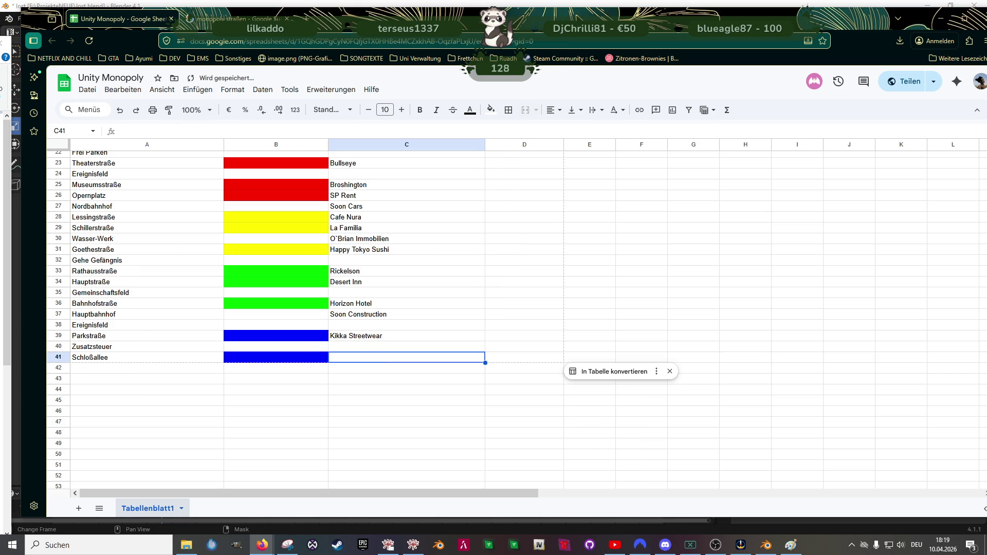
Step: Paste O`Brian Immobilien into the Elektrizitätswerk replacement cell as well
{"action": "left_click", "coordinate": [374, 244]}
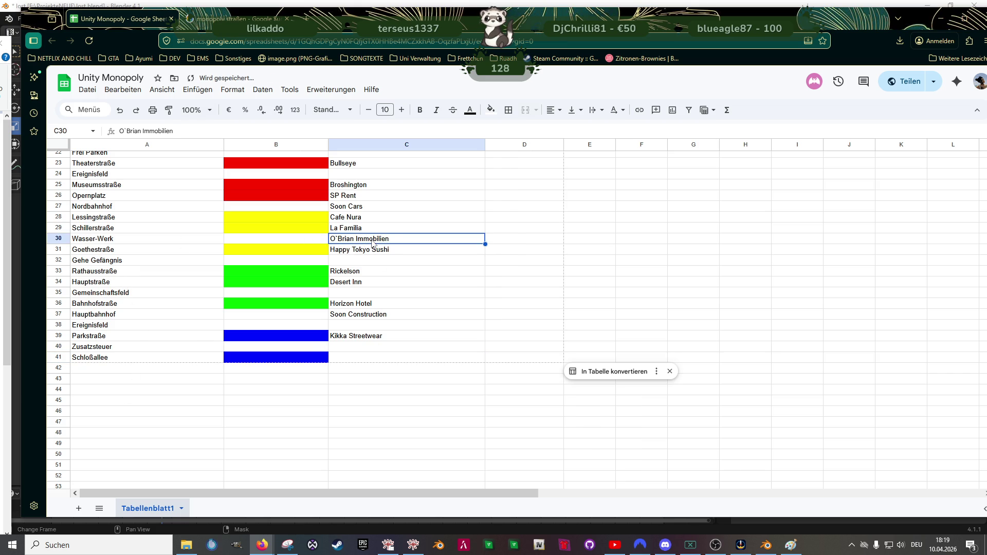
{"action": "double_click", "coordinate": [374, 244]}
{"action": "scroll", "coordinate": [381, 259], "scroll_direction": "up", "scroll_amount": 7}
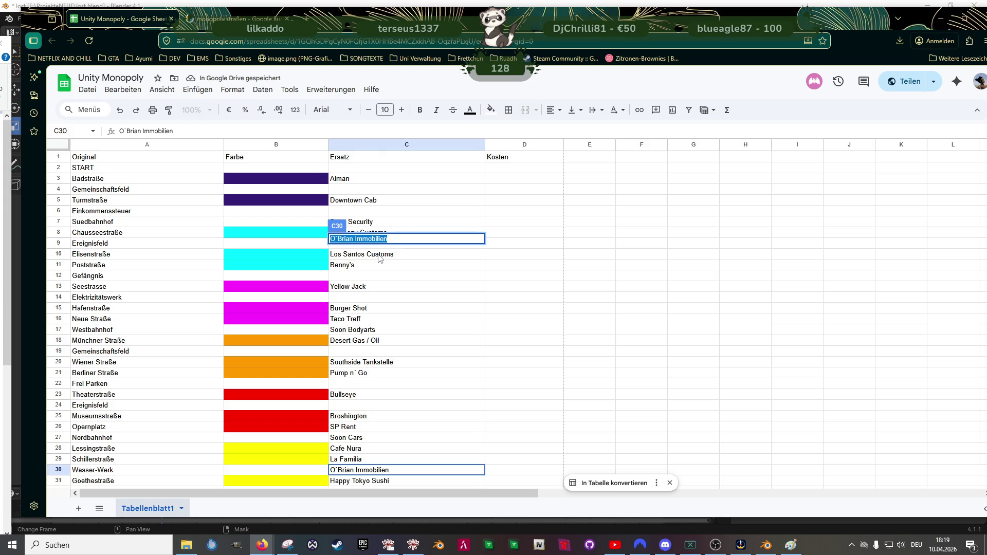
{"action": "left_click", "coordinate": [454, 308]}
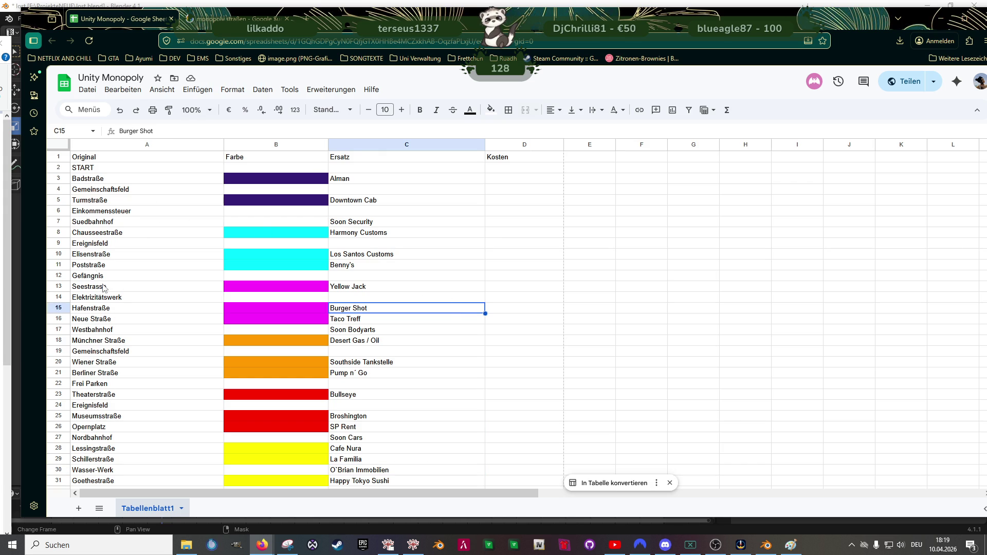
{"action": "left_click", "coordinate": [357, 298]}
{"action": "key", "text": "ctrl+v"}
{"action": "scroll", "coordinate": [400, 316], "scroll_direction": "down", "scroll_amount": 9}
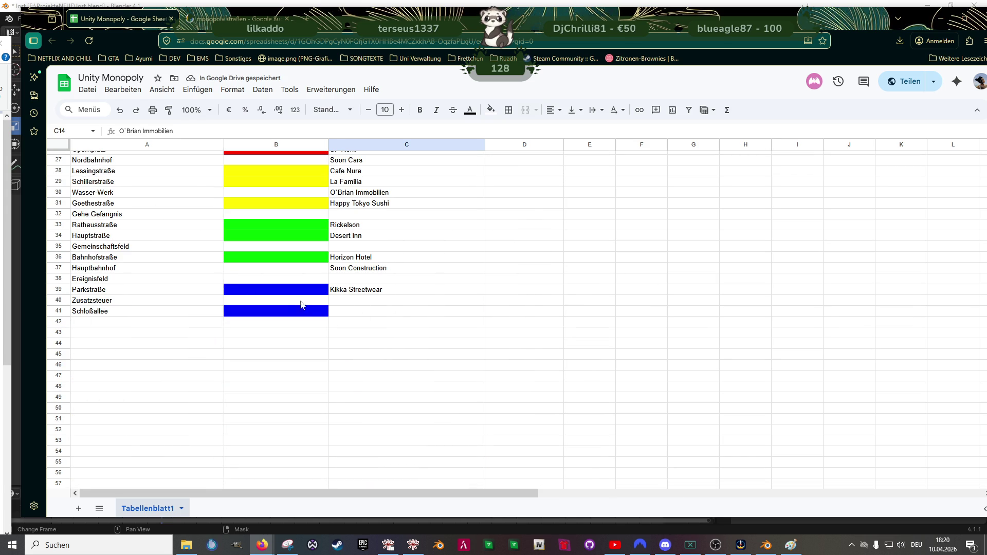
{"action": "left_click", "coordinate": [369, 312]}
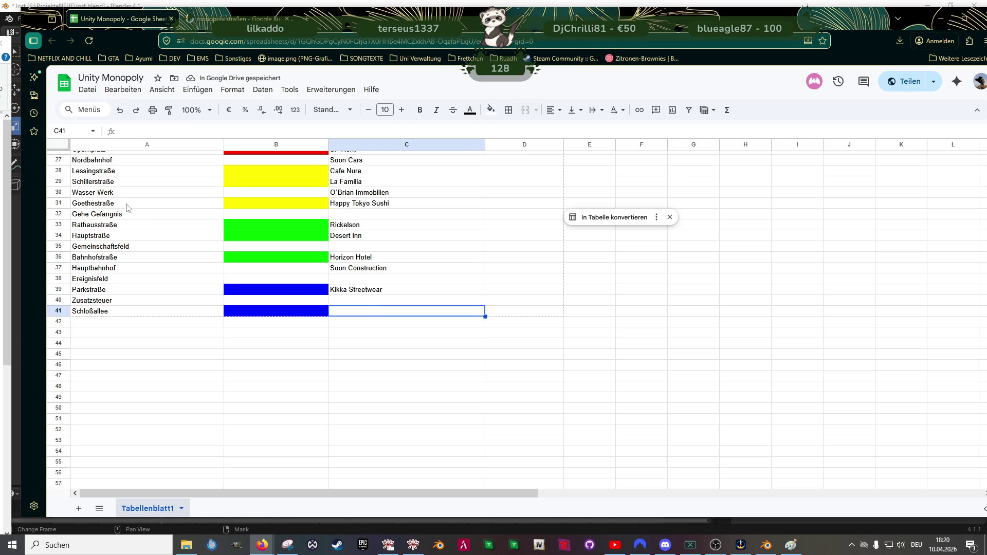
{"action": "left_click", "coordinate": [357, 194]}
Step: Replace O`Brian Immobilien with Hamilton Estate in the Wasser-Werk cell C30
{"action": "double_click", "coordinate": [357, 193]}
{"action": "triple_click", "coordinate": [356, 193]}
{"action": "type", "text": "H"}
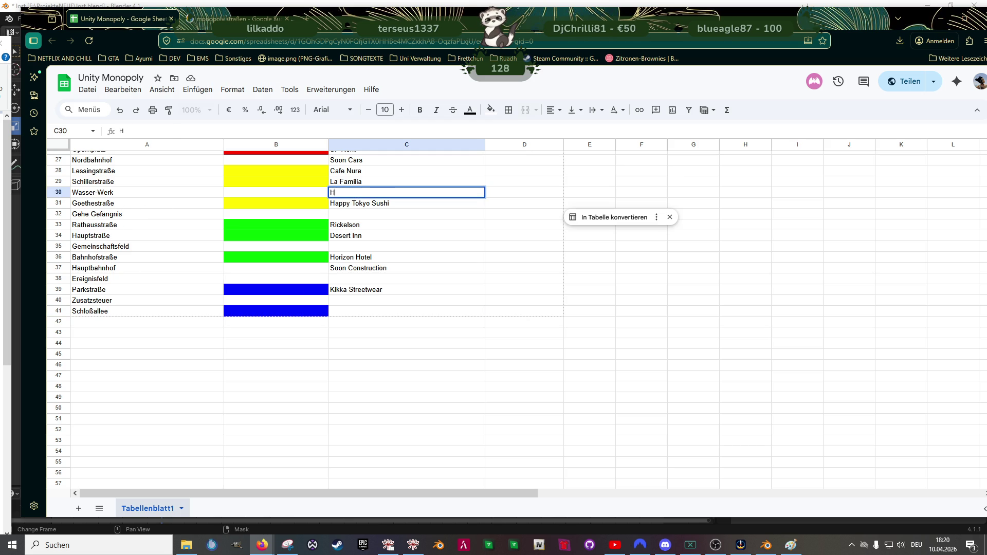
{"action": "type", "text": "amilton Estate"}
{"action": "key", "text": "Tab"}
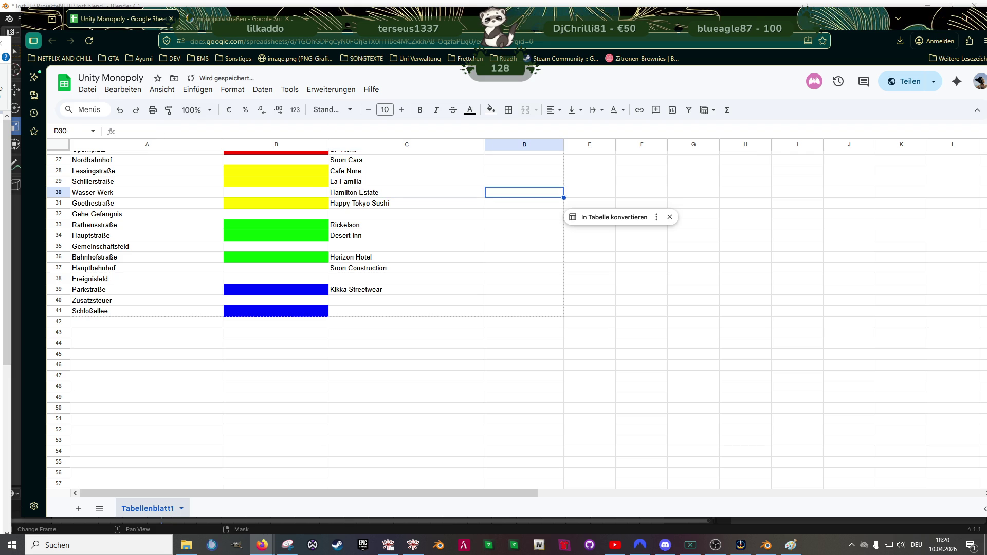
{"action": "key", "text": "Return"}
{"action": "key", "text": "Down"}
{"action": "key", "text": "Down"}
{"action": "key", "text": "Down"}
Step: Review the replacement names, selecting the Bullseye, Kikka Streetwear and Rickelson entries
{"action": "key", "text": "Up"}
{"action": "key", "text": "Up"}
{"action": "key", "text": "Up"}
{"action": "scroll", "coordinate": [329, 221], "scroll_direction": "up", "scroll_amount": 2}
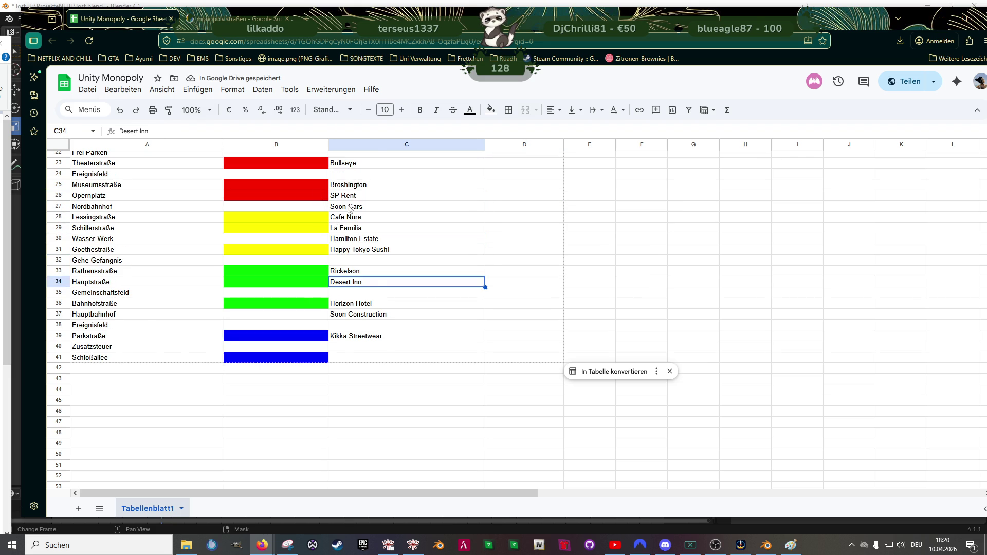
{"action": "scroll", "coordinate": [350, 209], "scroll_direction": "up", "scroll_amount": 2}
{"action": "left_click", "coordinate": [346, 210]}
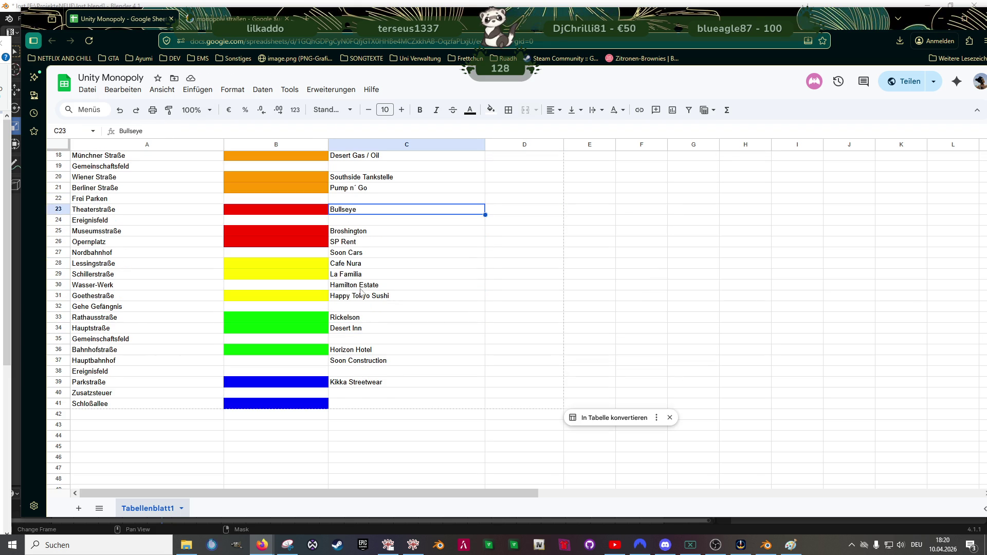
{"action": "left_click", "coordinate": [374, 386]}
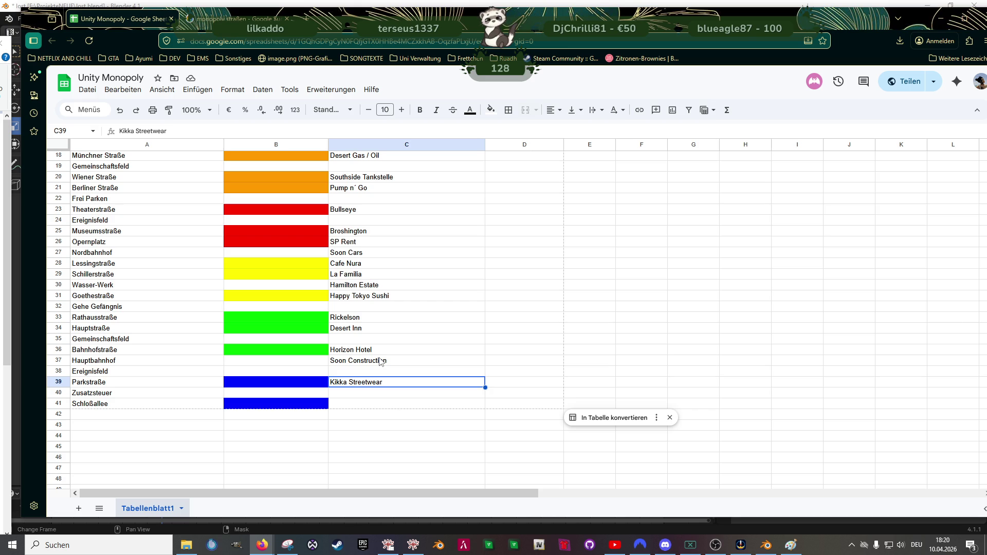
{"action": "left_click", "coordinate": [352, 319]}
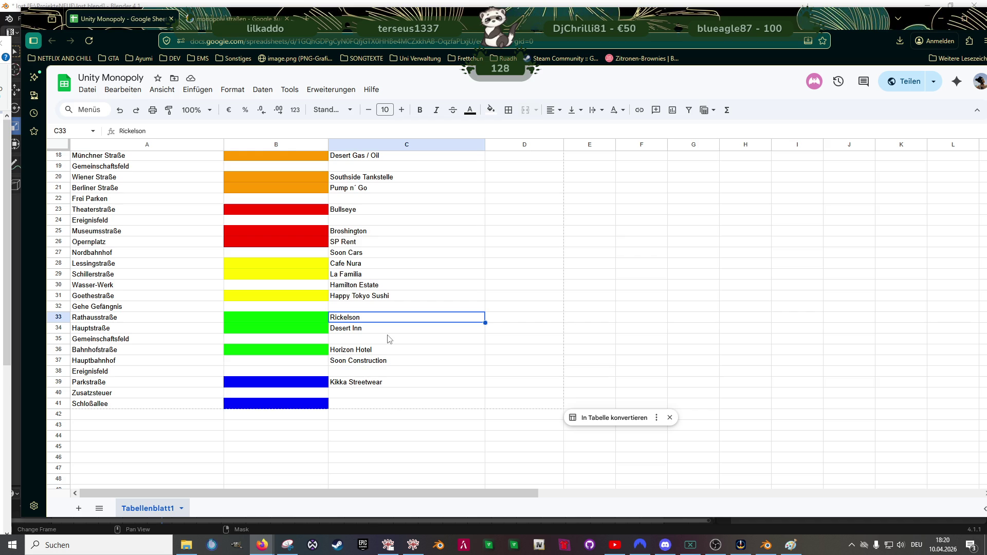
{"action": "left_click", "coordinate": [381, 387]}
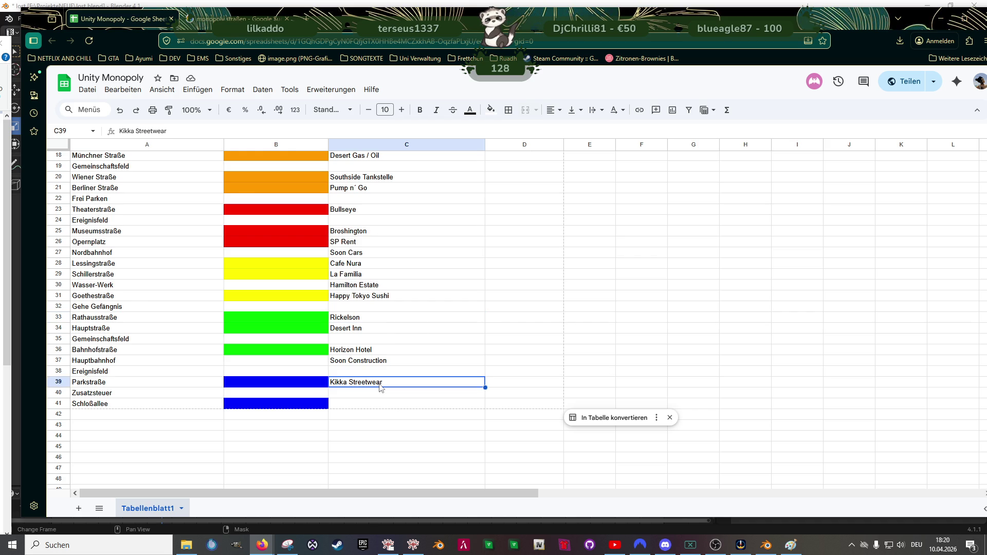
{"action": "scroll", "coordinate": [381, 386], "scroll_direction": "up", "scroll_amount": 2}
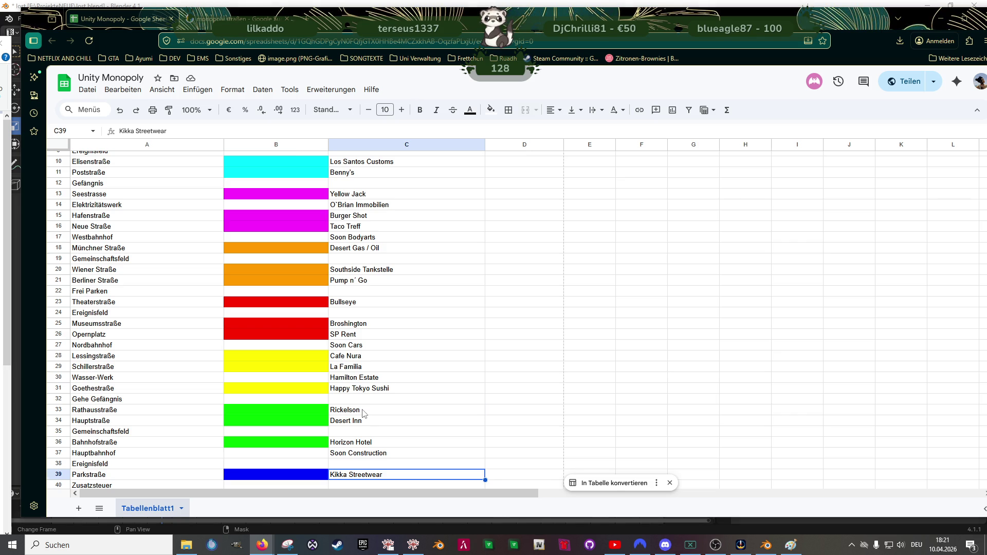
Step: Replace Bullseye with Bloody Ocean for Theaterstraße in C23
{"action": "left_click", "coordinate": [363, 410]}
{"action": "double_click", "coordinate": [363, 410]}
{"action": "left_click", "coordinate": [363, 409]}
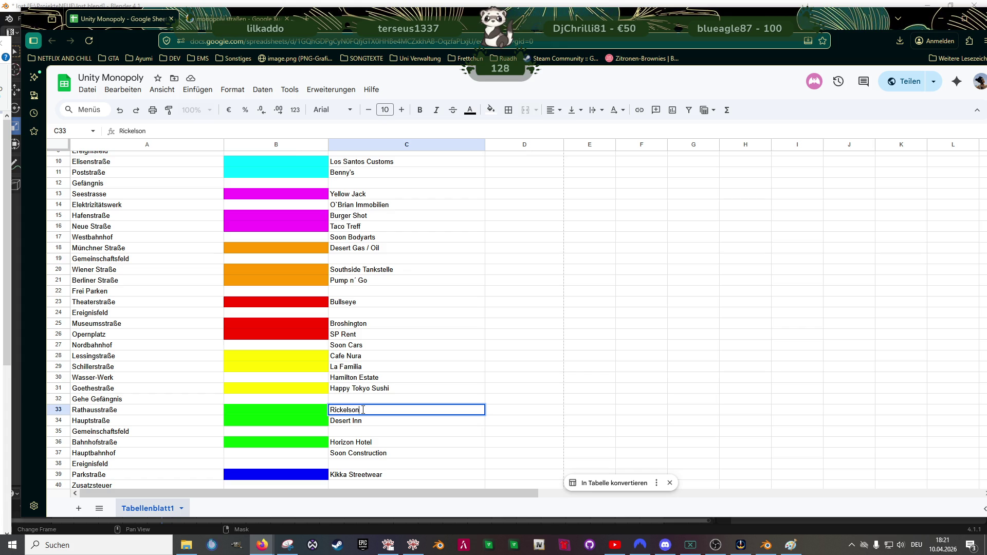
{"action": "double_click", "coordinate": [344, 301]}
{"action": "type", "text": "Bloo"}
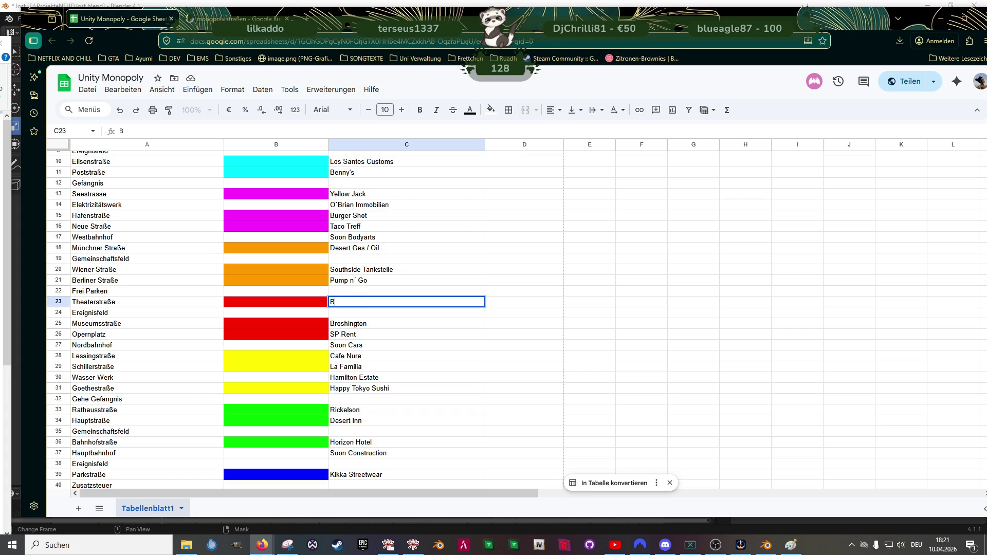
{"action": "type", "text": "dy"}
{"action": "type", "text": " Ocean"}
{"action": "key", "text": "Tab"}
Step: Enter Cube in C25 and Vanilla Unicon in C26 for Opernplatz
{"action": "key", "text": "Down"}
{"action": "key", "text": "Left"}
{"action": "key", "text": "Left"}
{"action": "key", "text": "Down"}
{"action": "key", "text": "Right"}
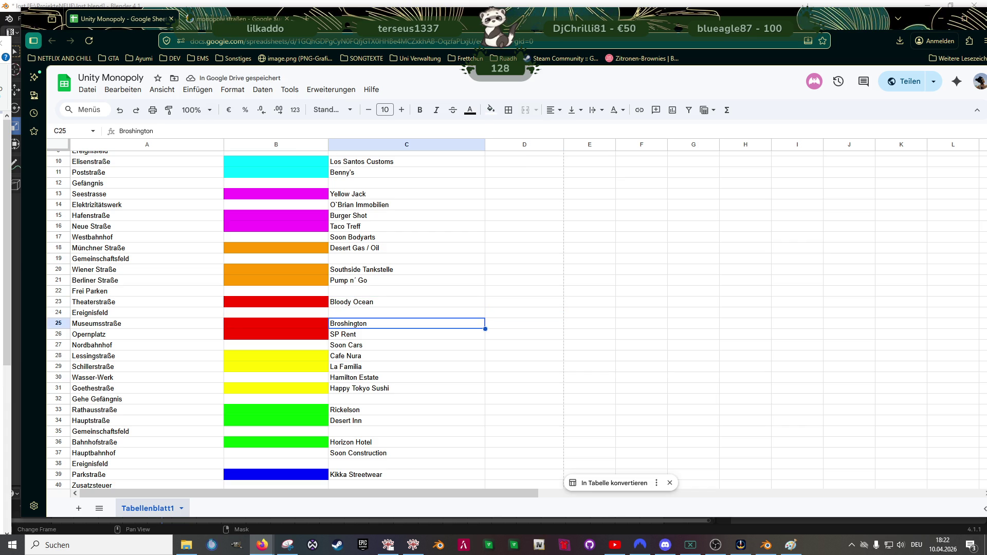
{"action": "type", "text": "Cube"}
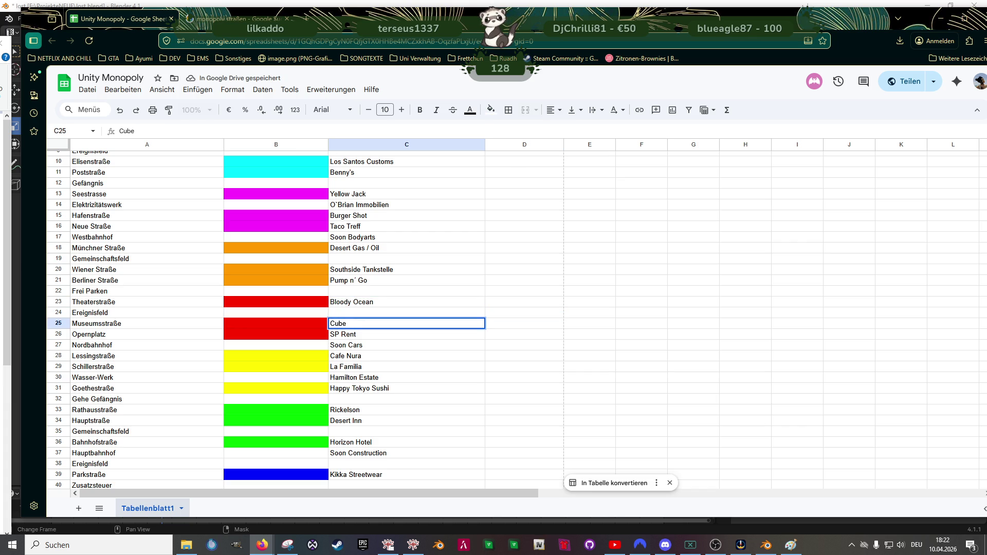
{"action": "key", "text": "Return"}
{"action": "type", "text": "Vanilla Unicon"}
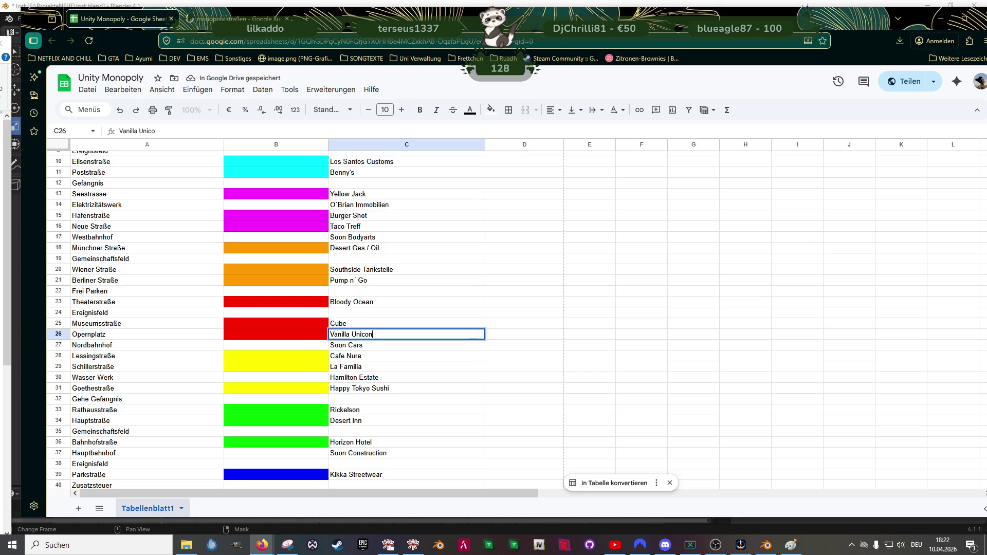
{"action": "key", "text": "Return"}
{"action": "key", "text": "Down"}
{"action": "key", "text": "Down"}
{"action": "key", "text": "Down"}
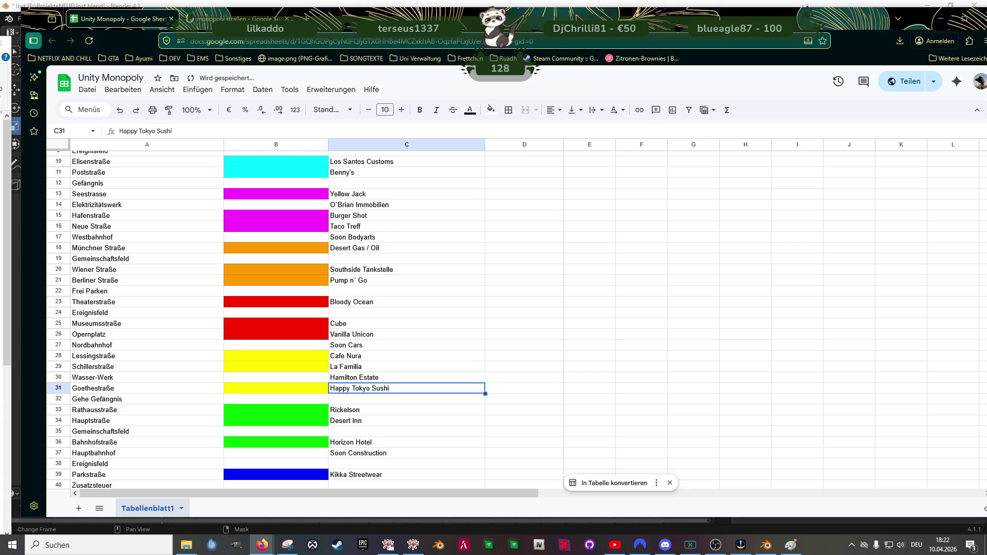
{"action": "key", "text": "Down"}
{"action": "key", "text": "Down"}
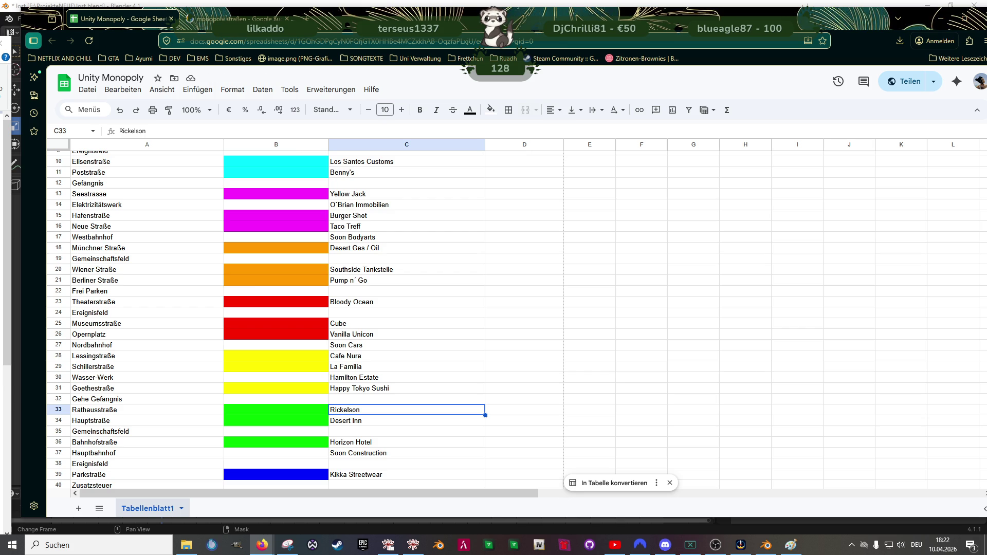
{"action": "scroll", "coordinate": [342, 335], "scroll_direction": "down", "scroll_amount": 2}
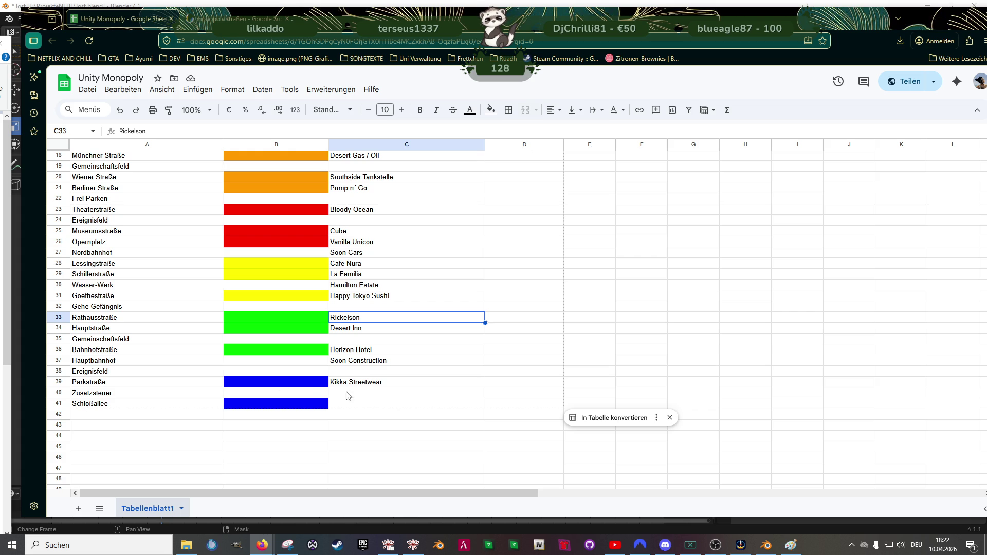
Step: Copy Kikka Streetwear into the Schloßallee company cell C41
{"action": "left_click", "coordinate": [373, 386]}
{"action": "double_click", "coordinate": [373, 386]}
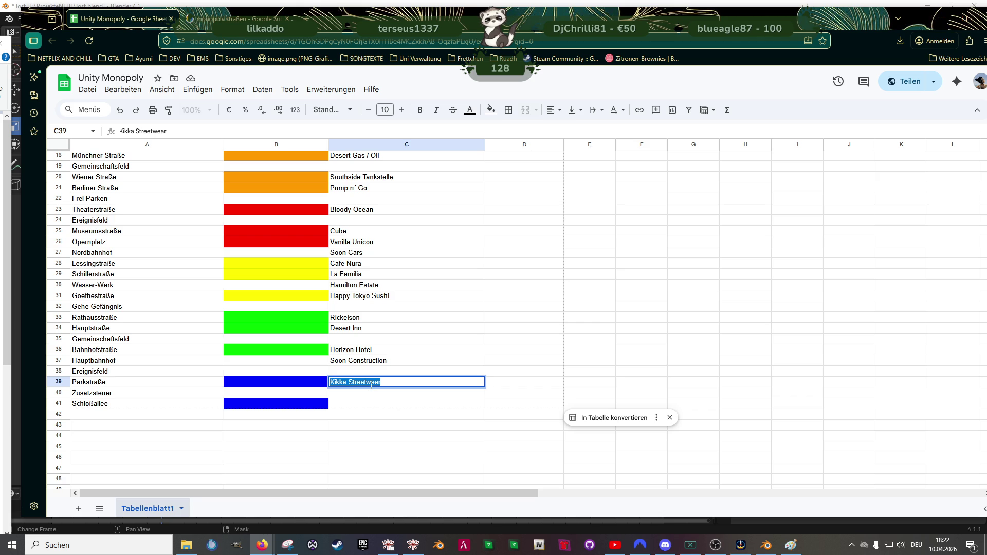
{"action": "key", "text": "ctrl+c"}
{"action": "left_click", "coordinate": [363, 406]}
{"action": "key", "text": "ctrl+v"}
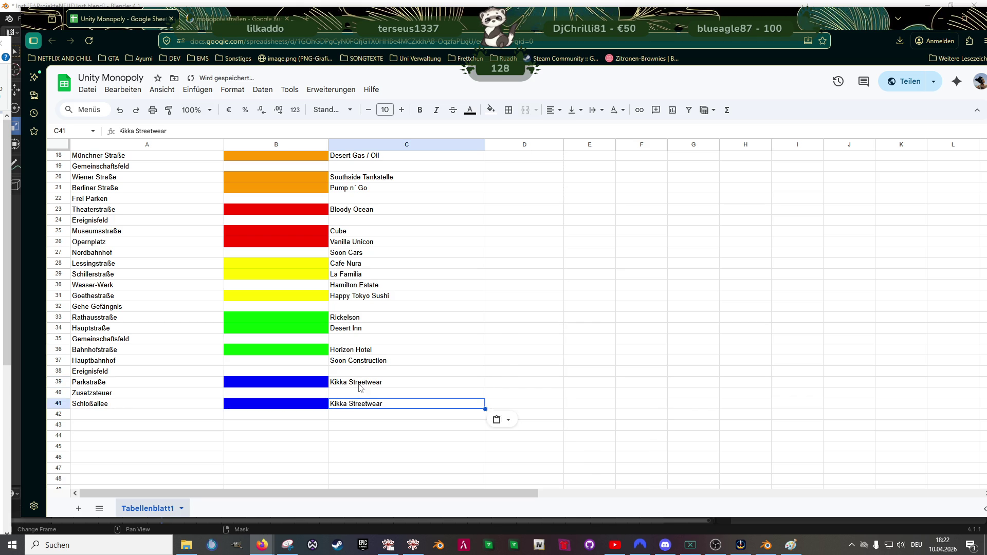
Step: Rename the Parkstraße company in C39 to Bullseye
{"action": "left_click", "coordinate": [361, 383]}
{"action": "double_click", "coordinate": [360, 381]}
{"action": "type", "text": "Bullys"}
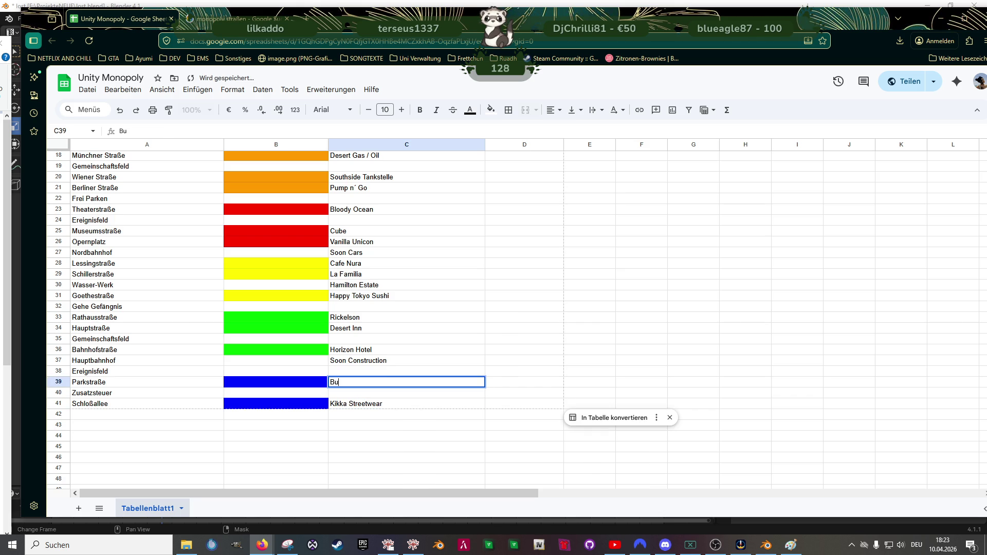
{"action": "key", "text": "BackSpace"}
{"action": "key", "text": "BackSpace"}
{"action": "key", "text": "BackSpace"}
{"action": "type", "text": "lseye"}
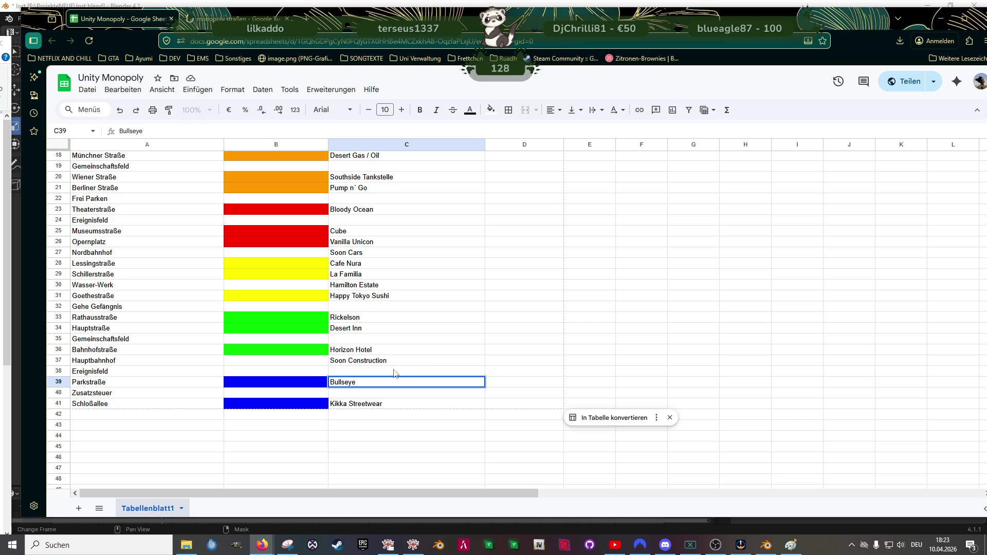
{"action": "left_click", "coordinate": [445, 362]}
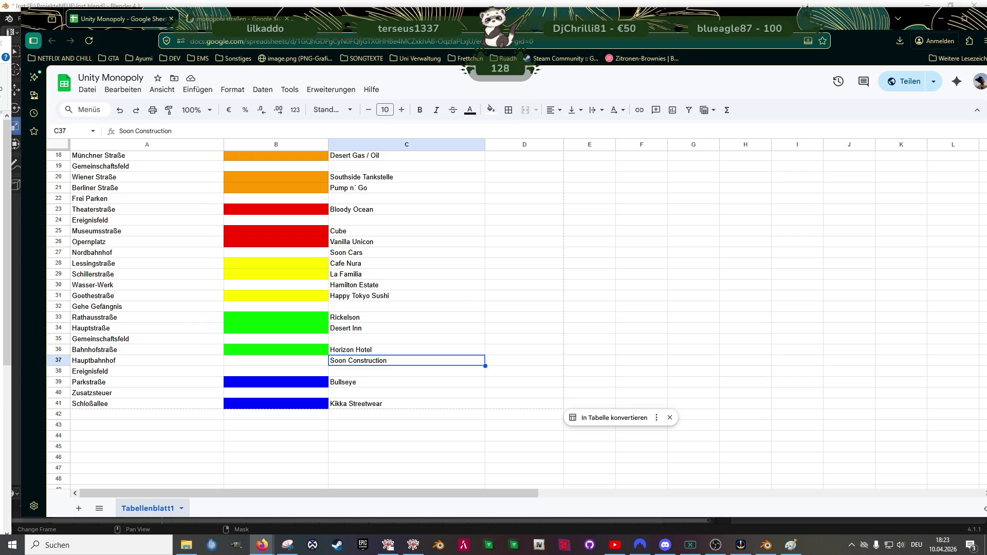
{"action": "left_click", "coordinate": [532, 321]}
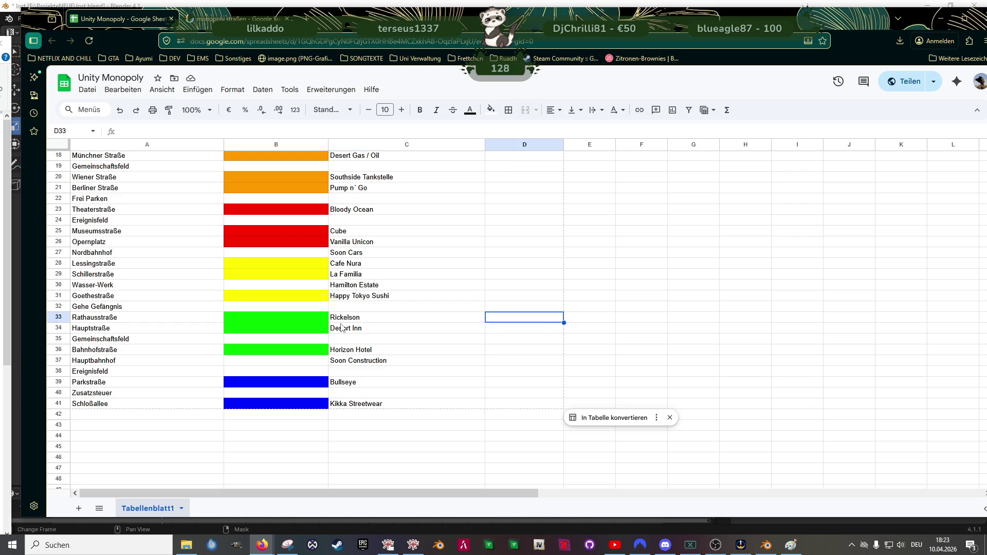
{"action": "left_click", "coordinate": [359, 352]}
{"action": "left_click", "coordinate": [362, 329]}
Step: Select several company cells in column C of the sheet
{"action": "left_click", "coordinate": [361, 314]}
{"action": "left_click", "coordinate": [362, 329]}
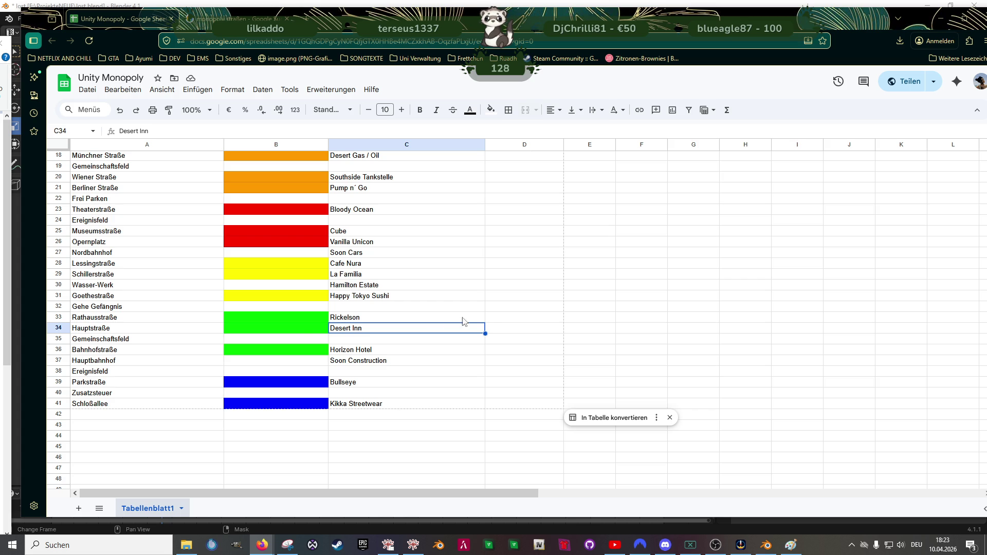
{"action": "left_click", "coordinate": [483, 317]}
{"action": "left_click", "coordinate": [365, 265]}
{"action": "left_click", "coordinate": [355, 212]}
{"action": "left_click", "coordinate": [344, 234]}
{"action": "left_click", "coordinate": [345, 242]}
{"action": "left_click", "coordinate": [563, 296]}
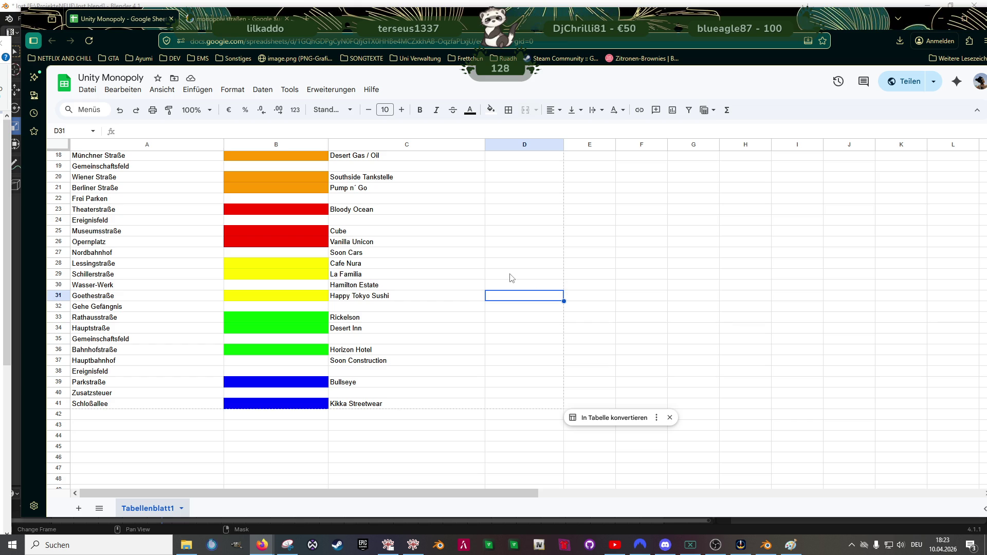
Step: Fix C26 from Vanilla Unicon to Vanilla Unicorn and scroll through the list
{"action": "left_click", "coordinate": [368, 242]}
{"action": "double_click", "coordinate": [375, 241]}
{"action": "left_click", "coordinate": [381, 243]}
{"action": "left_click", "coordinate": [372, 242]}
{"action": "type", "text": "r"}
{"action": "left_click", "coordinate": [581, 266]}
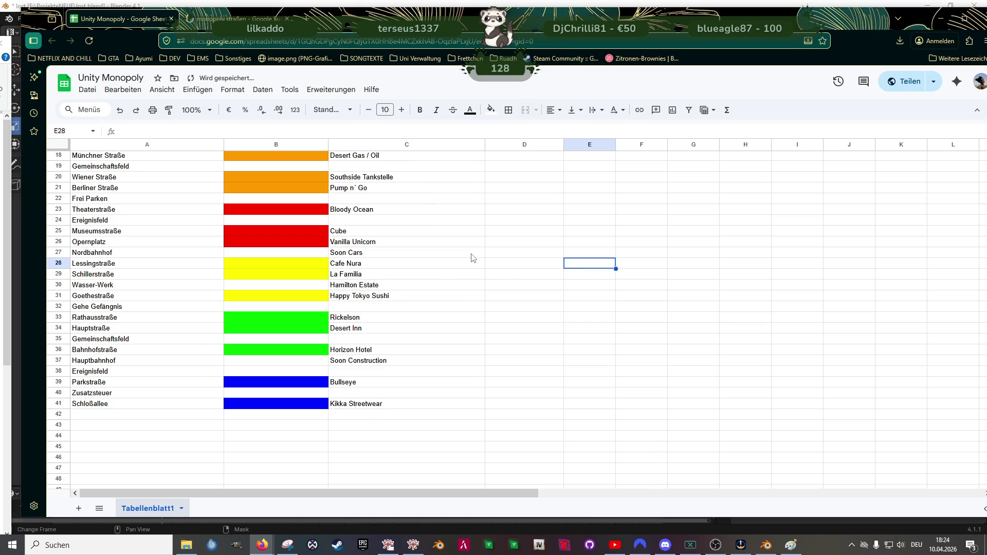
{"action": "scroll", "coordinate": [469, 255], "scroll_direction": "up", "scroll_amount": 2}
{"action": "scroll", "coordinate": [469, 257], "scroll_direction": "up", "scroll_amount": 6}
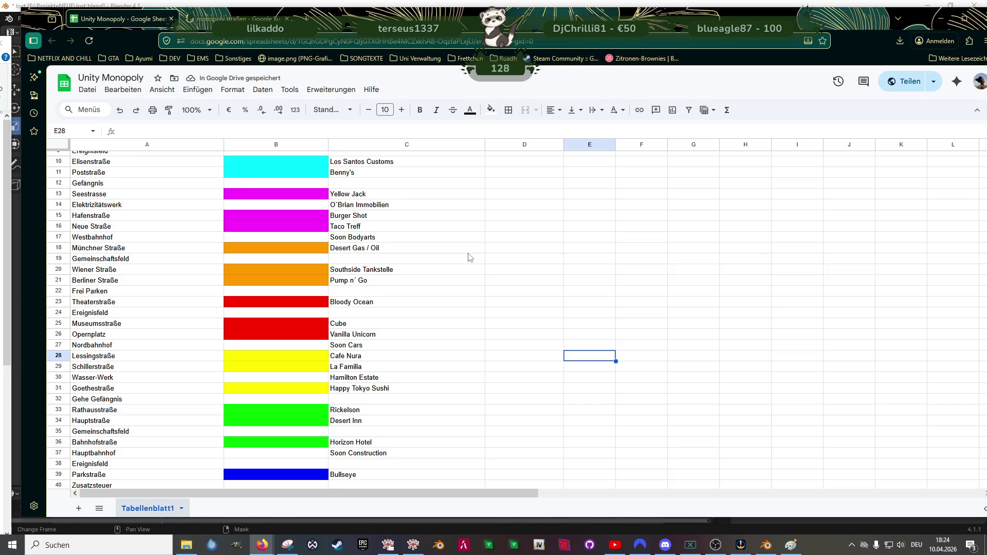
{"action": "scroll", "coordinate": [468, 260], "scroll_direction": "down", "scroll_amount": 2}
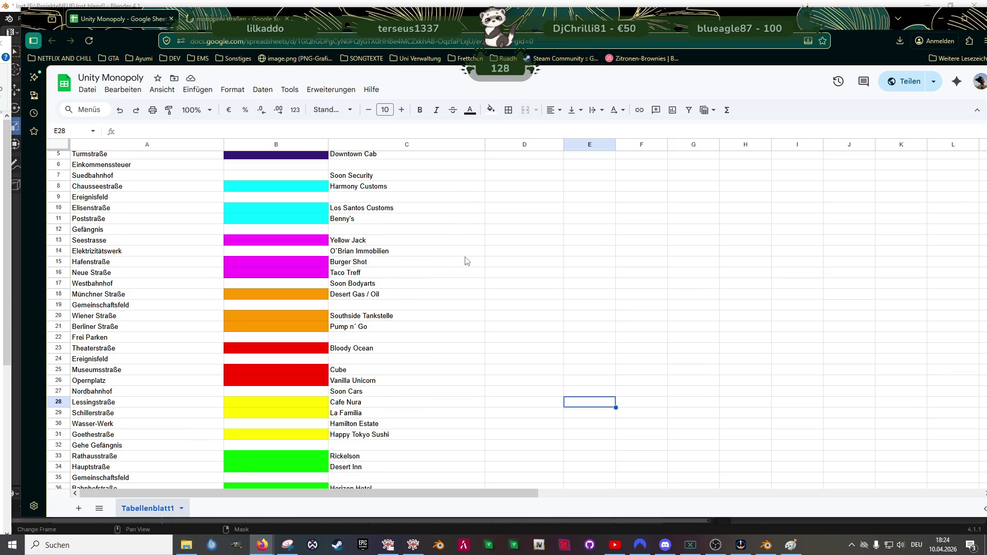
{"action": "scroll", "coordinate": [467, 261], "scroll_direction": "down", "scroll_amount": 4}
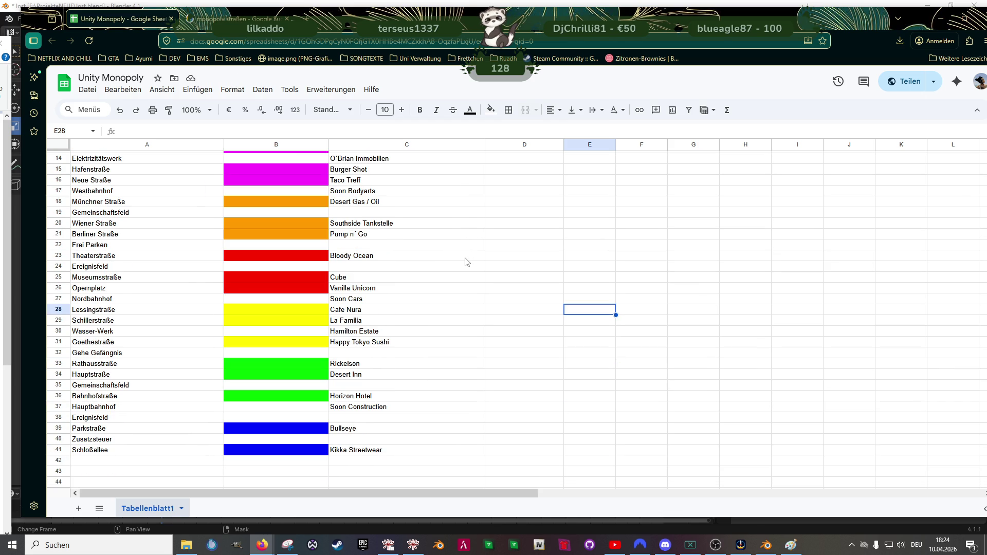
{"action": "scroll", "coordinate": [467, 262], "scroll_direction": "down", "scroll_amount": 2}
{"action": "scroll", "coordinate": [466, 264], "scroll_direction": "down", "scroll_amount": 2}
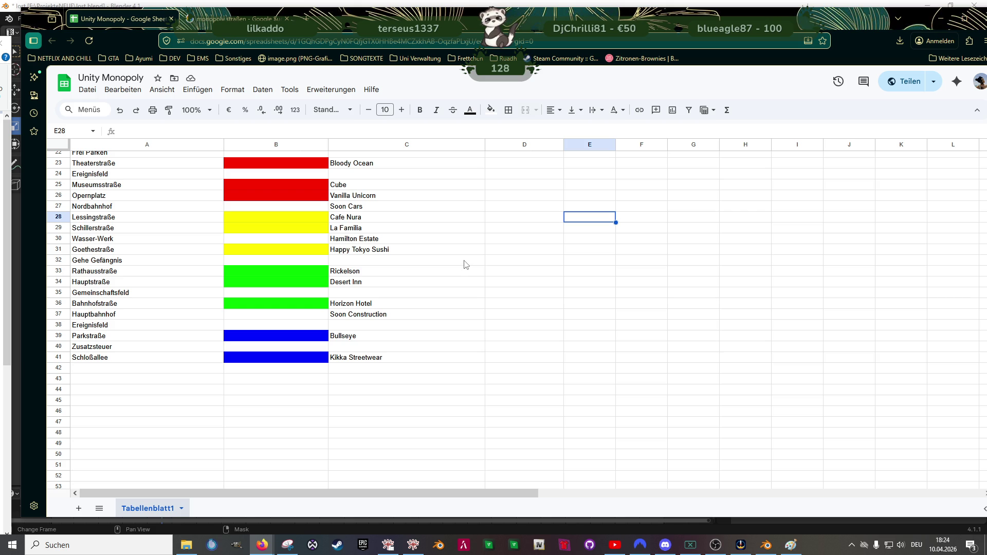
Step: Enter Mad Racing, Bullseye and Broschington in C33, C34 and C36
{"action": "double_click", "coordinate": [363, 272]}
{"action": "type", "text": "Mad Racing"}
{"action": "key", "text": "Tab"}
{"action": "key", "text": "Return"}
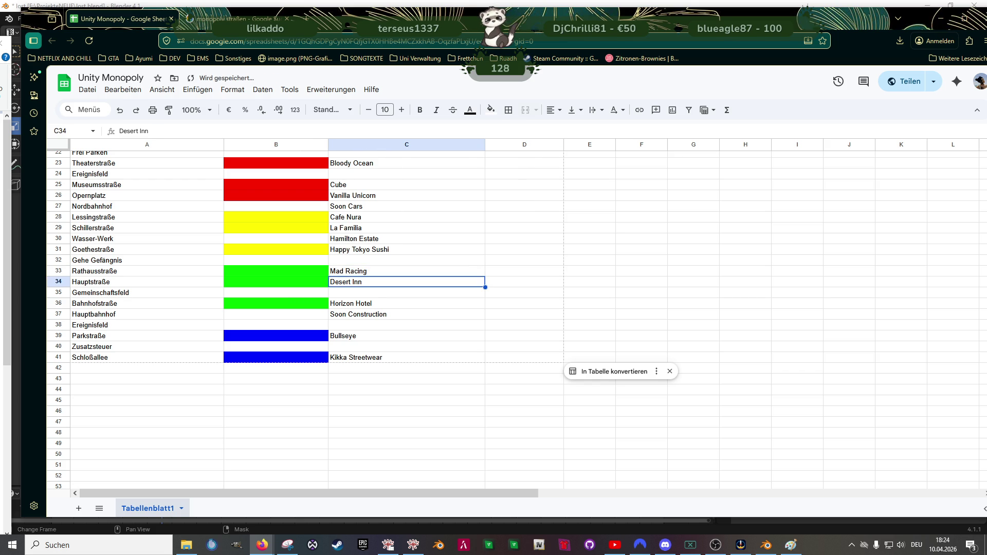
{"action": "type", "text": "Bullyseye"}
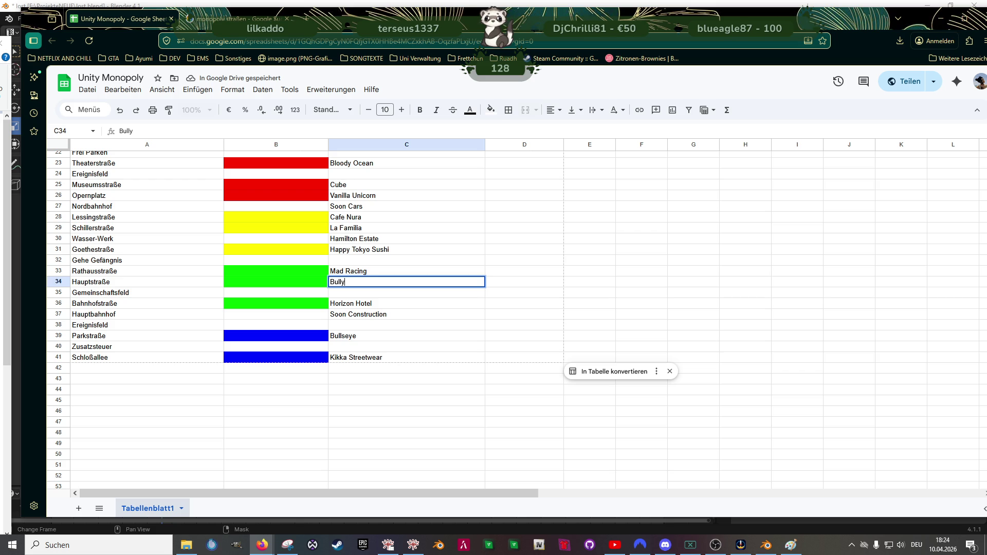
{"action": "key", "text": "BackSpace"}
{"action": "key", "text": "BackSpace"}
{"action": "key", "text": "BackSpace"}
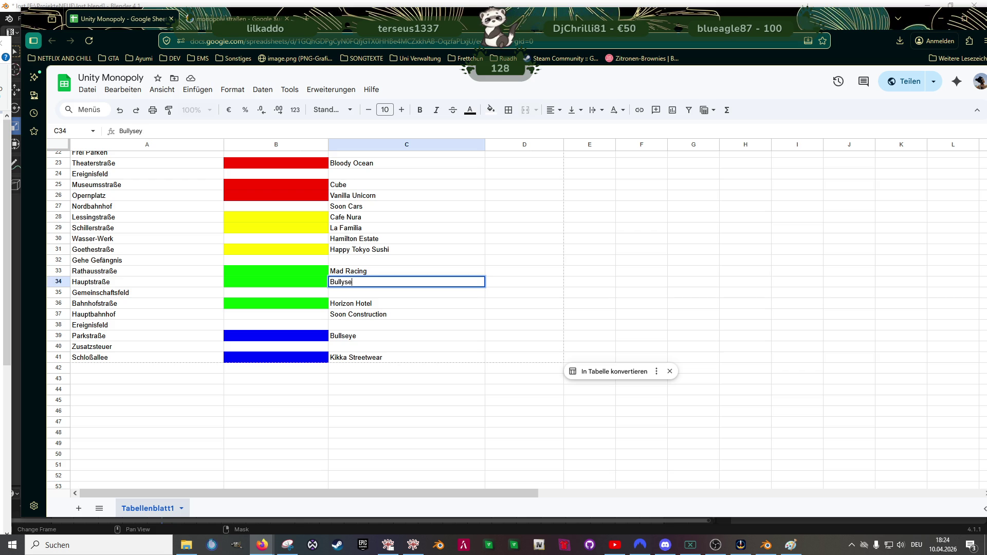
{"action": "type", "text": "seye"}
{"action": "key", "text": "Return"}
{"action": "key", "text": "Down"}
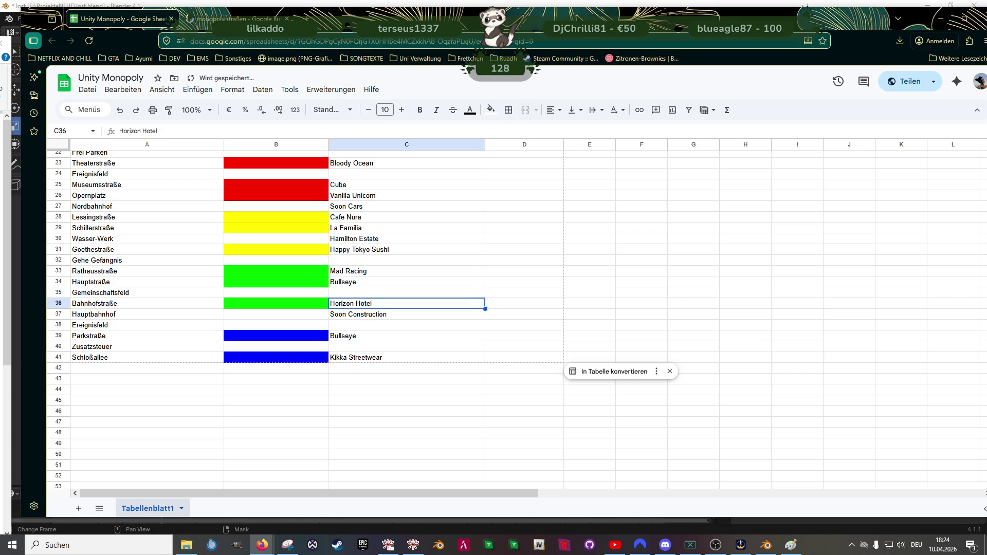
{"action": "type", "text": "Broschington"}
{"action": "key", "text": "Return"}
Step: Clear the Parkstraße and Schloßallee company cells C39 and C41
{"action": "key", "text": "Up"}
{"action": "key", "text": "Up"}
{"action": "key", "text": "Up"}
{"action": "key", "text": "Up"}
{"action": "key", "text": "Down"}
{"action": "key", "text": "Down"}
{"action": "key", "text": "Down"}
{"action": "key", "text": "Up"}
{"action": "key", "text": "Up"}
{"action": "key", "text": "Up"}
{"action": "key", "text": "Down"}
{"action": "key", "text": "Down"}
{"action": "key", "text": "Down"}
{"action": "key", "text": "Down"}
{"action": "key", "text": "Down"}
{"action": "key", "text": "Down"}
{"action": "key", "text": "Down"}
{"action": "key", "text": "Up"}
{"action": "key", "text": "Delete"}
{"action": "key", "text": "Down"}
{"action": "key", "text": "Down"}
{"action": "key", "text": "Delete"}
{"action": "key", "text": "Down"}
{"action": "key", "text": "Down"}
{"action": "key", "text": "Up"}
{"action": "key", "text": "Up"}
{"action": "key", "text": "Up"}
{"action": "key", "text": "Up"}
{"action": "key", "text": "Up"}
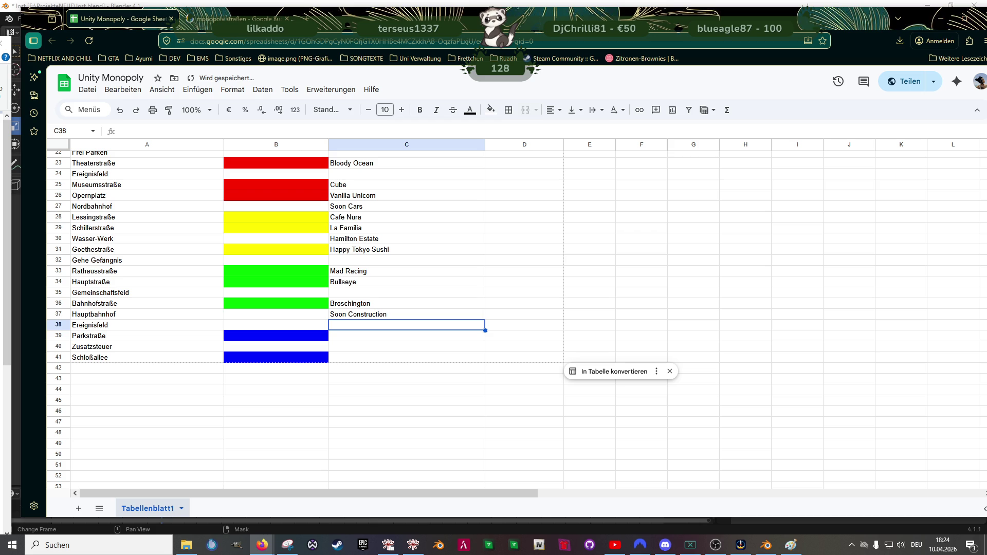
{"action": "scroll", "coordinate": [461, 270], "scroll_direction": "up", "scroll_amount": 3}
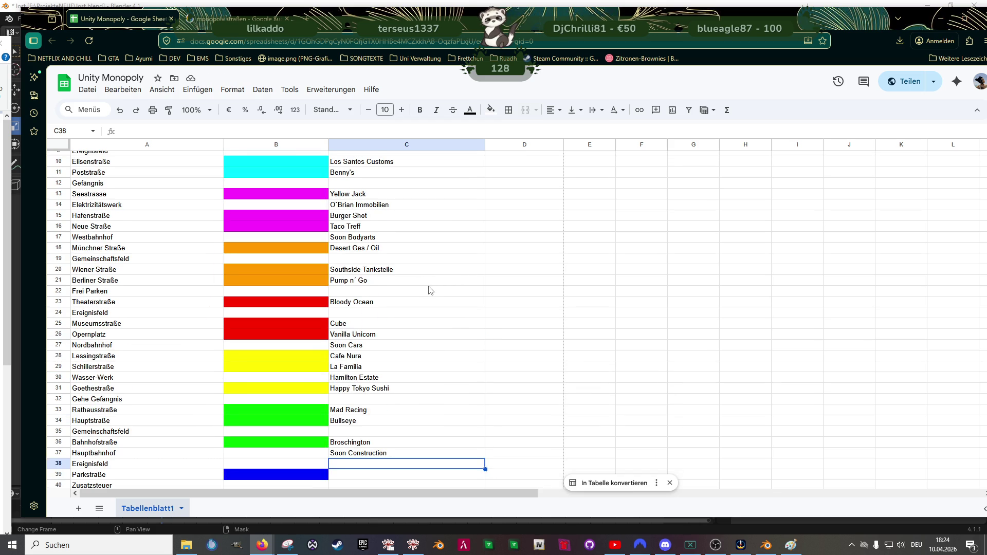
{"action": "scroll", "coordinate": [430, 291], "scroll_direction": "down", "scroll_amount": 2}
{"action": "left_click", "coordinate": [361, 384]}
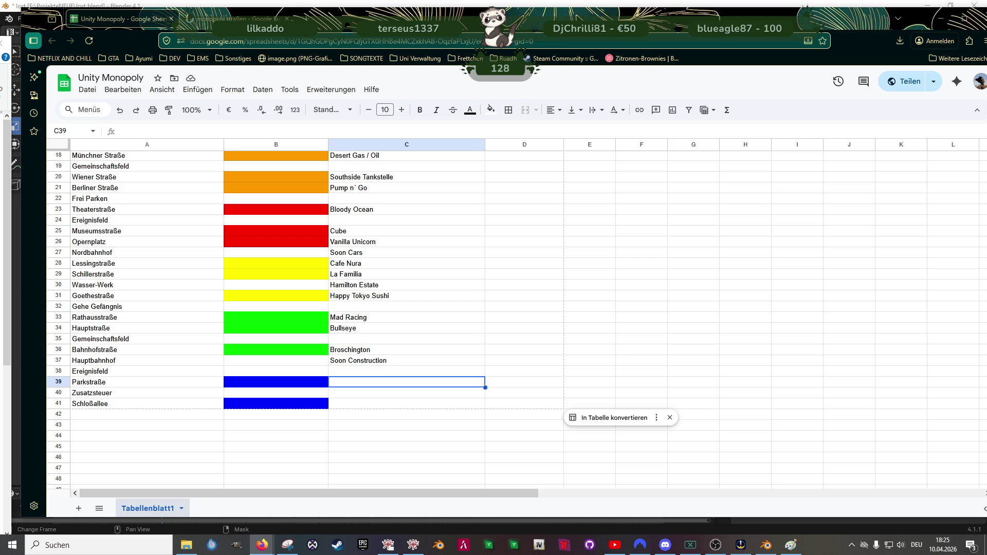
Step: Enter Horizon Hotels in C41, Rickelson in C39 and Vinewood Record in C34
{"action": "left_click", "coordinate": [360, 405]}
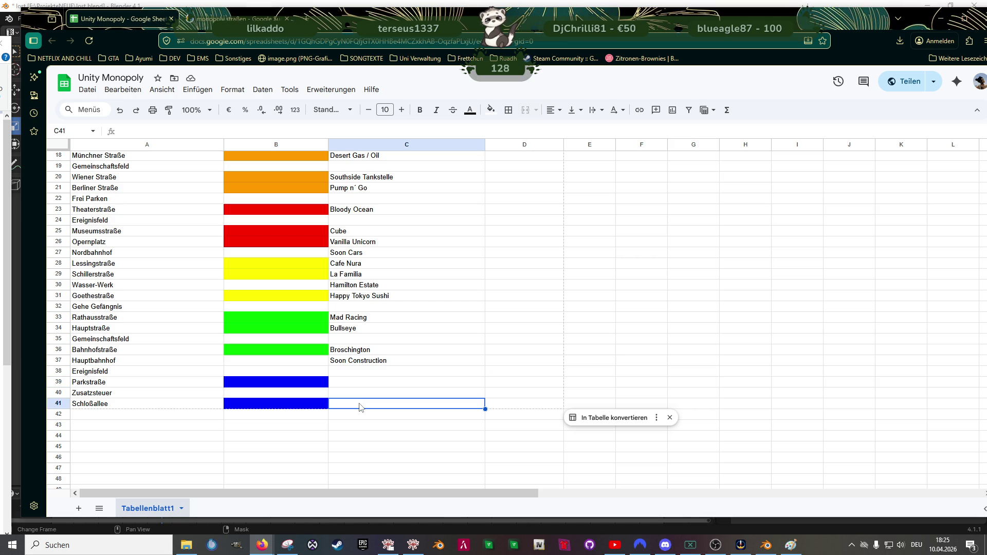
{"action": "type", "text": "Hori"}
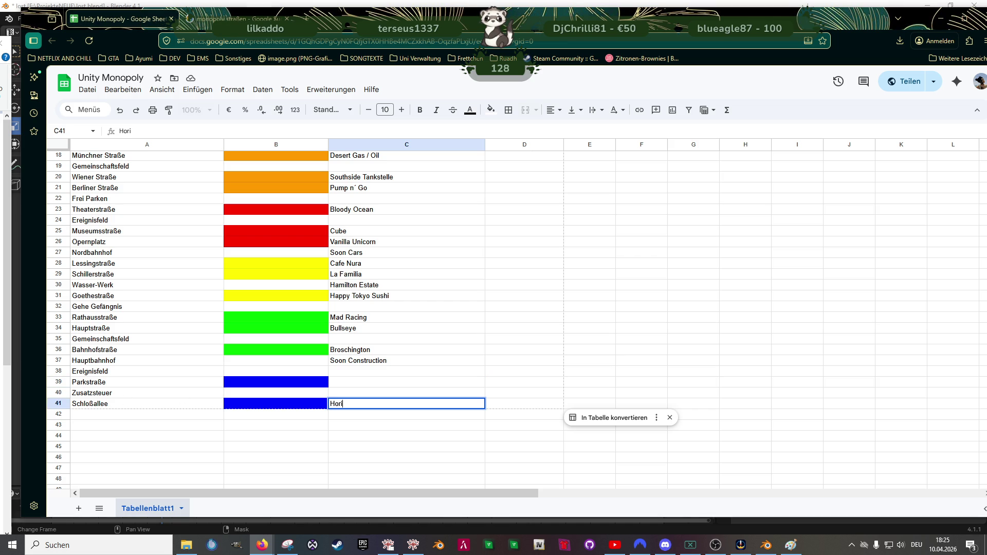
{"action": "type", "text": "zon Hotels"}
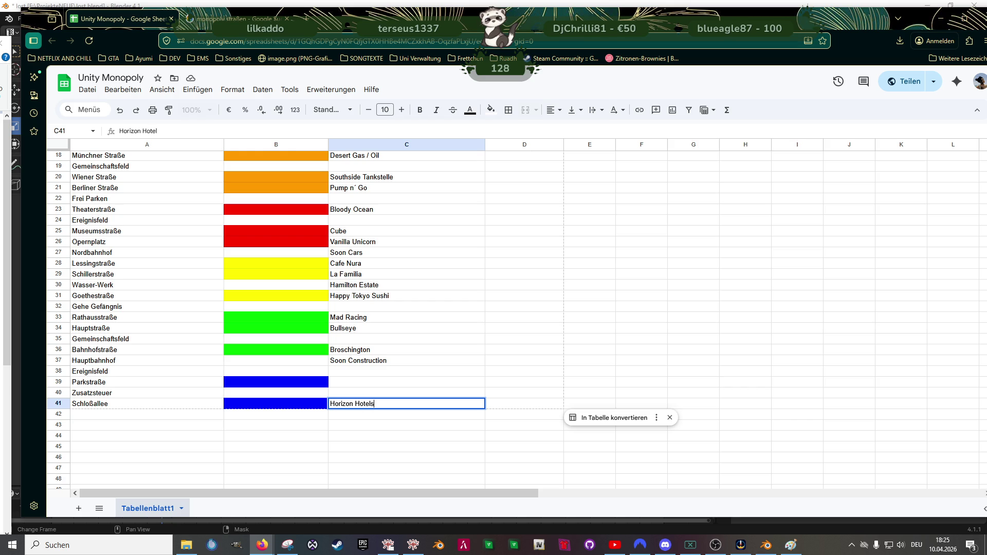
{"action": "key", "text": "Up"}
{"action": "key", "text": "Up"}
{"action": "type", "text": "Ric"}
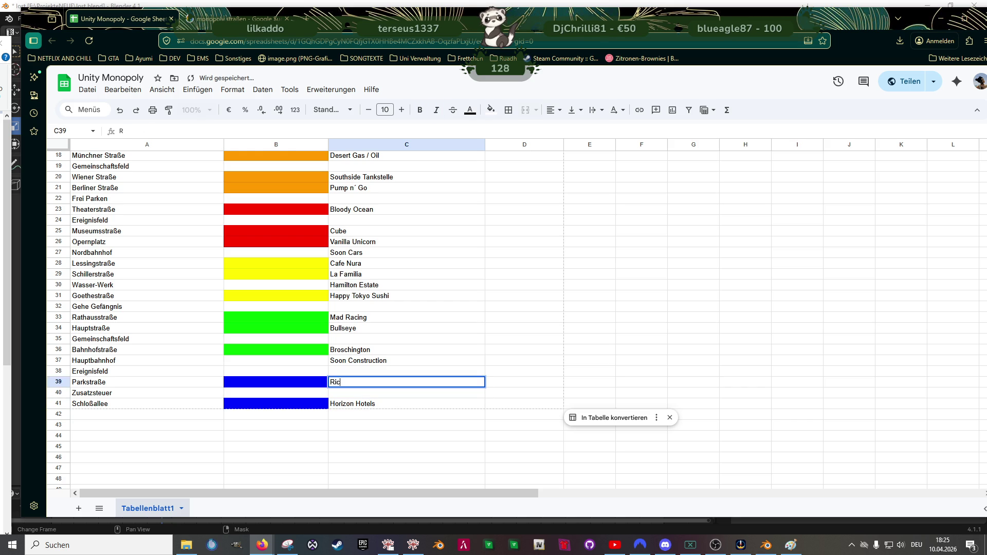
{"action": "type", "text": "kelson"}
{"action": "key", "text": "Return"}
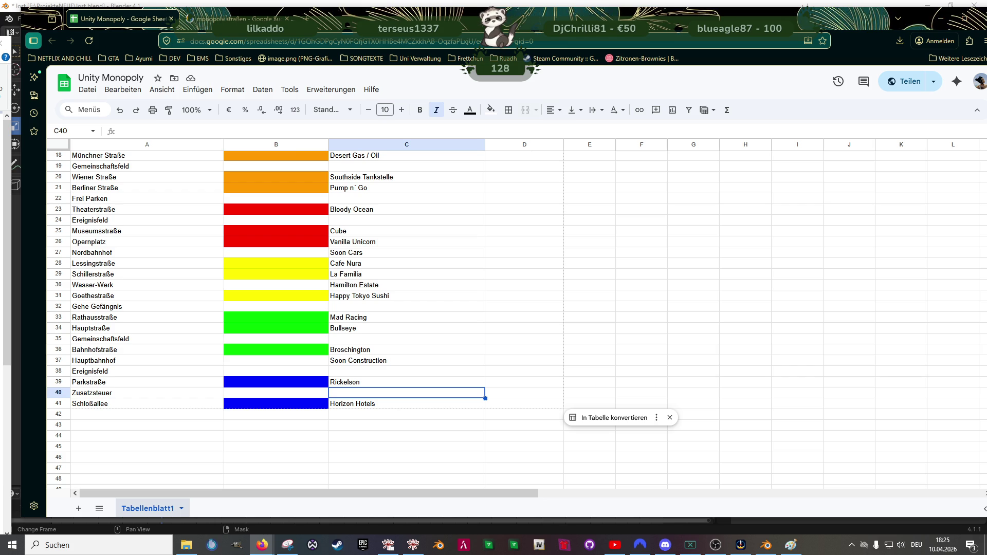
{"action": "key", "text": "Up"}
{"action": "key", "text": "Up"}
{"action": "key", "text": "Up"}
{"action": "key", "text": "Up"}
{"action": "type", "text": "Vin"}
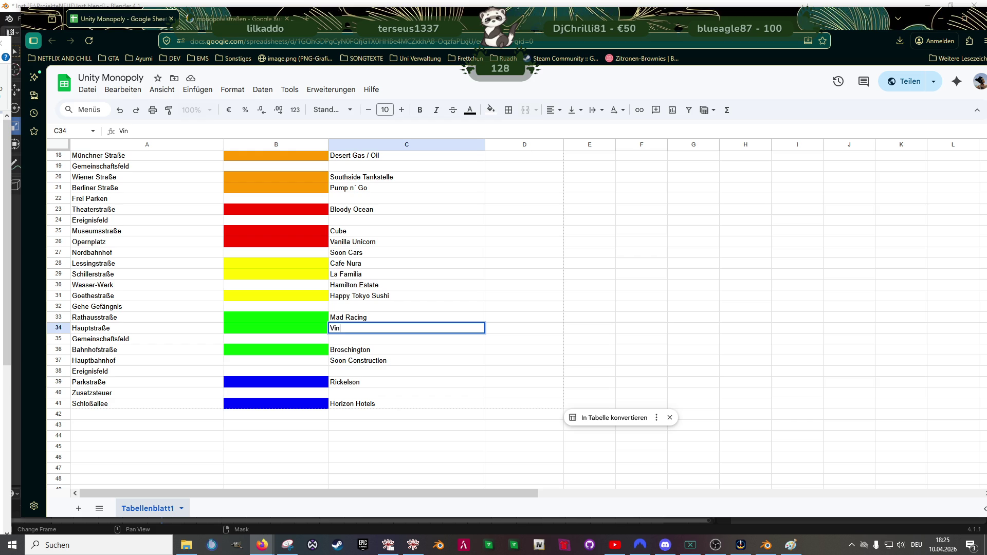
{"action": "type", "text": "ewood Record"}
{"action": "key", "text": "Return"}
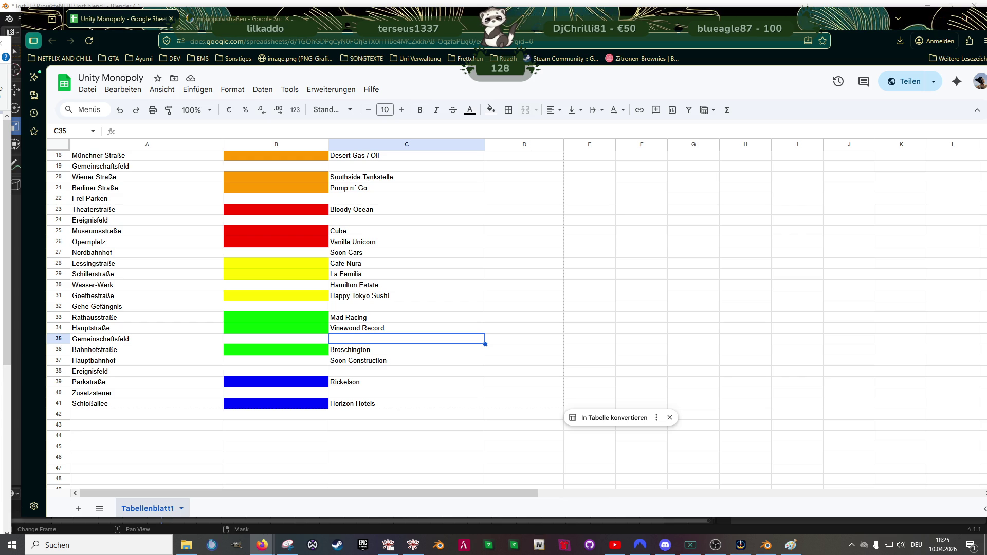
{"action": "key", "text": "Down"}
{"action": "key", "text": "Down"}
{"action": "key", "text": "Down"}
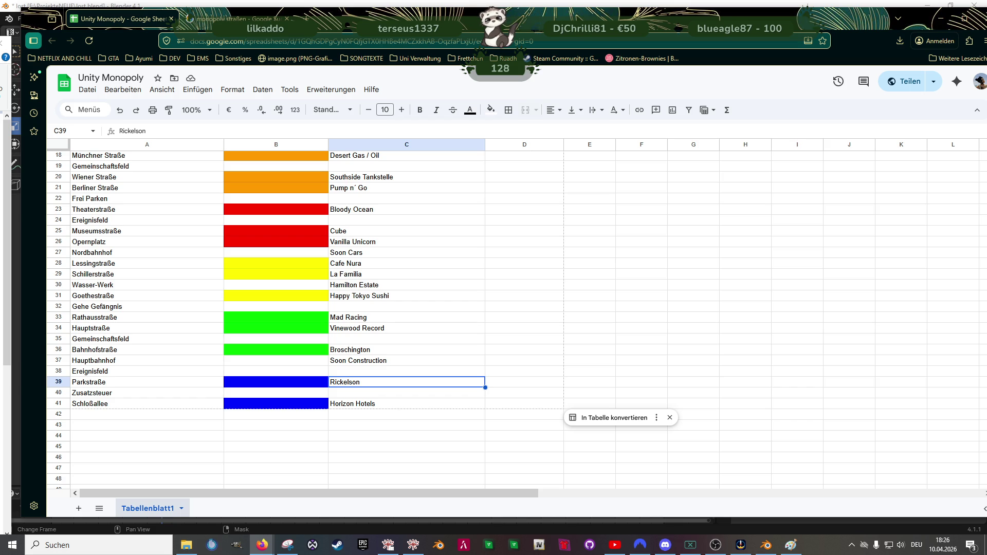
Step: Type Bullseye into C39 and Kikka into C41
{"action": "type", "text": "Bully"}
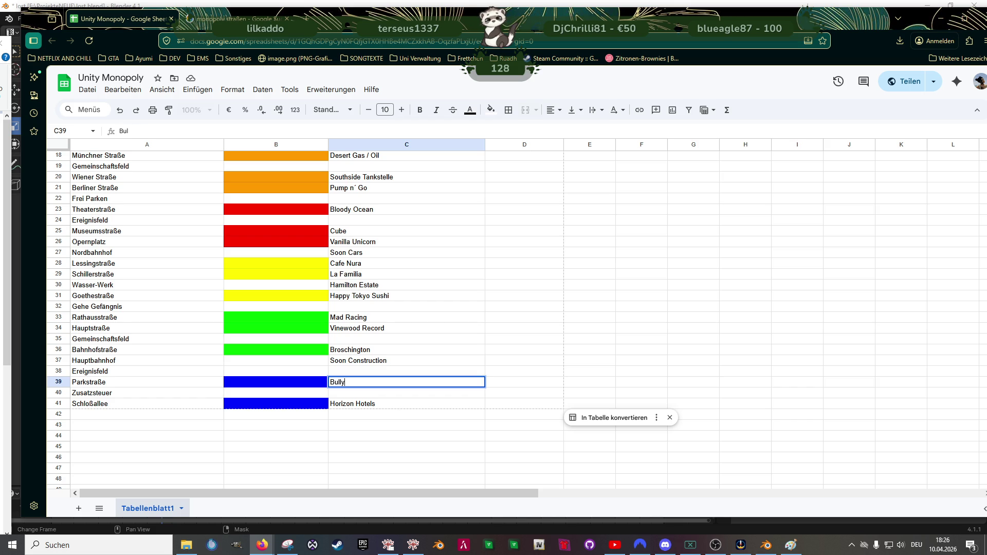
{"action": "type", "text": "sey"}
{"action": "key", "text": "BackSpace"}
{"action": "key", "text": "BackSpace"}
{"action": "key", "text": "BackSpace"}
{"action": "type", "text": "seye"}
{"action": "key", "text": "Return"}
{"action": "key", "text": "Down"}
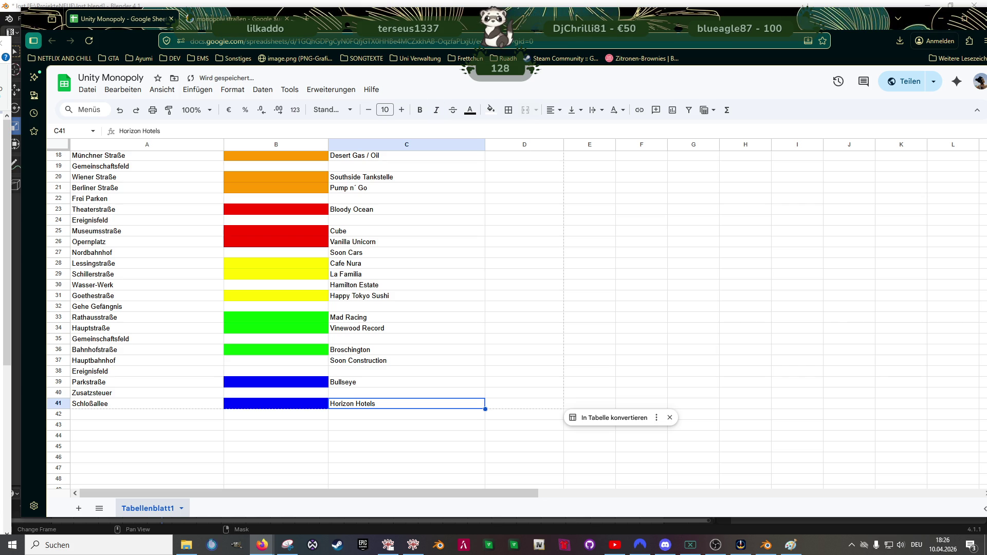
{"action": "type", "text": "Kikka"}
{"action": "key", "text": "Return"}
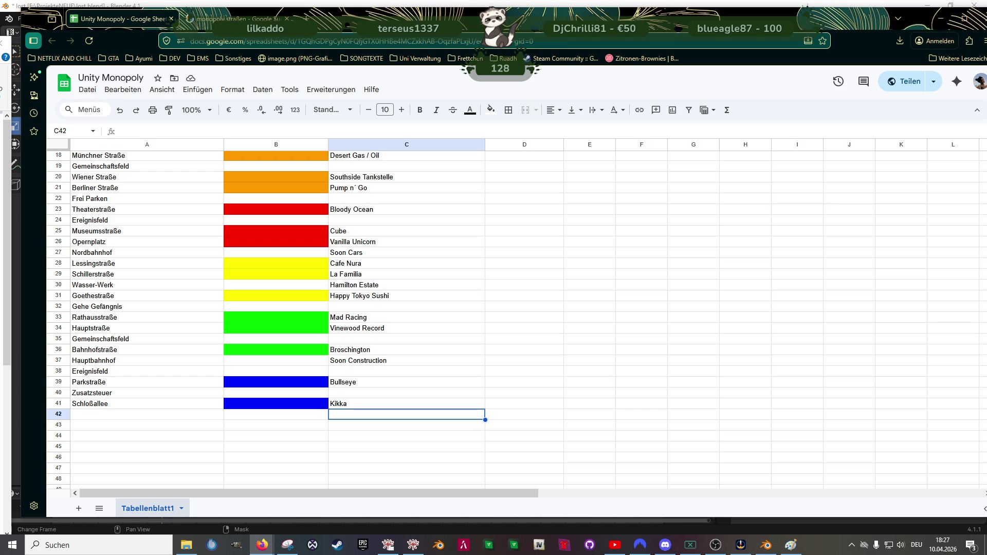
Step: Copy the column C replacement names and set the spreadsheet window aside
{"action": "scroll", "coordinate": [388, 350], "scroll_direction": "up", "scroll_amount": 1}
{"action": "scroll", "coordinate": [388, 350], "scroll_direction": "up", "scroll_amount": 4}
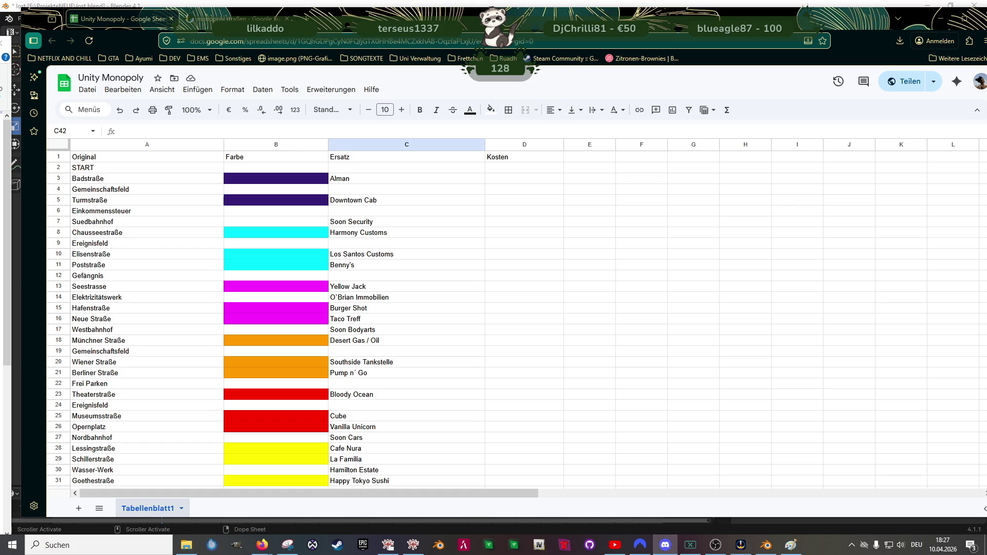
{"action": "key", "text": "ctrl+c"}
{"action": "left_click", "coordinate": [562, 269]}
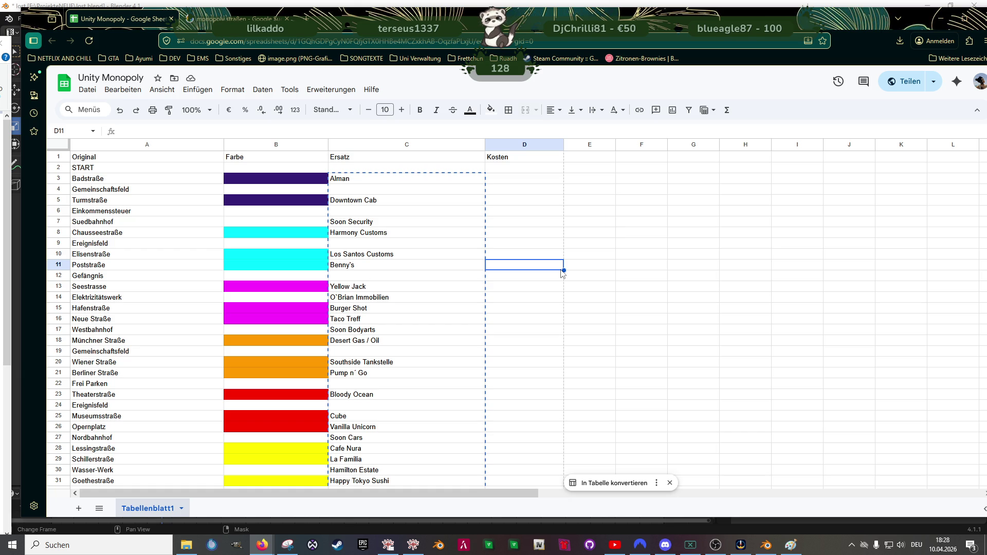
{"action": "left_click", "coordinate": [940, 21]}
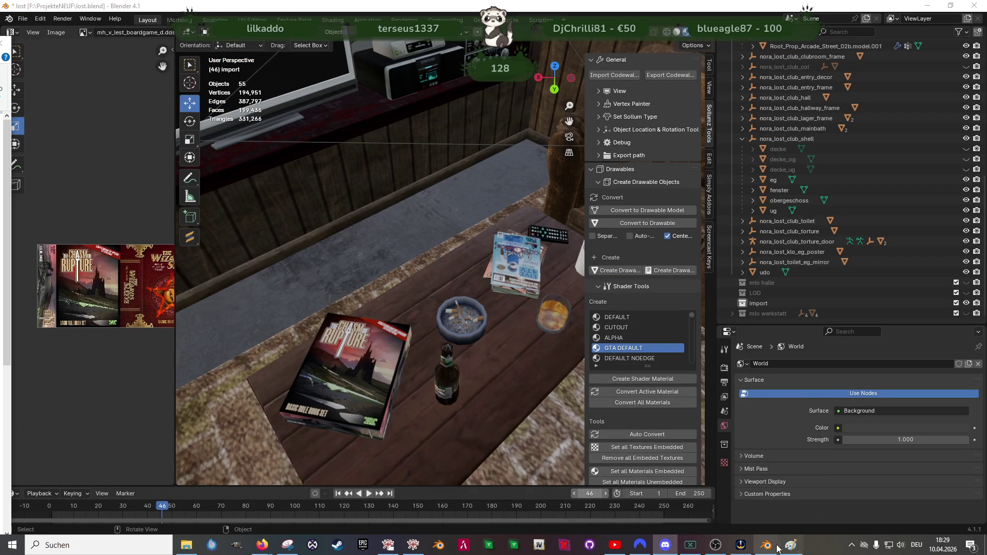
Step: Check the Monopoly design search results in Firefox, then return to the Canva board
{"action": "mouse_move", "coordinate": [253, 537]}
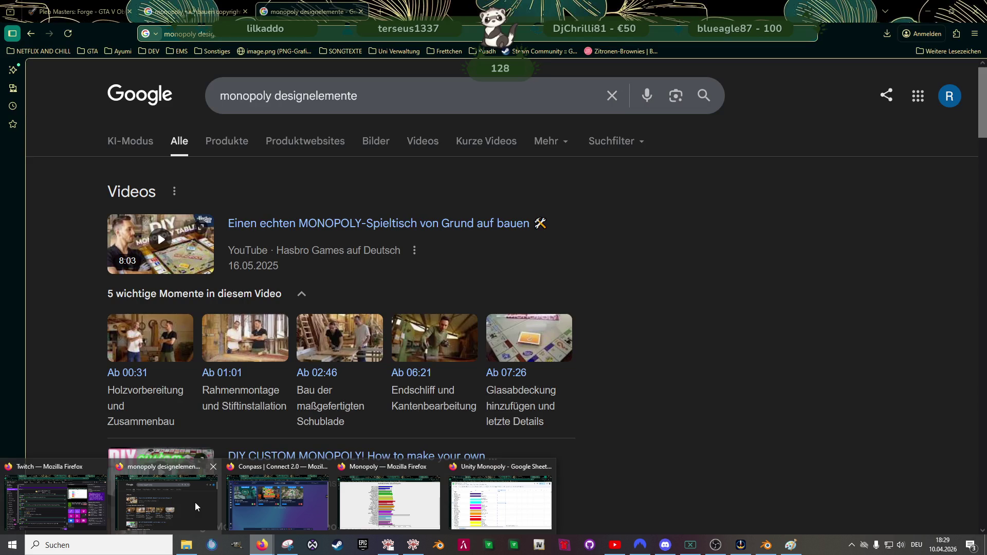
{"action": "left_click", "coordinate": [196, 508]}
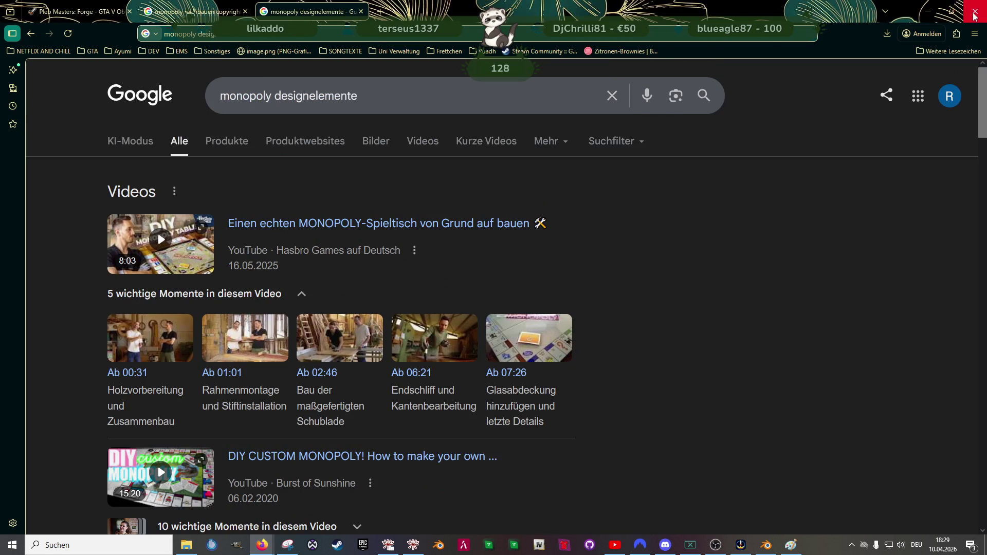
{"action": "left_click", "coordinate": [286, 546]}
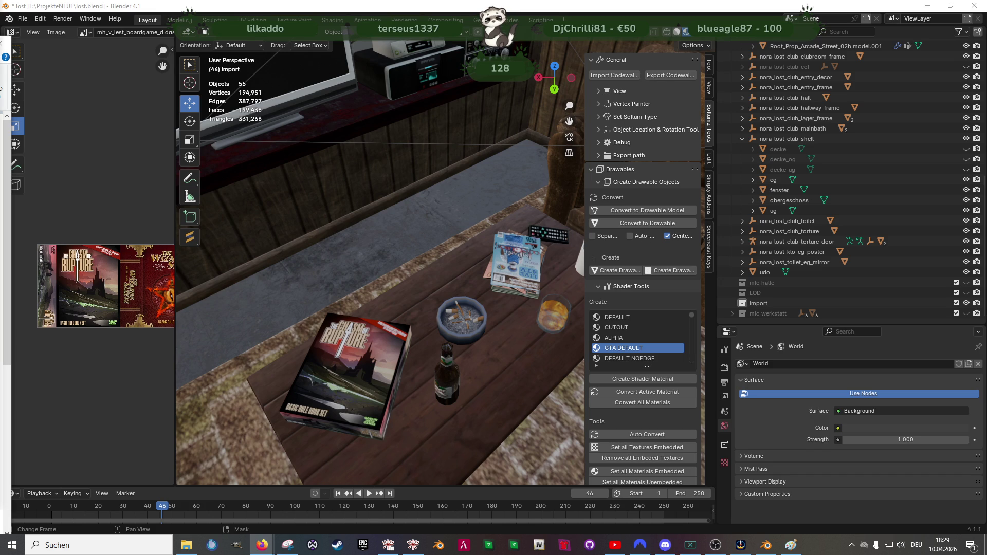
{"action": "key", "text": "alt+Tab"}
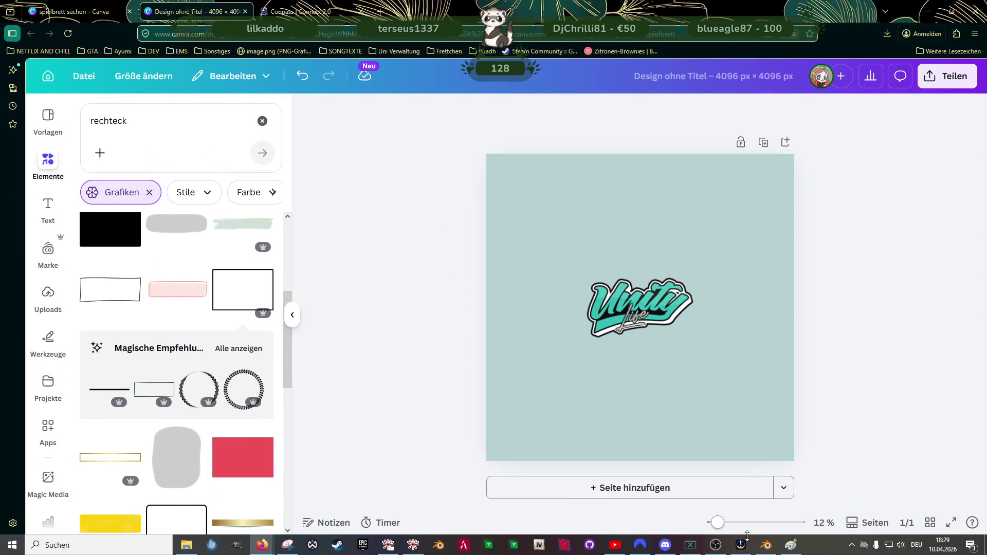
{"action": "left_click", "coordinate": [791, 545]}
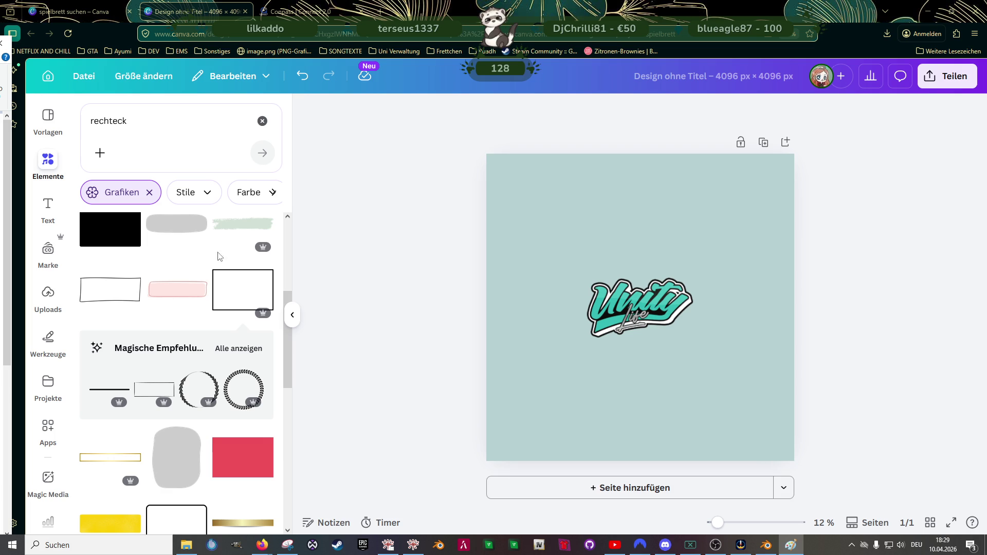
{"action": "left_click", "coordinate": [147, 75]}
{"action": "scroll", "coordinate": [203, 296], "scroll_direction": "down", "scroll_amount": 3}
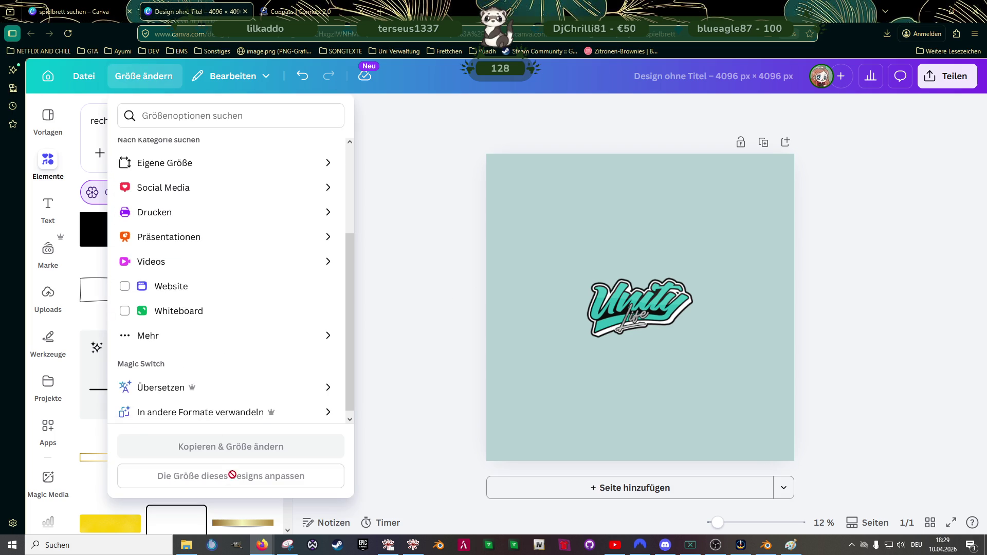
{"action": "left_click", "coordinate": [551, 342]}
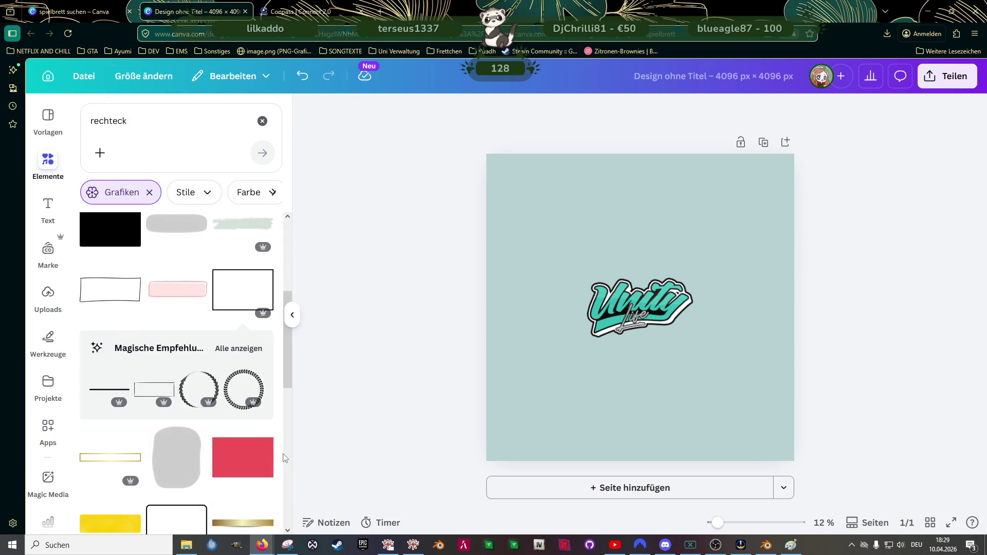
{"action": "left_click", "coordinate": [123, 75]}
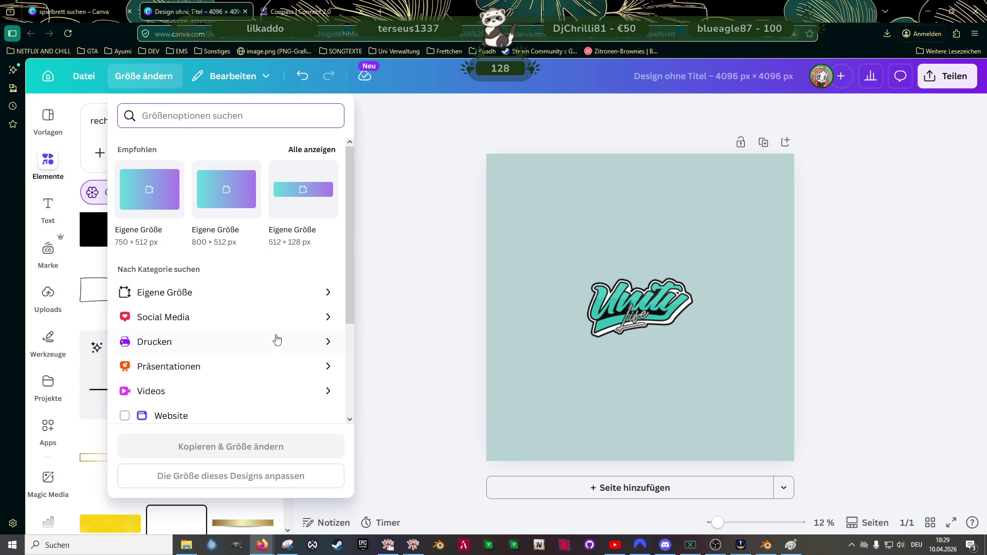
{"action": "left_click", "coordinate": [285, 297]}
{"action": "scroll", "coordinate": [252, 303], "scroll_direction": "down", "scroll_amount": 4}
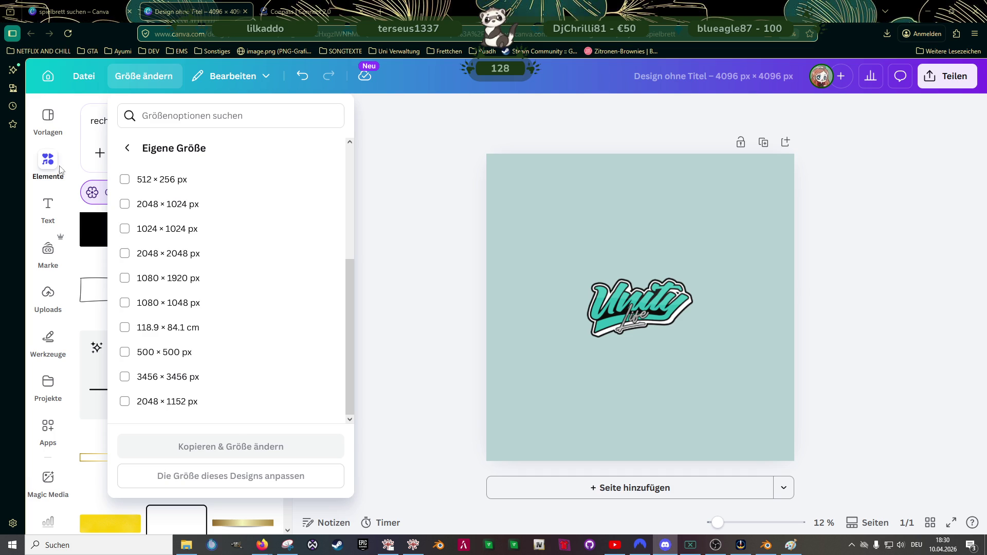
{"action": "left_click", "coordinate": [176, 122]}
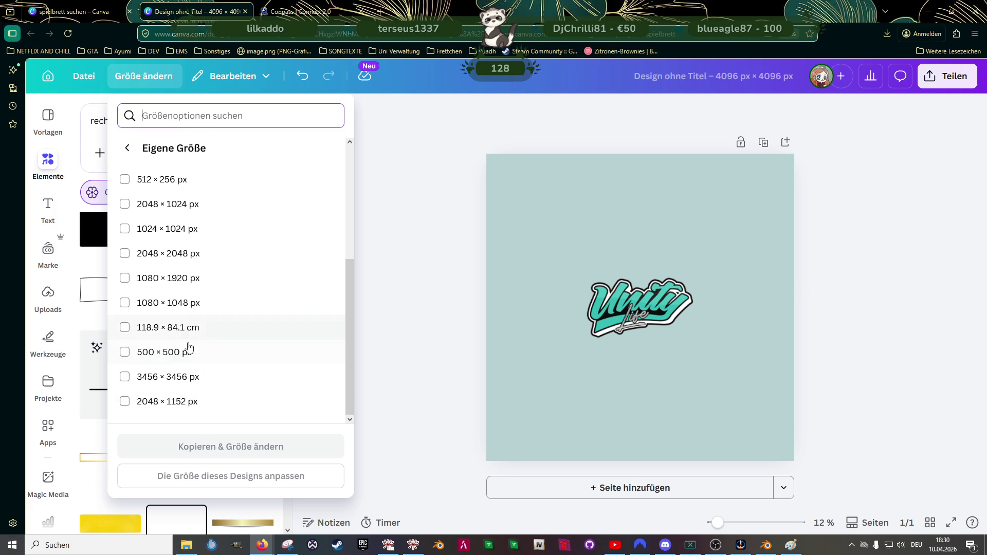
{"action": "scroll", "coordinate": [164, 247], "scroll_direction": "up", "scroll_amount": 4}
{"action": "left_click", "coordinate": [149, 193]}
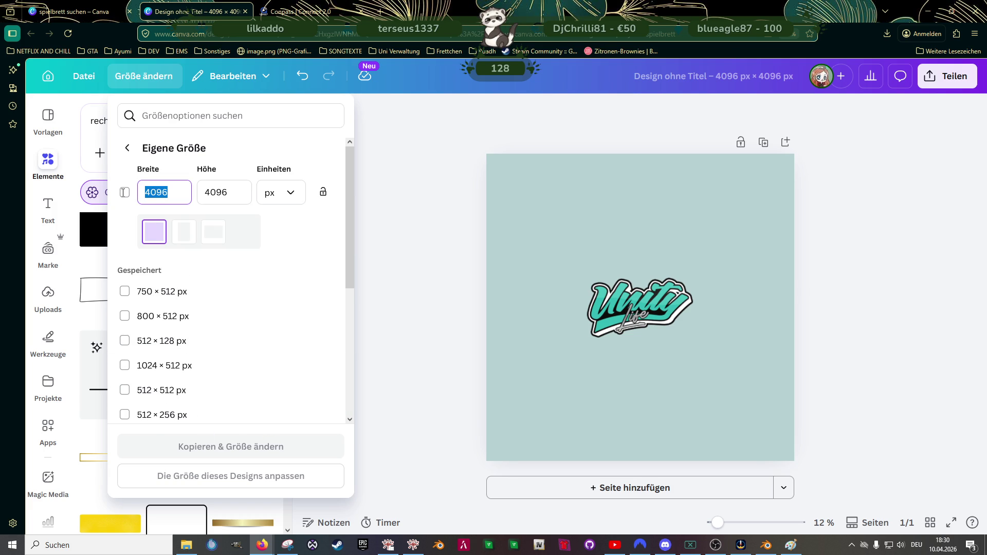
{"action": "type", "text": "8192"}
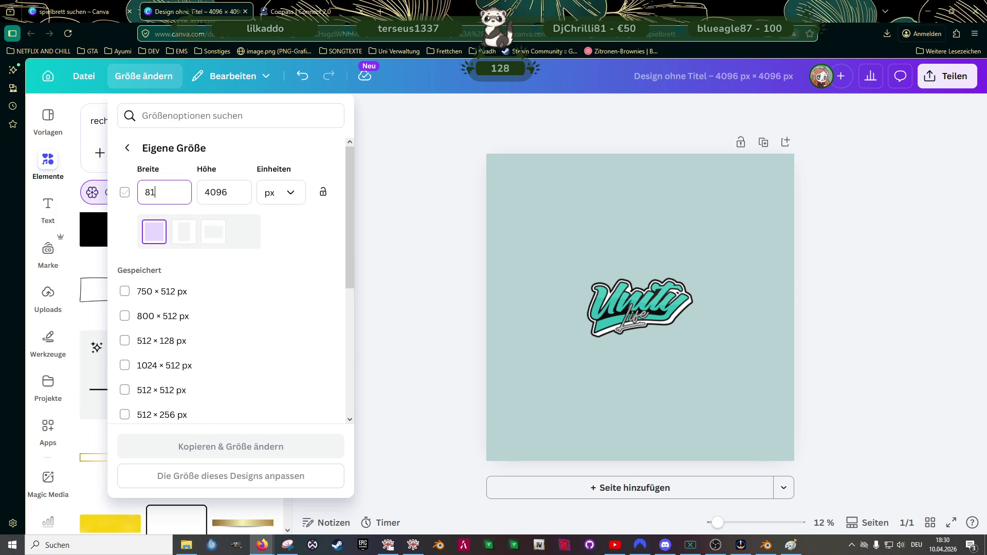
{"action": "key", "text": "Tab"}
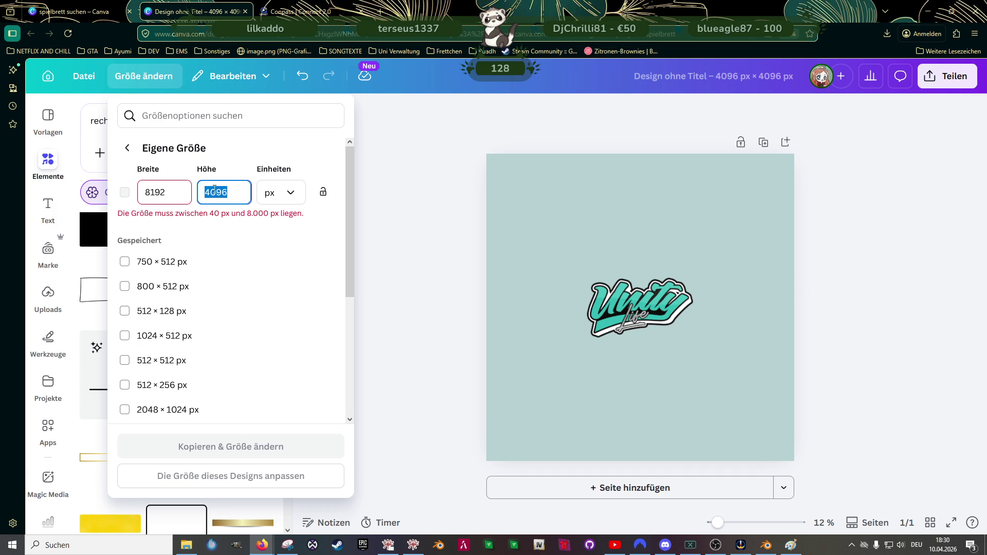
{"action": "left_click_drag", "start_coordinate": [169, 192], "coordinate": [121, 193]}
{"action": "left_click", "coordinate": [385, 228]}
{"action": "left_click", "coordinate": [604, 318]}
{"action": "scroll", "coordinate": [604, 318], "scroll_direction": "up", "scroll_amount": 2, "text": "ctrl"}
{"action": "scroll", "coordinate": [604, 317], "scroll_direction": "up", "scroll_amount": 3}
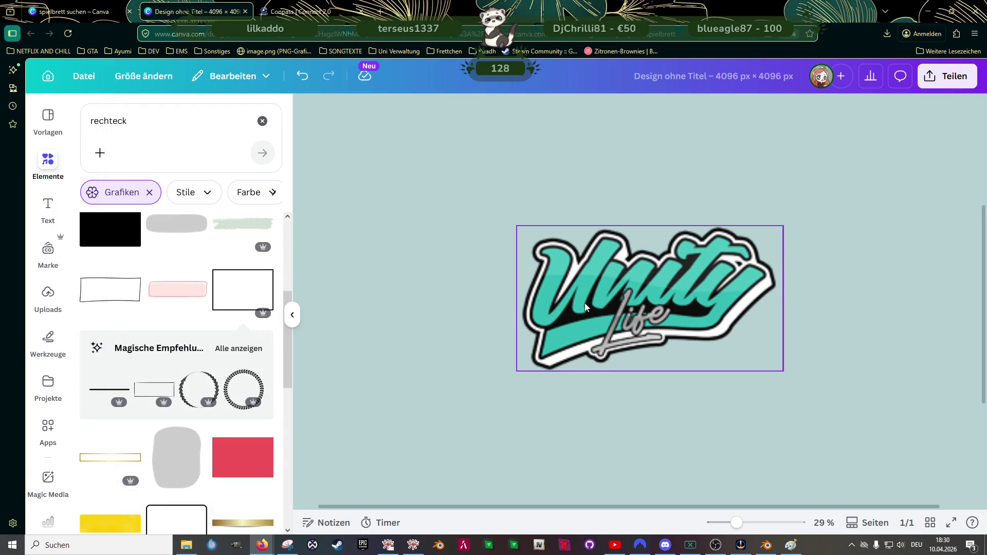
Step: Shrink the Unity Life logo and move it to the centre of the page
{"action": "left_click", "coordinate": [656, 285]}
{"action": "left_click_drag", "start_coordinate": [784, 226], "coordinate": [723, 257]}
{"action": "scroll", "coordinate": [628, 306], "scroll_direction": "down", "scroll_amount": 3, "text": "ctrl"}
{"action": "left_click_drag", "start_coordinate": [629, 305], "coordinate": [640, 287]}
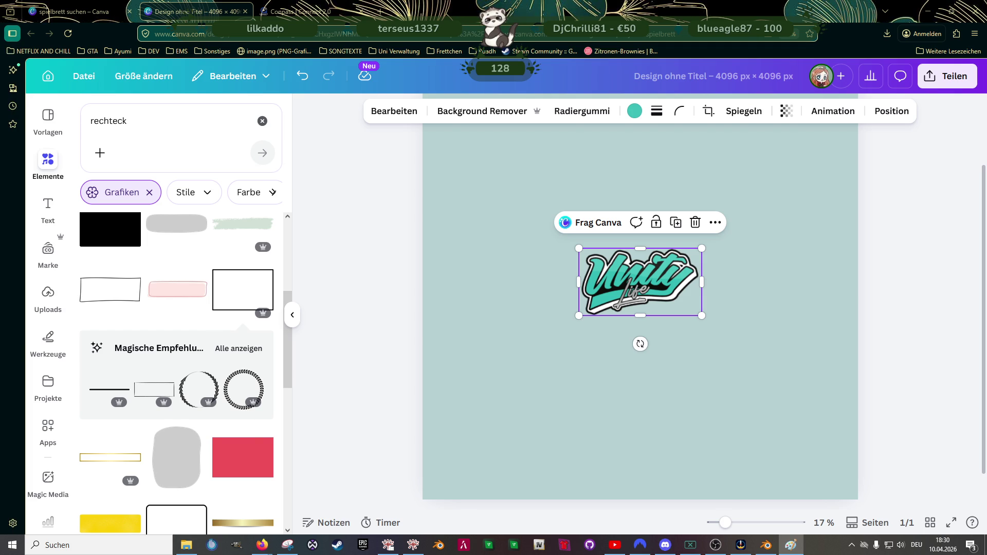
Step: Add a white outlined rectangle from the 'rechteck' results, discarding a black one first
{"action": "scroll", "coordinate": [540, 353], "scroll_direction": "up", "scroll_amount": 3}
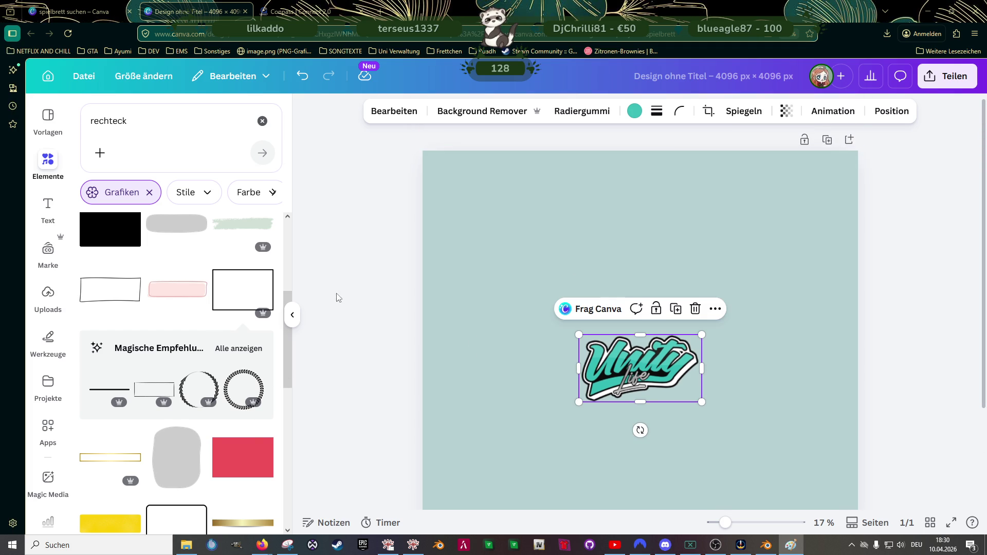
{"action": "left_click", "coordinate": [232, 286]}
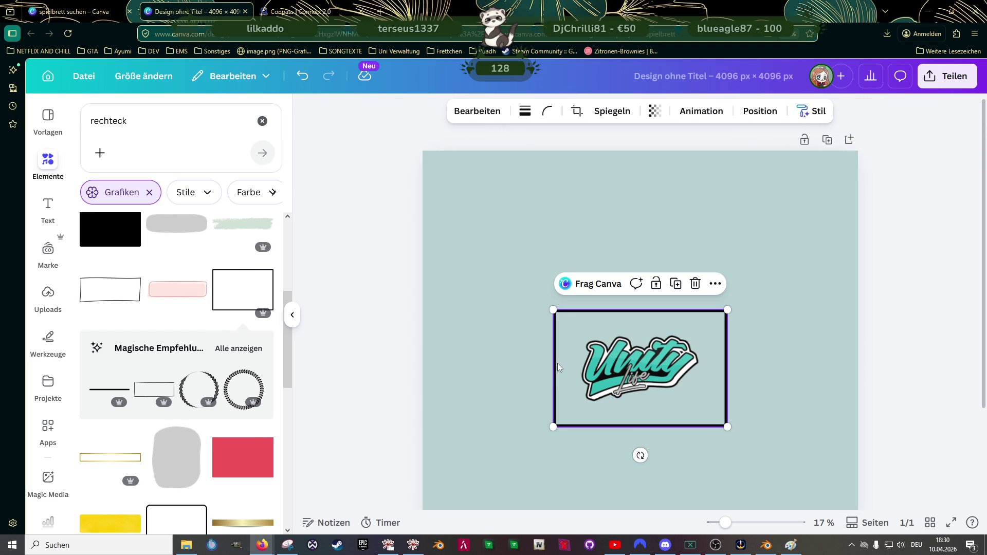
{"action": "key", "text": "ctrl+z"}
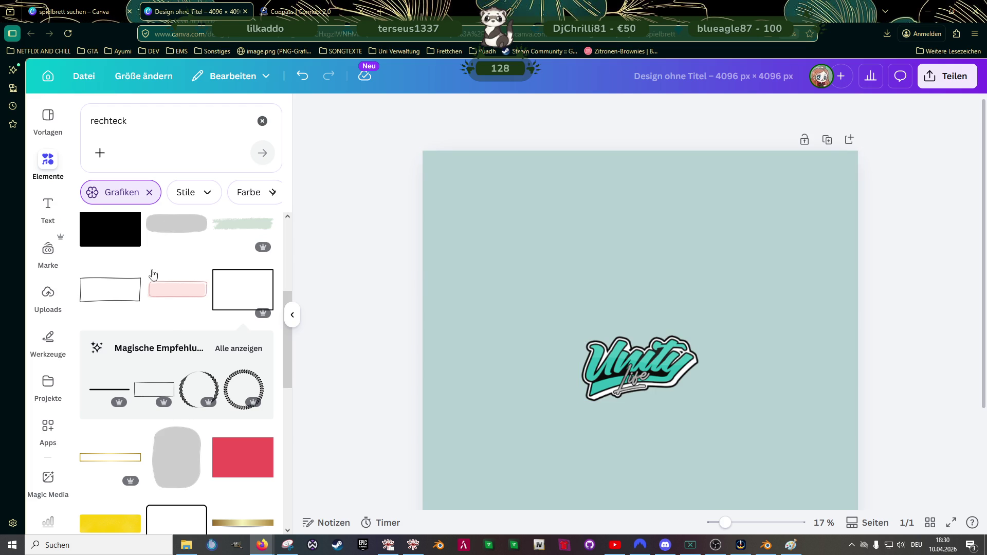
{"action": "scroll", "coordinate": [142, 324], "scroll_direction": "down", "scroll_amount": 1}
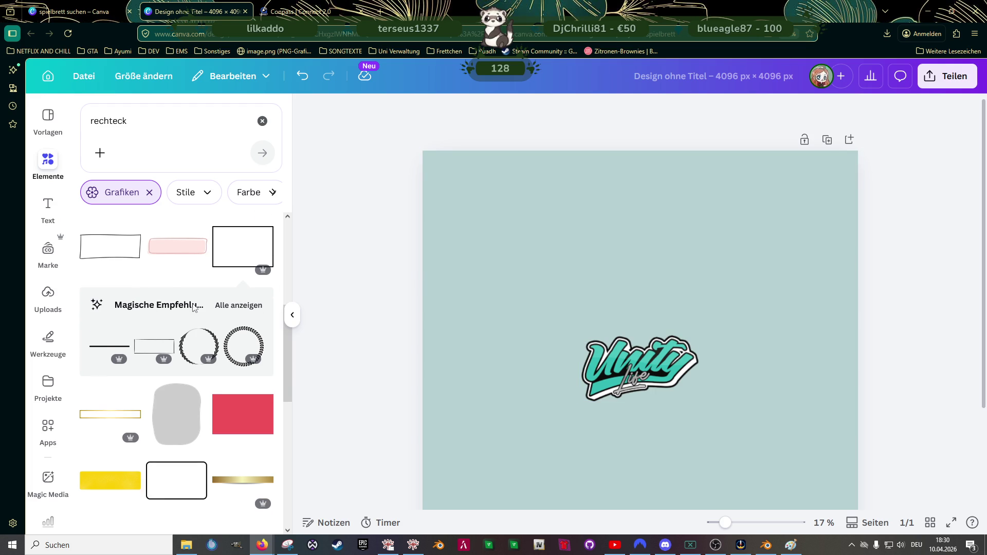
{"action": "scroll", "coordinate": [181, 319], "scroll_direction": "down", "scroll_amount": 5}
{"action": "left_click", "coordinate": [172, 288]}
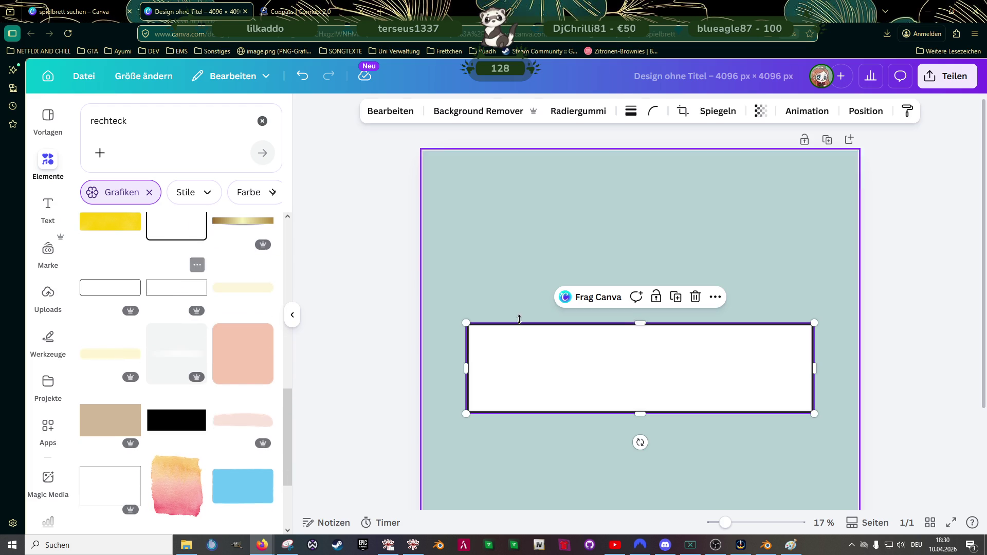
Step: Replace the wide white rectangle at the top with a tall outlined rectangle
{"action": "mouse_move", "coordinate": [578, 365]}
{"action": "left_mouse_down"}
{"action": "mouse_move", "coordinate": [589, 283]}
{"action": "mouse_move", "coordinate": [572, 202]}
{"action": "left_mouse_up"}
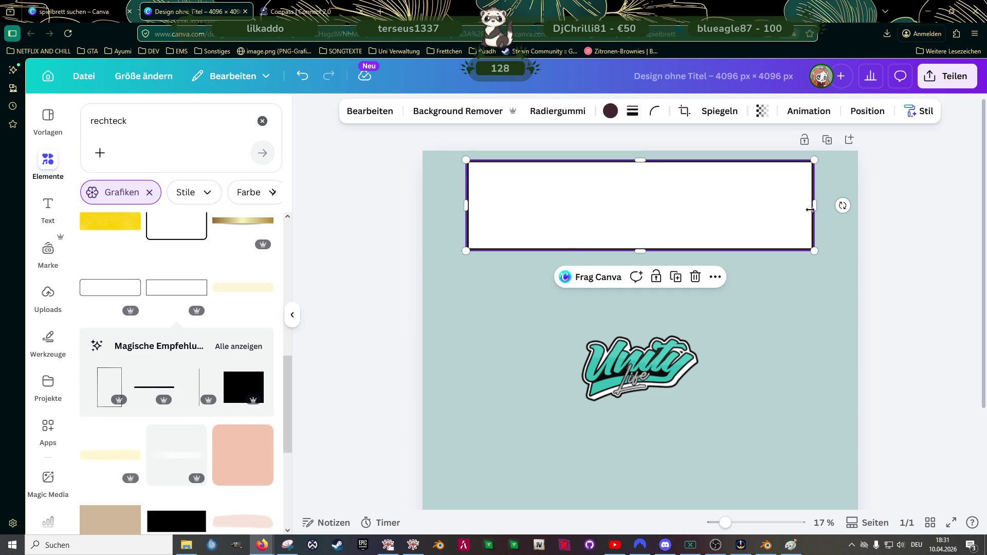
{"action": "mouse_move", "coordinate": [820, 207]}
{"action": "left_mouse_down"}
{"action": "mouse_move", "coordinate": [848, 201]}
{"action": "mouse_move", "coordinate": [826, 197]}
{"action": "left_mouse_up"}
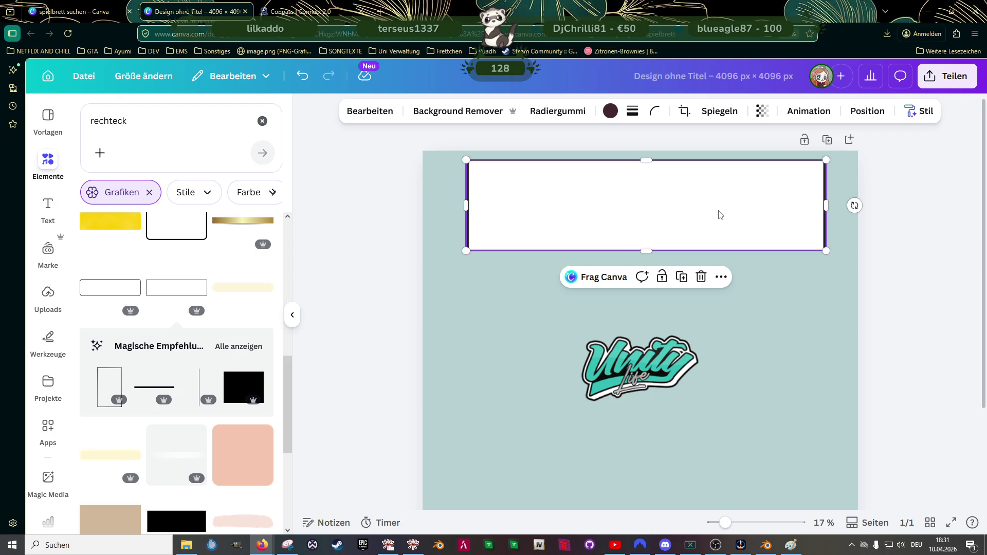
{"action": "left_click", "coordinate": [107, 379]}
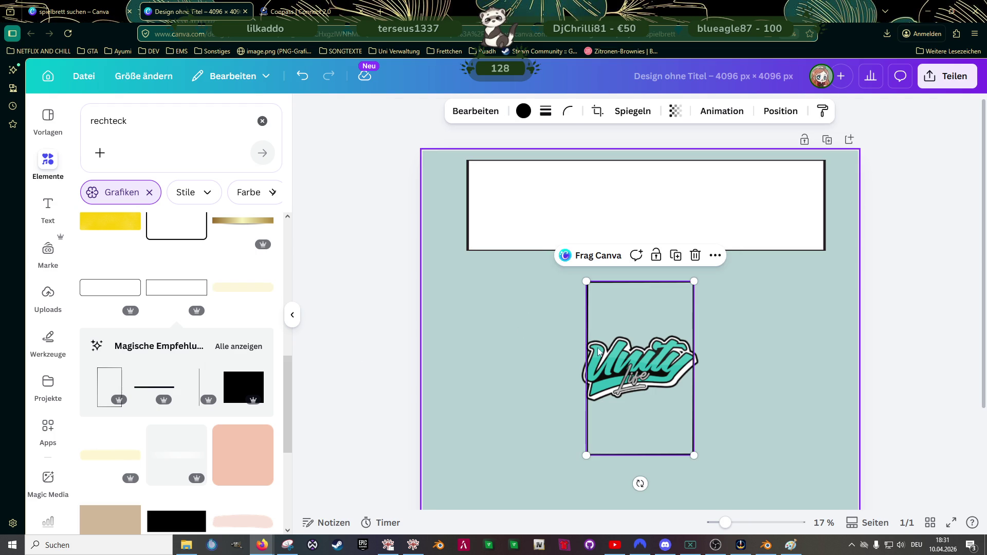
{"action": "left_click", "coordinate": [521, 210]}
{"action": "key", "text": "Delete"}
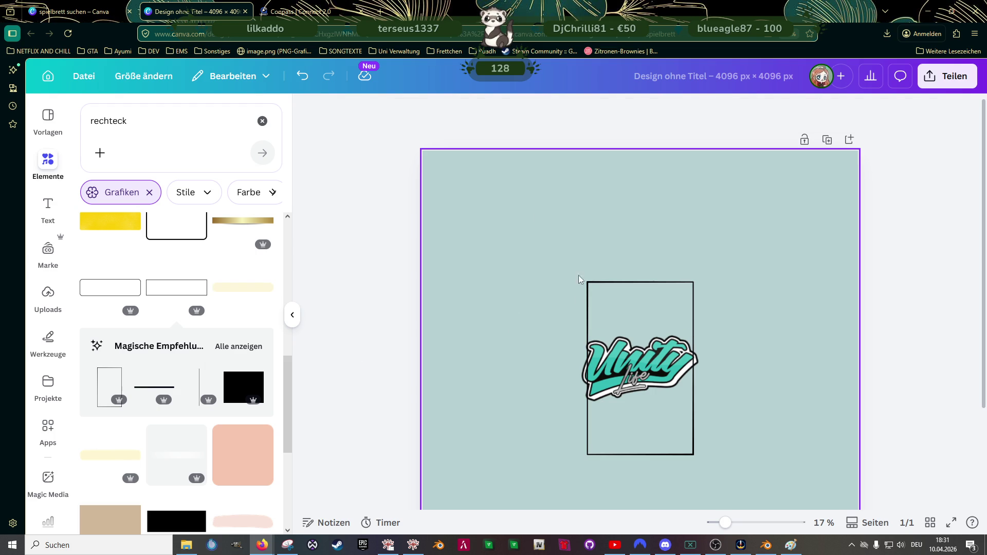
Step: Shrink the tall rectangle proportionally and place it left of the logo
{"action": "left_click", "coordinate": [649, 308]}
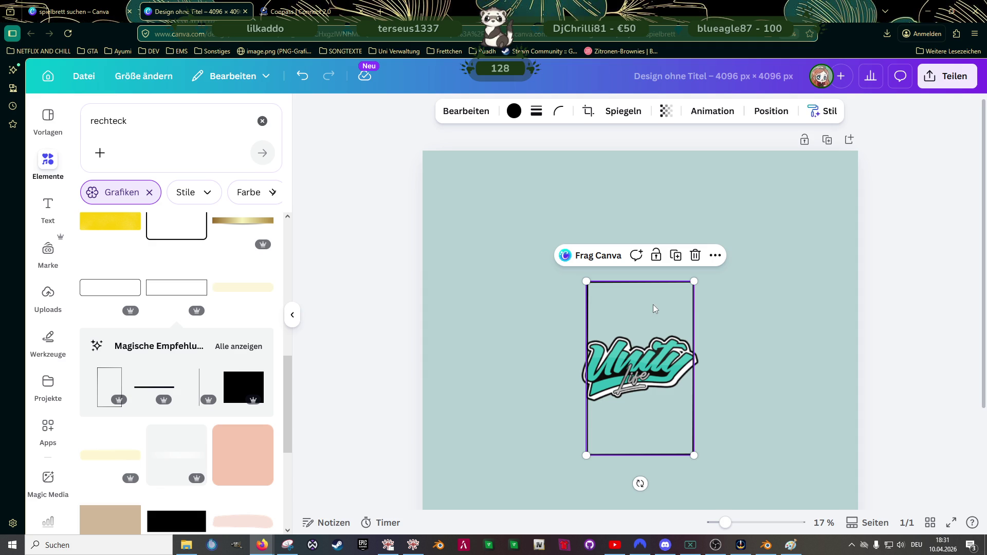
{"action": "left_click_drag", "start_coordinate": [695, 281], "coordinate": [641, 353]}
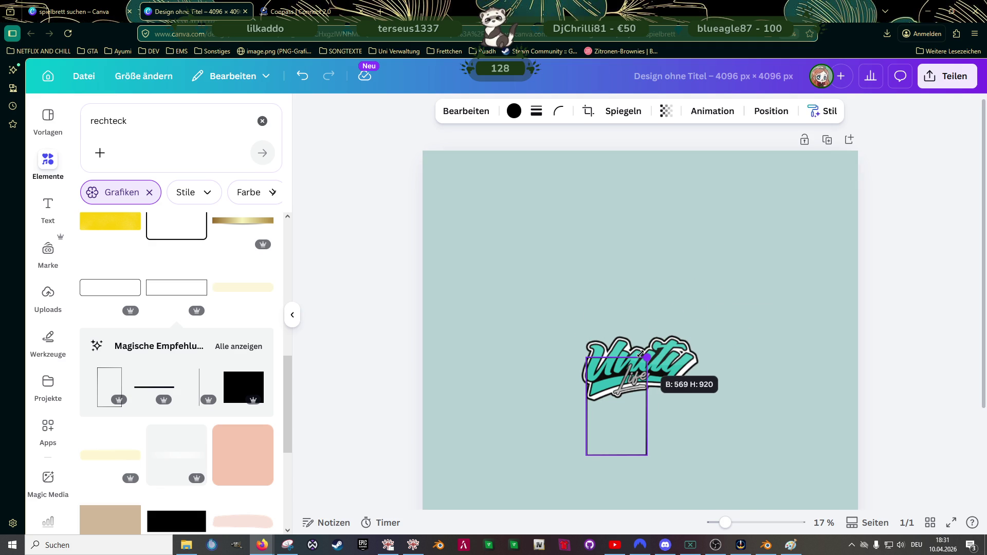
{"action": "left_click_drag", "start_coordinate": [641, 354], "coordinate": [640, 353]}
{"action": "scroll", "coordinate": [594, 305], "scroll_direction": "down", "scroll_amount": 2}
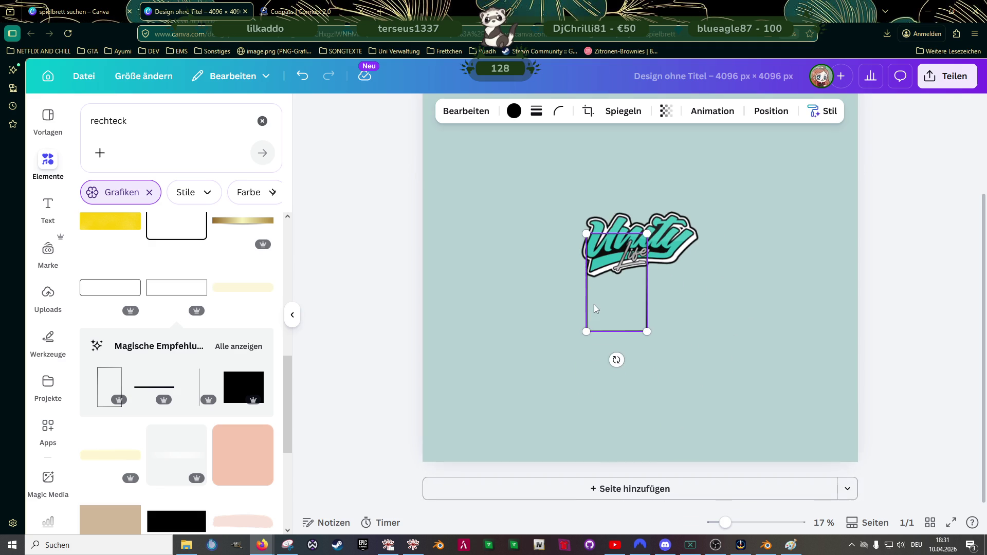
{"action": "mouse_move", "coordinate": [610, 297]}
{"action": "left_mouse_down"}
{"action": "mouse_move", "coordinate": [489, 338]}
{"action": "mouse_move", "coordinate": [482, 399]}
{"action": "mouse_move", "coordinate": [540, 261]}
{"action": "left_mouse_up"}
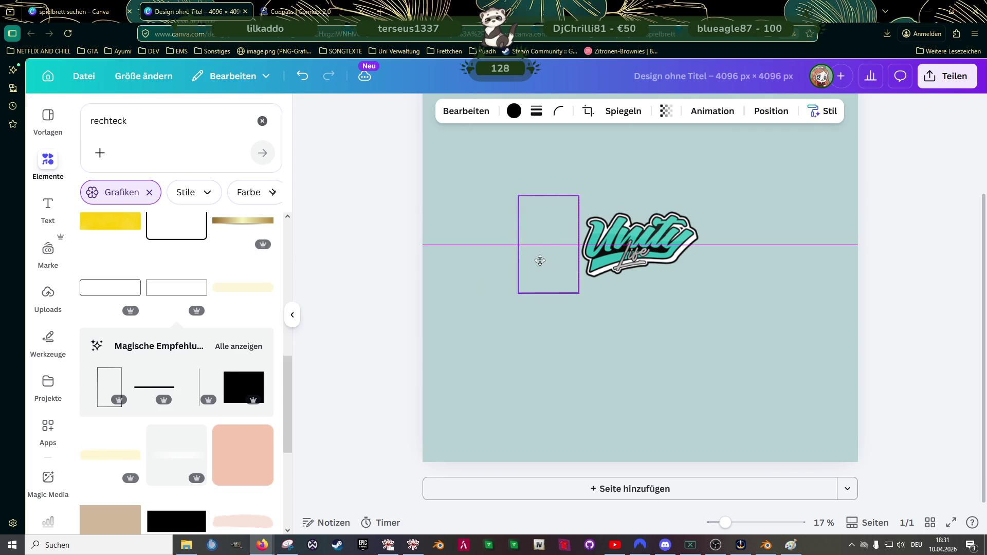
Step: Give the rectangle a solid border and fine-tune its Strichstärke thickness
{"action": "left_click", "coordinate": [535, 113]}
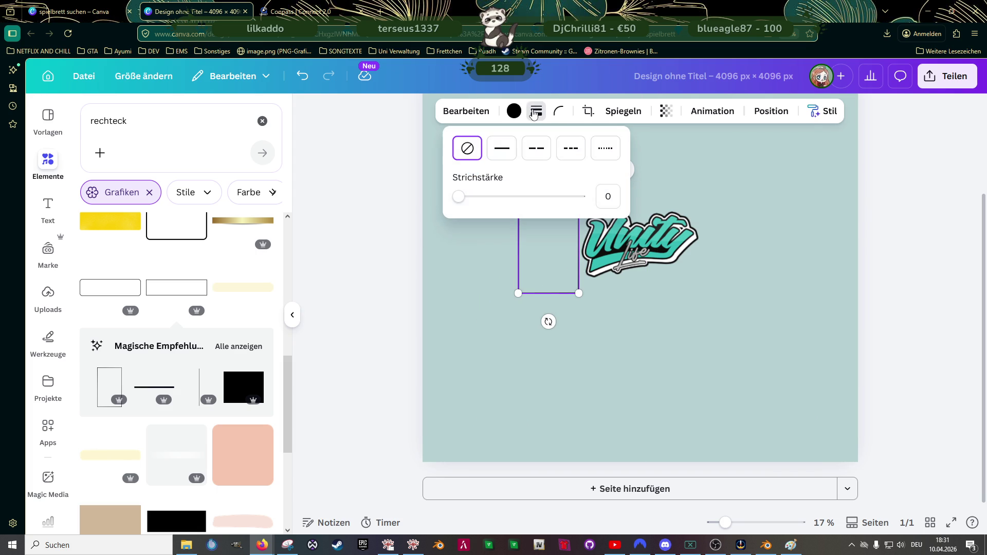
{"action": "left_click", "coordinate": [505, 157]}
{"action": "left_click_drag", "start_coordinate": [458, 196], "coordinate": [492, 197]}
{"action": "left_click", "coordinate": [455, 445]}
{"action": "left_click", "coordinate": [456, 445]}
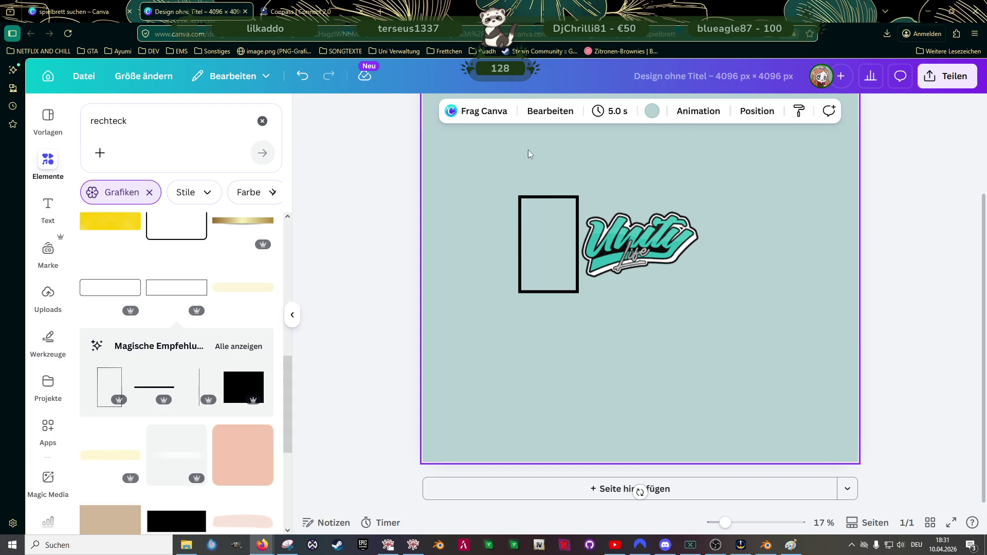
{"action": "left_click_drag", "start_coordinate": [552, 229], "coordinate": [543, 244]}
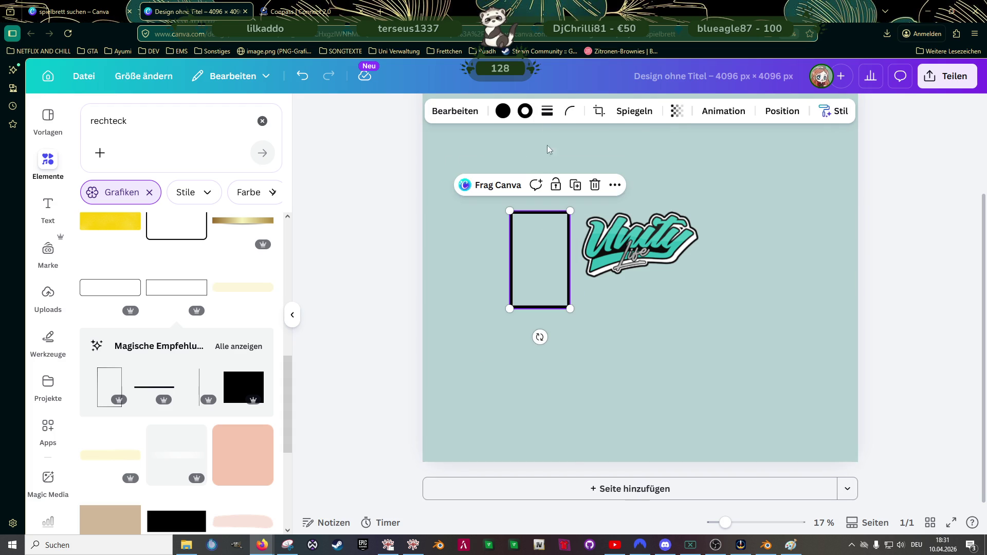
{"action": "left_click", "coordinate": [547, 114]}
{"action": "left_click_drag", "start_coordinate": [499, 199], "coordinate": [479, 202]}
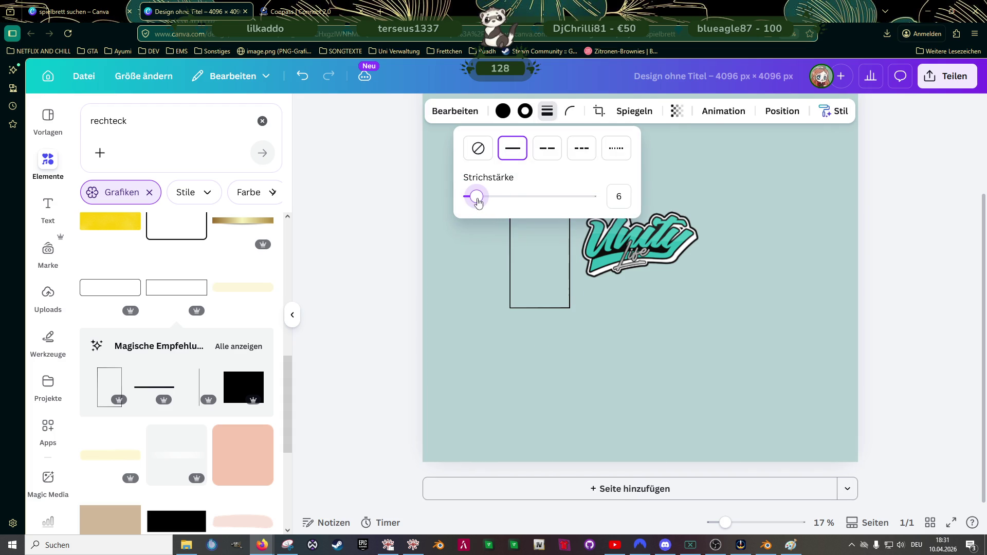
{"action": "left_click", "coordinate": [544, 261]}
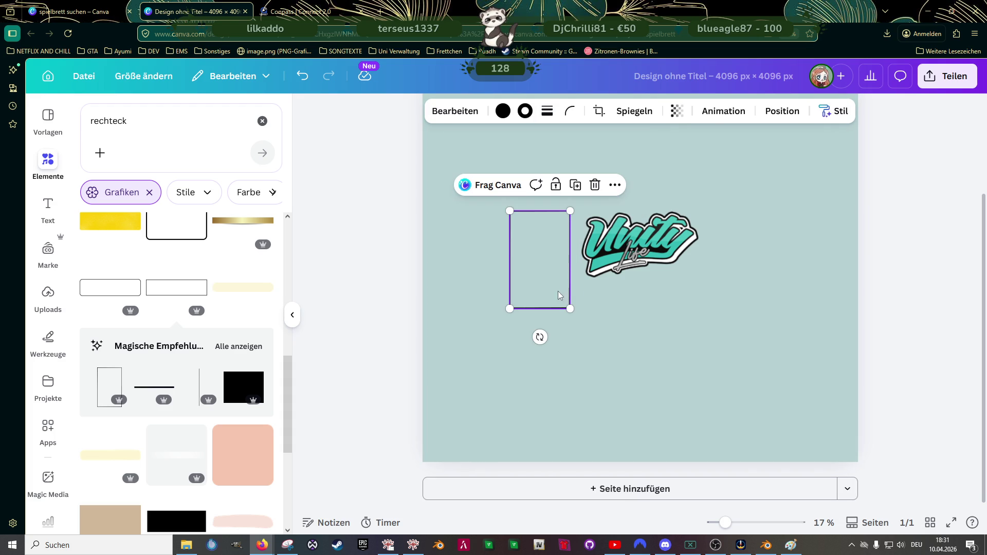
{"action": "left_click", "coordinate": [531, 259]}
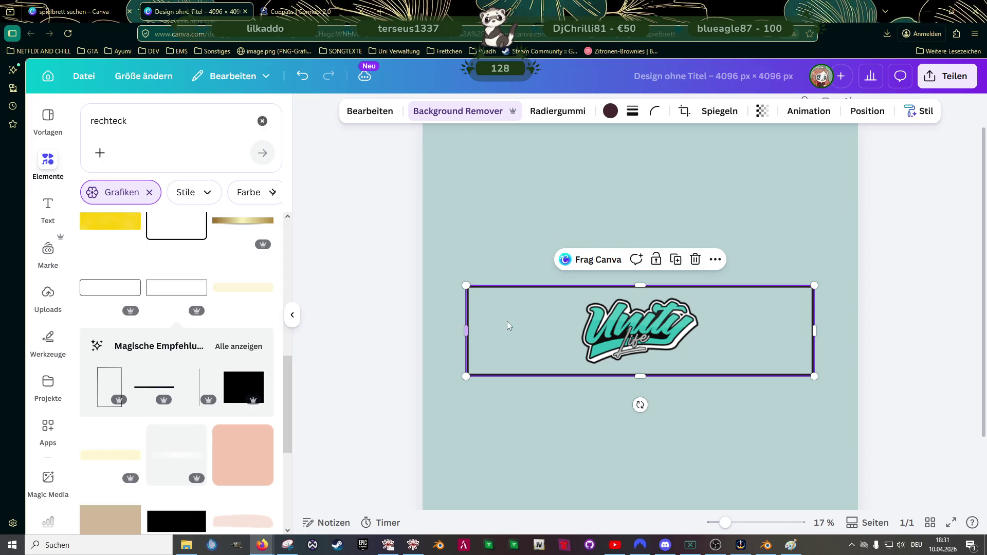
Step: Stretch the rectangle to 3,880 px across the page bottom, then delete it
{"action": "left_click", "coordinate": [632, 112]}
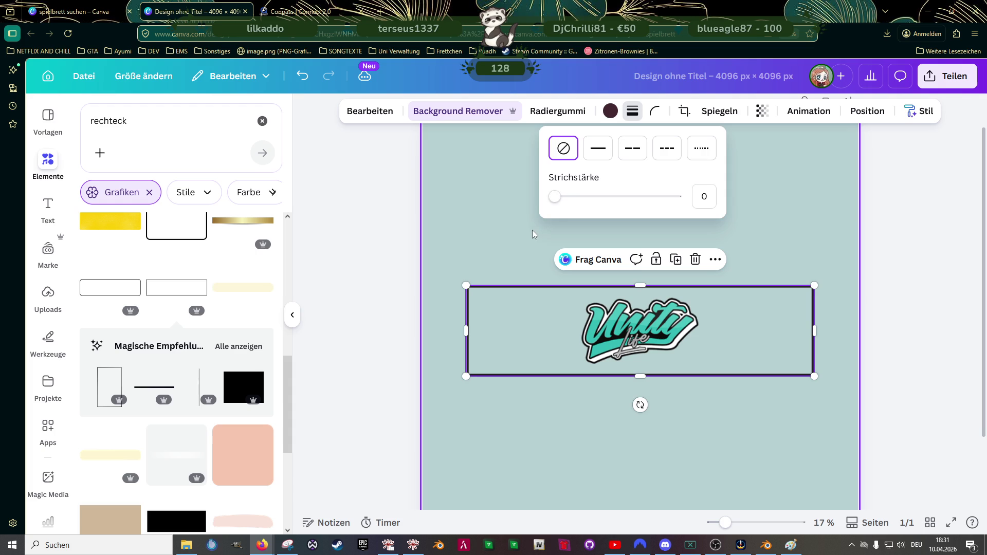
{"action": "left_click", "coordinate": [533, 328]}
{"action": "left_click_drag", "start_coordinate": [815, 284], "coordinate": [759, 300]}
{"action": "scroll", "coordinate": [665, 370], "scroll_direction": "down", "scroll_amount": 2}
{"action": "mouse_move", "coordinate": [657, 276]}
{"action": "left_mouse_down"}
{"action": "mouse_move", "coordinate": [641, 438]}
{"action": "mouse_move", "coordinate": [623, 437]}
{"action": "left_mouse_up"}
{"action": "left_click_drag", "start_coordinate": [726, 413], "coordinate": [850, 405]}
{"action": "left_click", "coordinate": [908, 355]}
{"action": "left_click", "coordinate": [532, 409]}
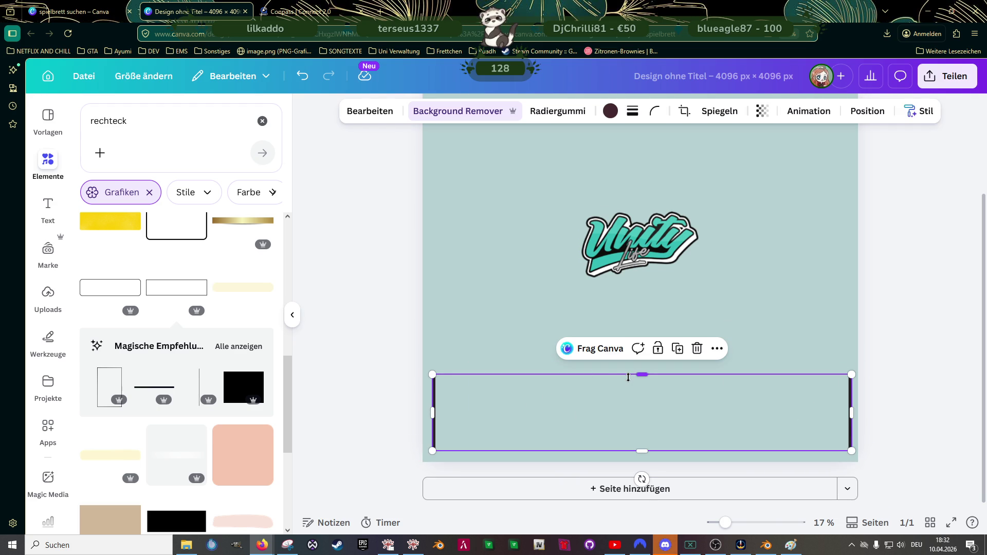
{"action": "key", "text": "Delete"}
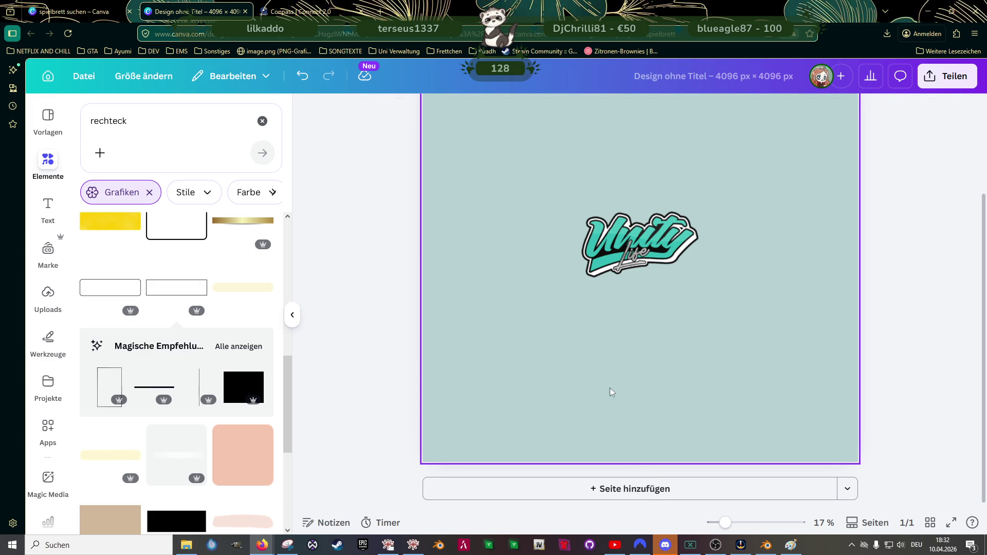
Step: Add a white outlined rectangle and undo a trial move below the logo
{"action": "scroll", "coordinate": [180, 313], "scroll_direction": "up", "scroll_amount": 3}
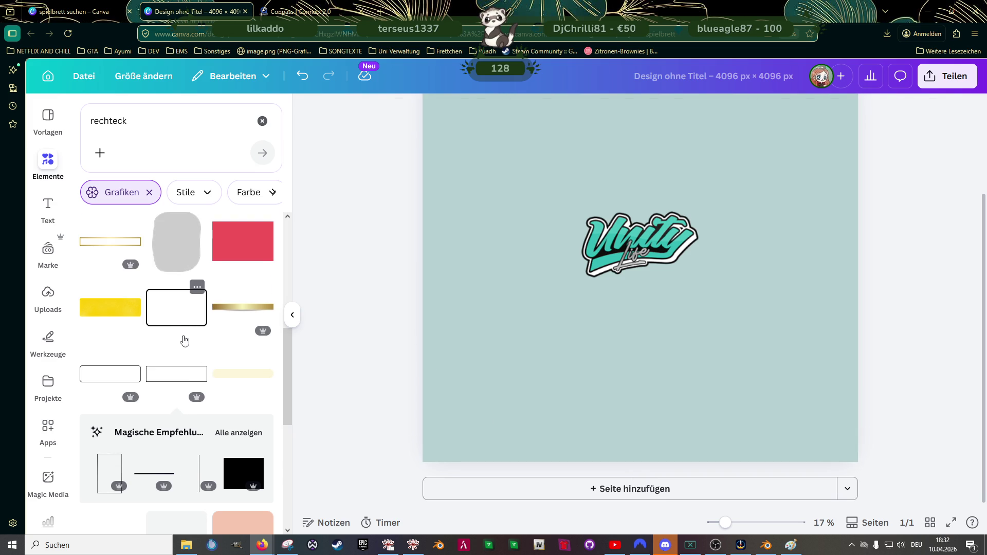
{"action": "scroll", "coordinate": [185, 334], "scroll_direction": "down", "scroll_amount": 10}
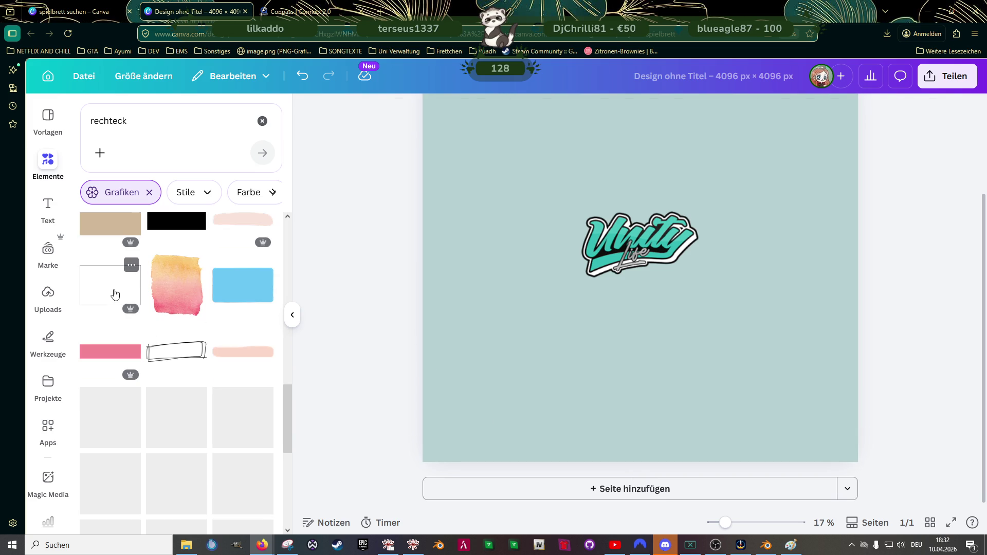
{"action": "left_click", "coordinate": [113, 291]}
{"action": "mouse_move", "coordinate": [703, 215]}
{"action": "left_mouse_down"}
{"action": "mouse_move", "coordinate": [641, 331]}
{"action": "mouse_move", "coordinate": [629, 325]}
{"action": "left_mouse_up"}
{"action": "left_click", "coordinate": [777, 355]}
{"action": "left_click", "coordinate": [636, 340]}
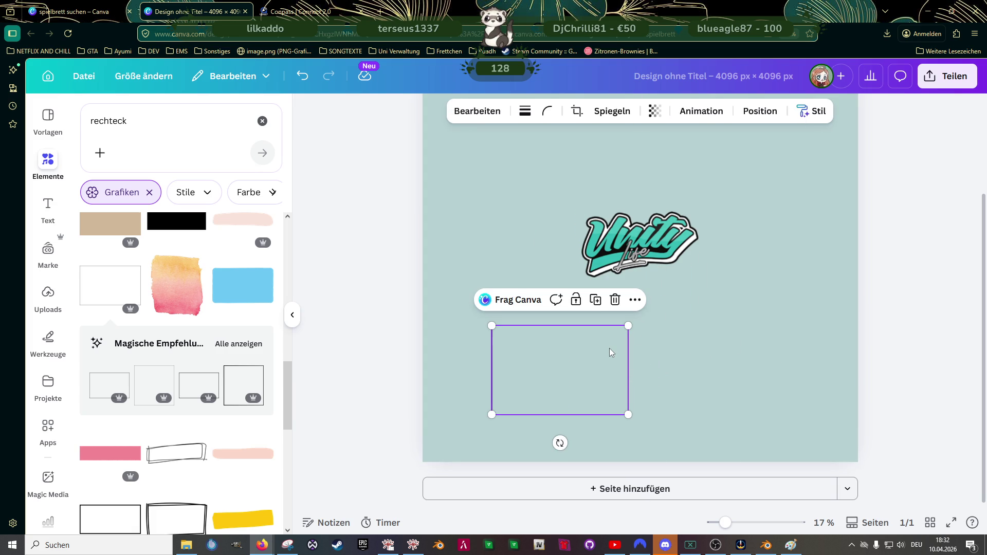
{"action": "key", "text": "ctrl+z"}
{"action": "key", "text": "ctrl+z"}
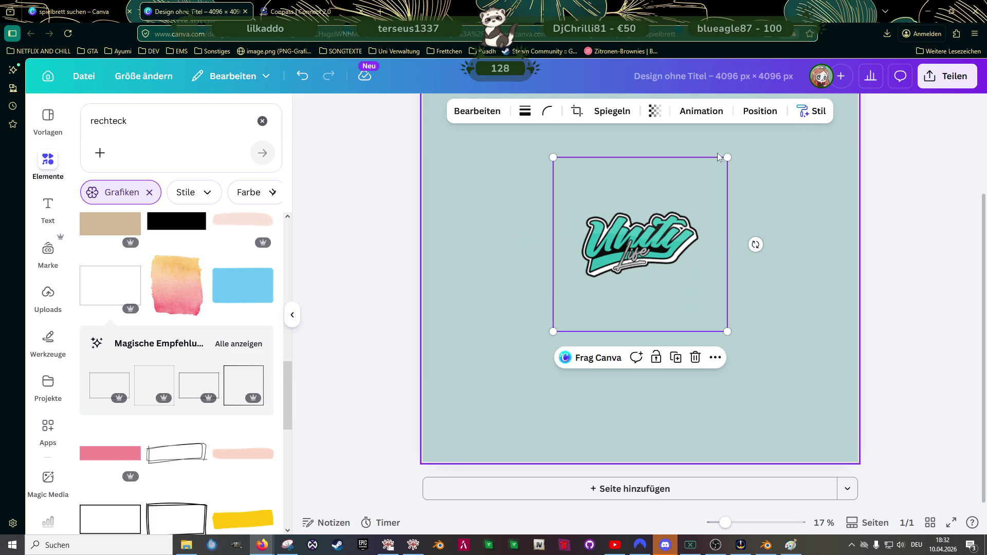
Step: Shrink the rectangle into a 730×730 square in the bottom-left corner
{"action": "left_click_drag", "start_coordinate": [728, 158], "coordinate": [662, 224]}
{"action": "mouse_move", "coordinate": [628, 296]}
{"action": "left_mouse_down"}
{"action": "mouse_move", "coordinate": [504, 399]}
{"action": "mouse_move", "coordinate": [504, 417]}
{"action": "left_mouse_up"}
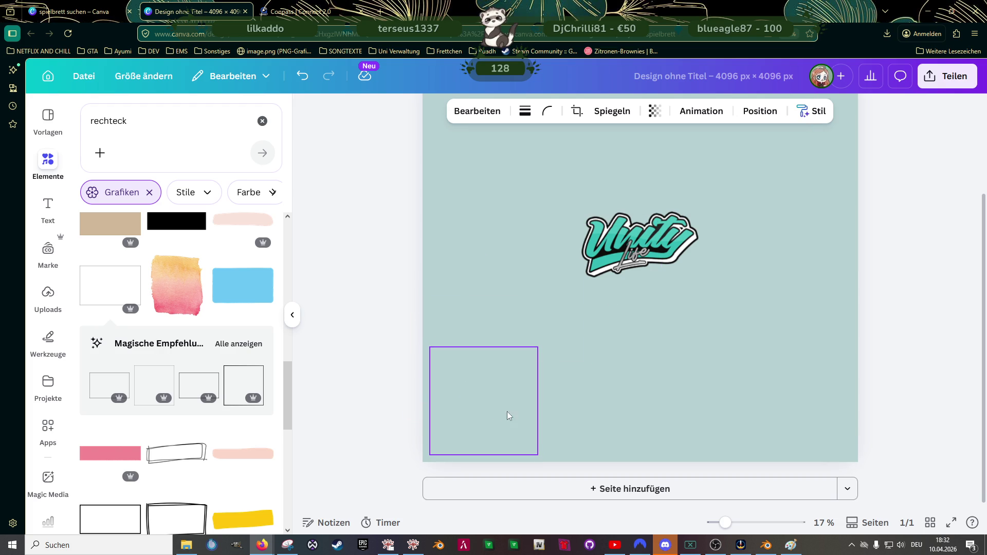
{"action": "left_click_drag", "start_coordinate": [540, 352], "coordinate": [513, 384]}
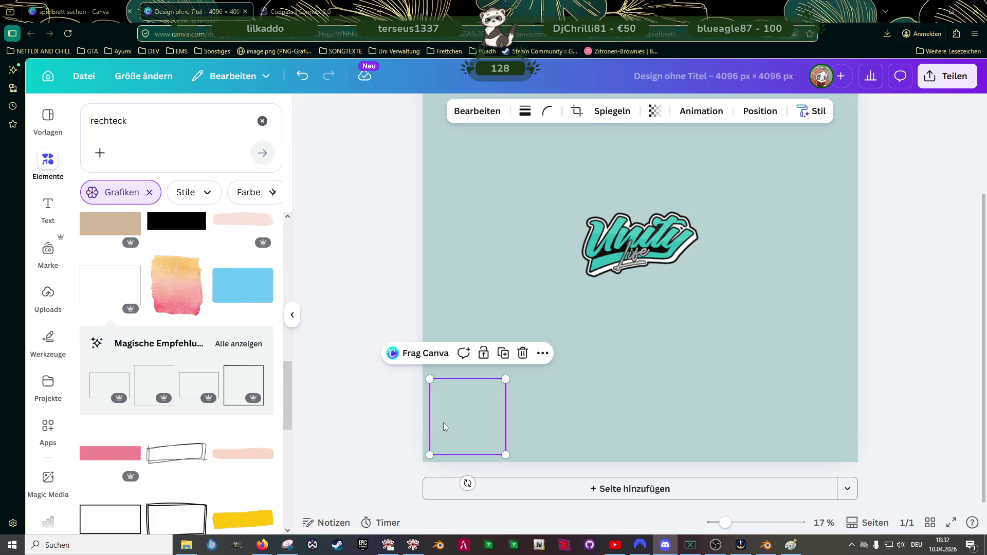
{"action": "left_click", "coordinate": [365, 401]}
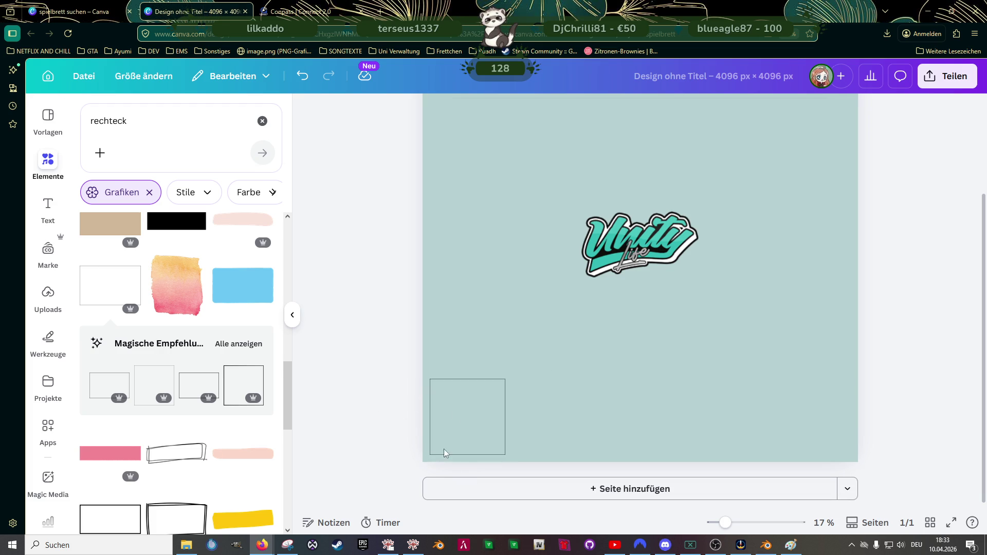
{"action": "left_click", "coordinate": [492, 427]}
Step: Restore the square, fit it into the bottom-left corner and place a matching one bottom-right
{"action": "key", "text": "Delete"}
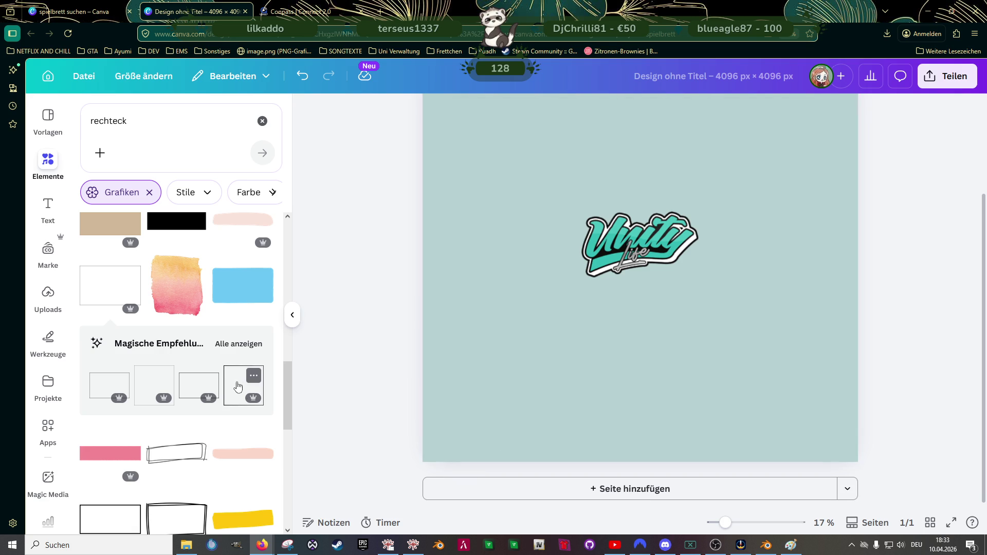
{"action": "key", "text": "ctrl+z"}
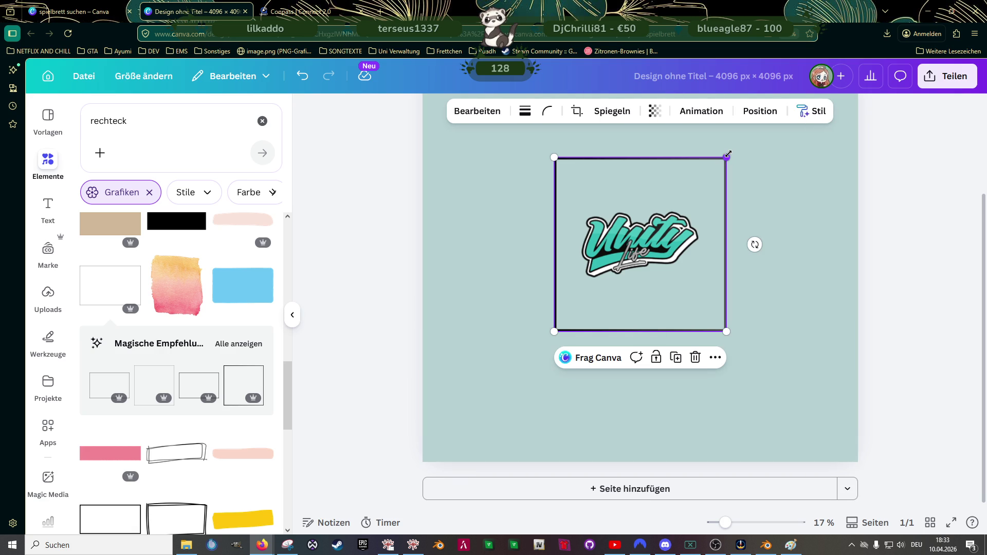
{"action": "left_click_drag", "start_coordinate": [728, 154], "coordinate": [639, 241]}
{"action": "mouse_move", "coordinate": [615, 304]}
{"action": "left_mouse_down"}
{"action": "mouse_move", "coordinate": [519, 375]}
{"action": "mouse_move", "coordinate": [498, 430]}
{"action": "mouse_move", "coordinate": [490, 421]}
{"action": "left_mouse_up"}
{"action": "left_click", "coordinate": [589, 397]}
{"action": "left_click", "coordinate": [509, 380]}
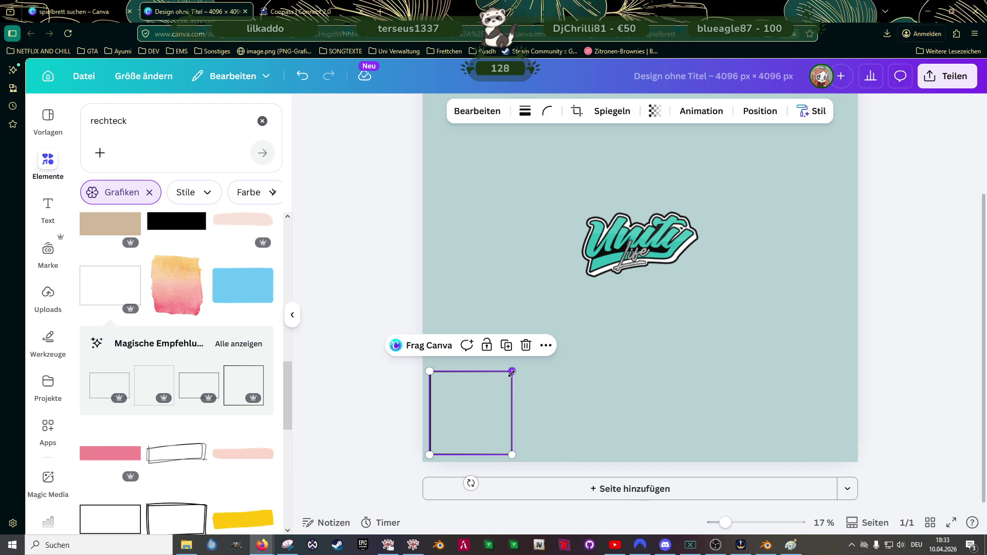
{"action": "left_click_drag", "start_coordinate": [506, 378], "coordinate": [504, 379]}
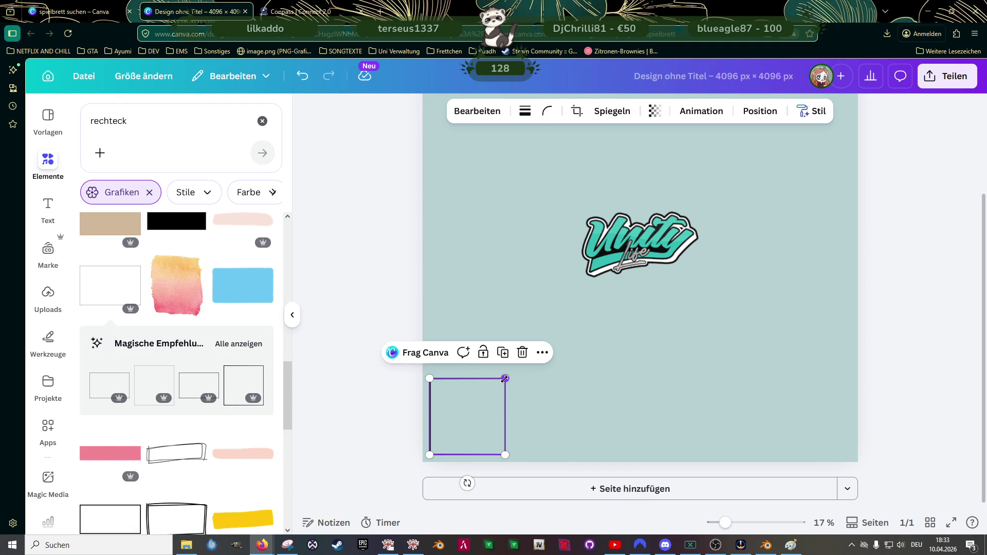
{"action": "mouse_move", "coordinate": [475, 416]}
{"action": "left_mouse_down"}
{"action": "mouse_move", "coordinate": [533, 401]}
{"action": "mouse_move", "coordinate": [505, 427]}
{"action": "mouse_move", "coordinate": [776, 412]}
{"action": "mouse_move", "coordinate": [833, 431]}
{"action": "left_mouse_up"}
Step: Duplicate both bottom corner squares with Ctrl+D and move the copies into the top corners
{"action": "left_click", "coordinate": [488, 439]}
{"action": "left_click_drag", "start_coordinate": [487, 439], "coordinate": [485, 434]}
{"action": "left_click", "coordinate": [809, 419], "text": "shift"}
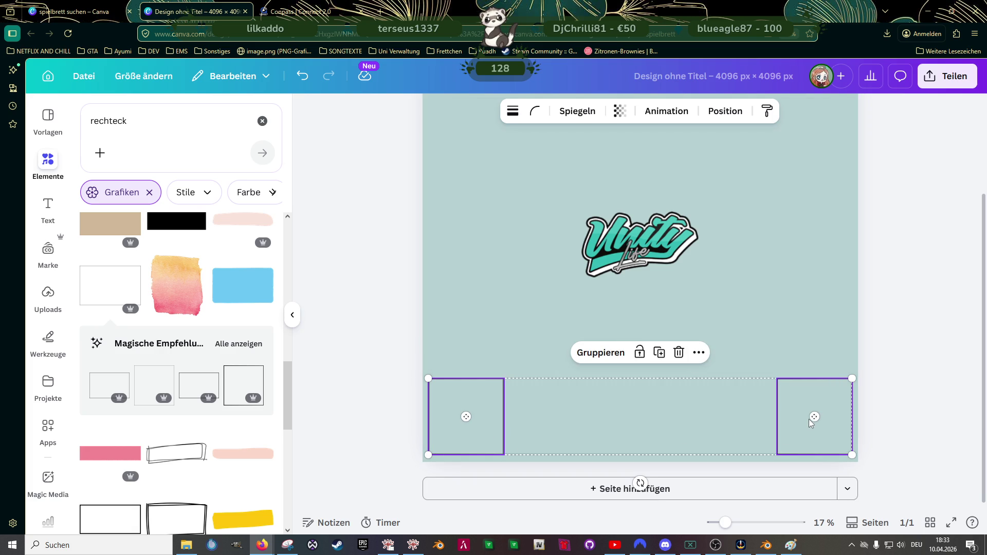
{"action": "key", "text": "ctrl+d"}
{"action": "mouse_move", "coordinate": [766, 431]}
{"action": "left_mouse_down"}
{"action": "mouse_move", "coordinate": [763, 373]}
{"action": "mouse_move", "coordinate": [785, 313]}
{"action": "left_mouse_up"}
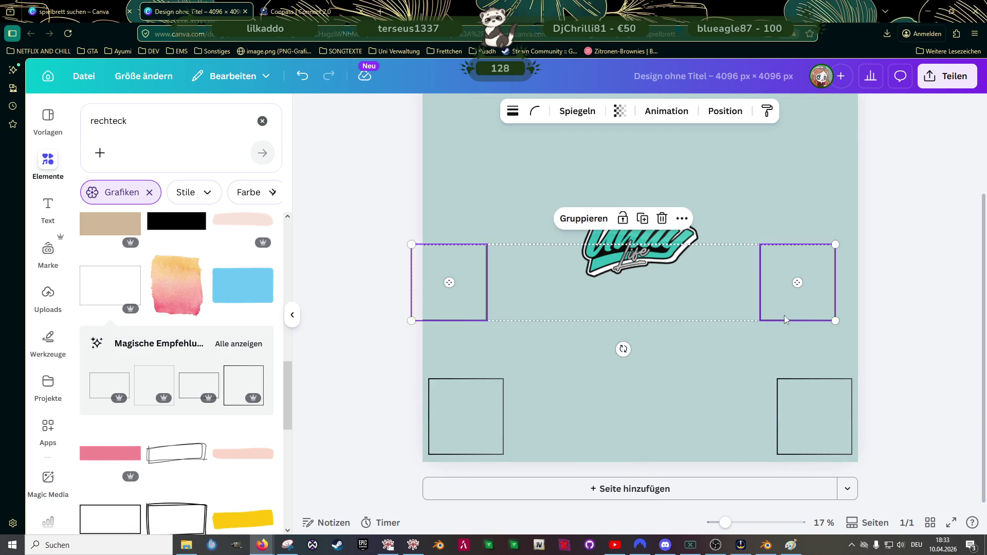
{"action": "scroll", "coordinate": [785, 315], "scroll_direction": "up", "scroll_amount": 2}
{"action": "mouse_move", "coordinate": [783, 397]}
{"action": "left_mouse_down"}
{"action": "mouse_move", "coordinate": [785, 203]}
{"action": "mouse_move", "coordinate": [802, 185]}
{"action": "left_mouse_up"}
{"action": "left_click", "coordinate": [801, 305]}
{"action": "scroll", "coordinate": [766, 326], "scroll_direction": "down", "scroll_amount": 2}
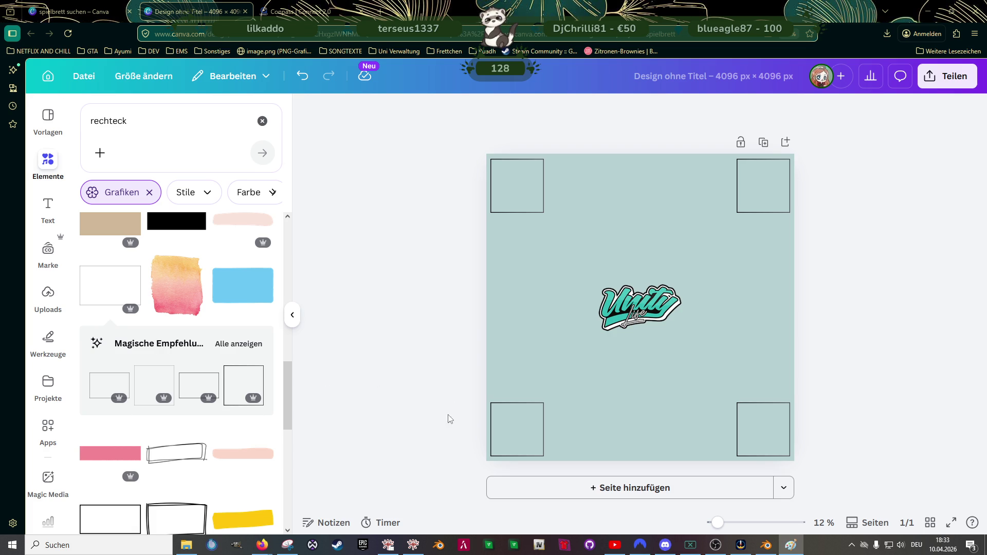
Step: Add a beige rectangle and stretch it to fill most of the page
{"action": "left_click", "coordinate": [526, 275]}
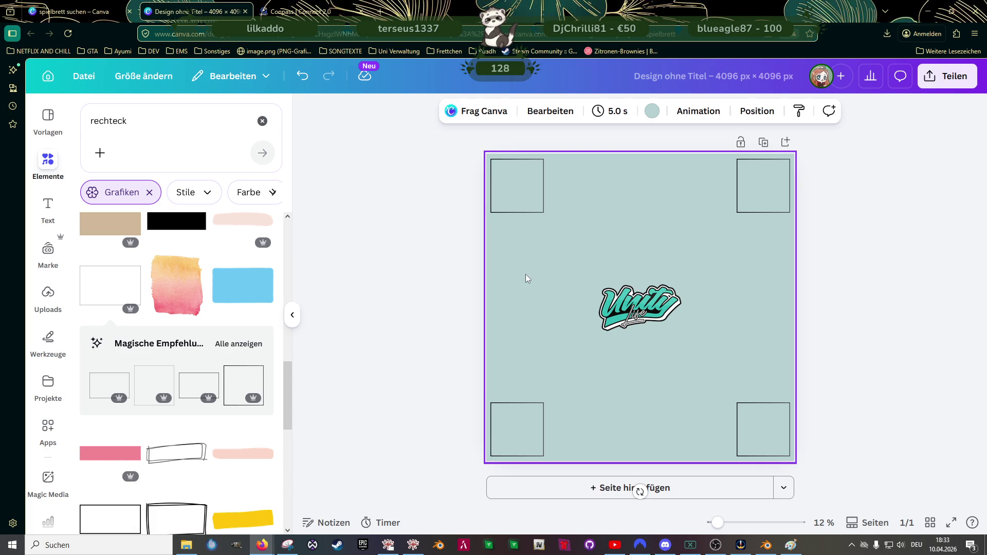
{"action": "scroll", "coordinate": [120, 354], "scroll_direction": "up", "scroll_amount": 3}
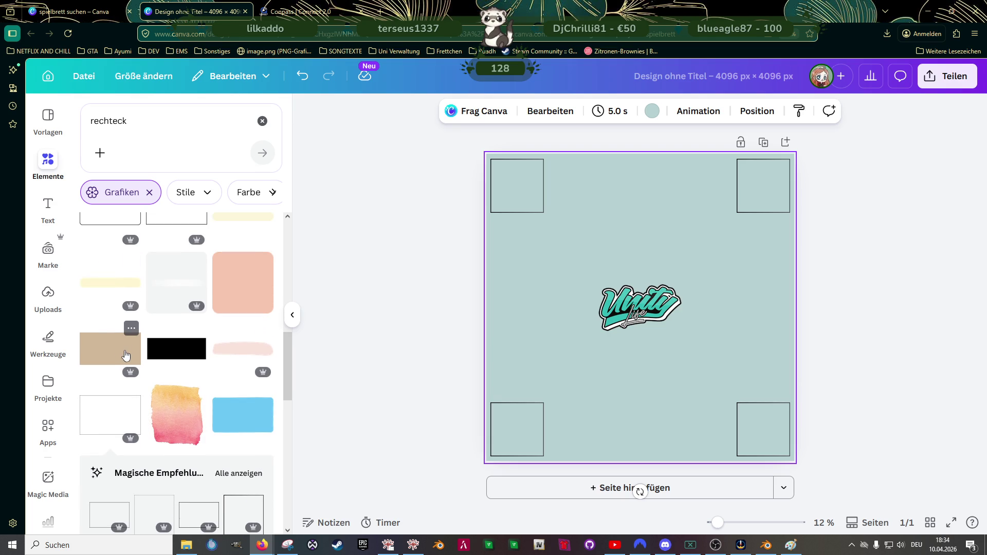
{"action": "left_click", "coordinate": [120, 354]}
{"action": "left_click_drag", "start_coordinate": [641, 242], "coordinate": [641, 159]}
{"action": "left_click_drag", "start_coordinate": [766, 267], "coordinate": [791, 265]}
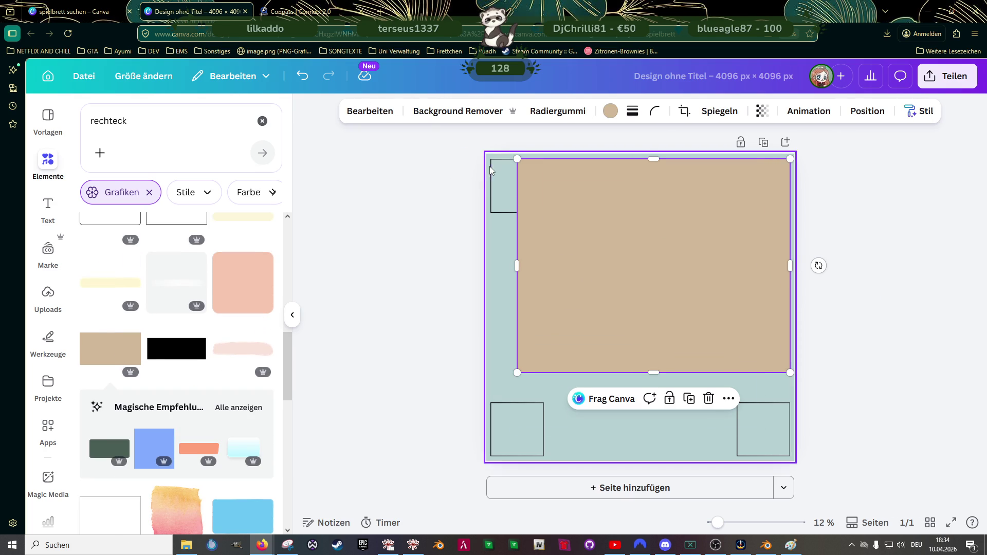
{"action": "left_click_drag", "start_coordinate": [515, 267], "coordinate": [491, 266]}
{"action": "mouse_move", "coordinate": [637, 384]}
{"action": "left_mouse_down"}
{"action": "mouse_move", "coordinate": [639, 441]}
{"action": "mouse_move", "coordinate": [628, 456]}
{"action": "left_mouse_up"}
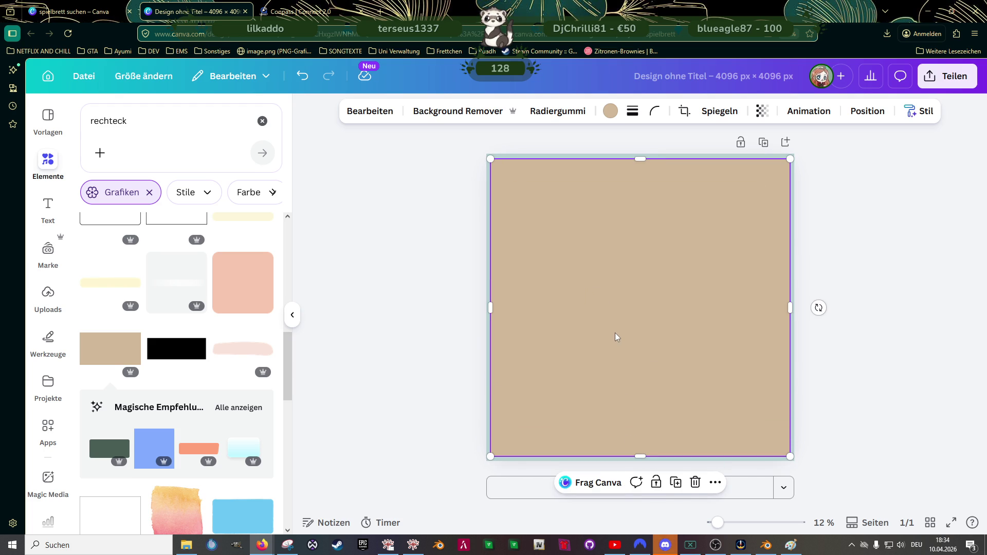
Step: Send the beige rectangle to the back and recolour it light blue-grey
{"action": "right_click", "coordinate": [616, 335]}
{"action": "mouse_move", "coordinate": [687, 311]}
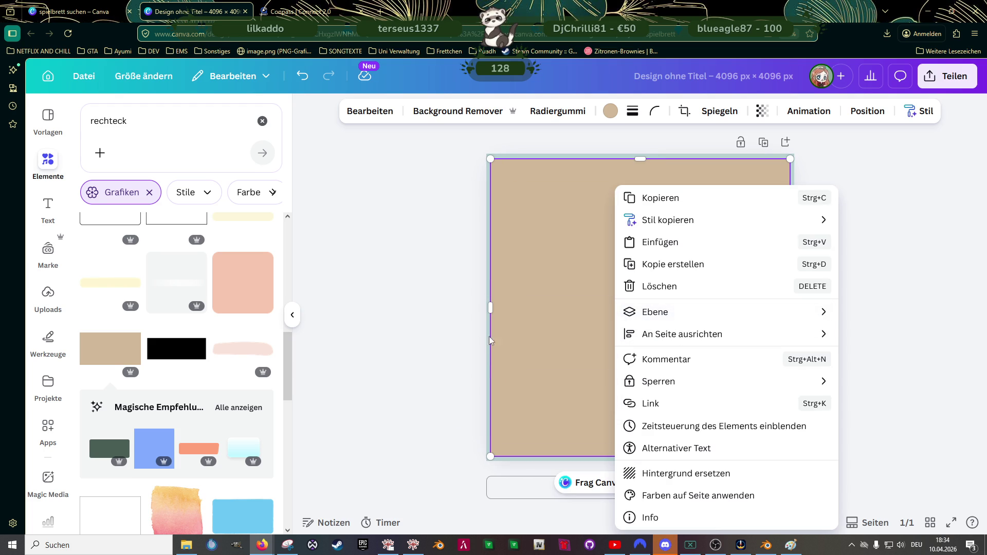
{"action": "left_click", "coordinate": [504, 371]}
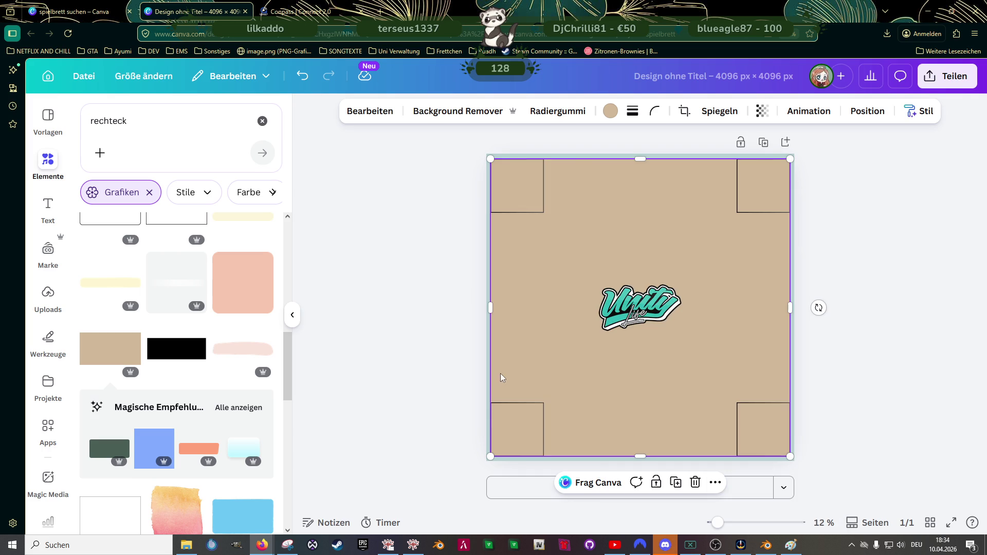
{"action": "left_click", "coordinate": [447, 187]}
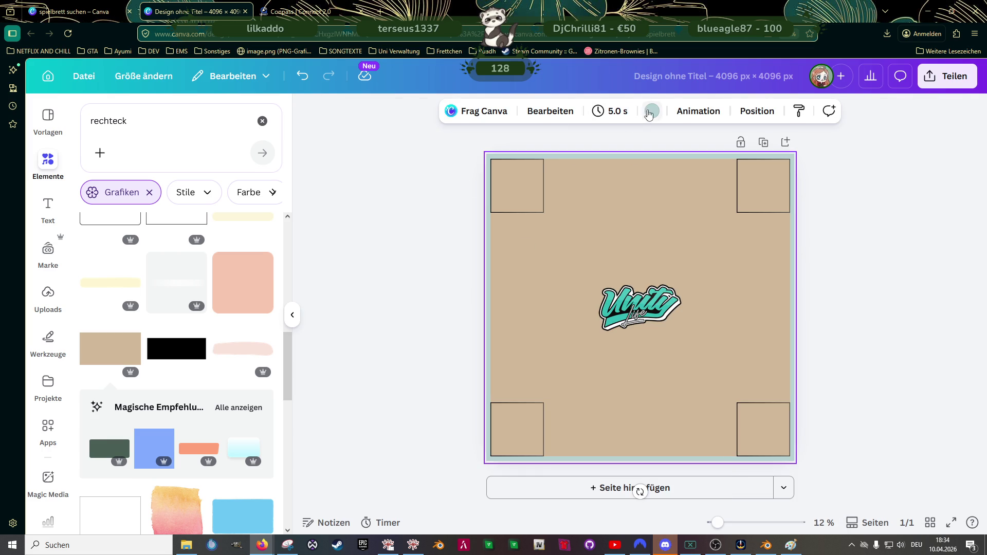
{"action": "left_click", "coordinate": [623, 212]}
{"action": "left_click", "coordinate": [120, 202]}
{"action": "key", "text": "Escape"}
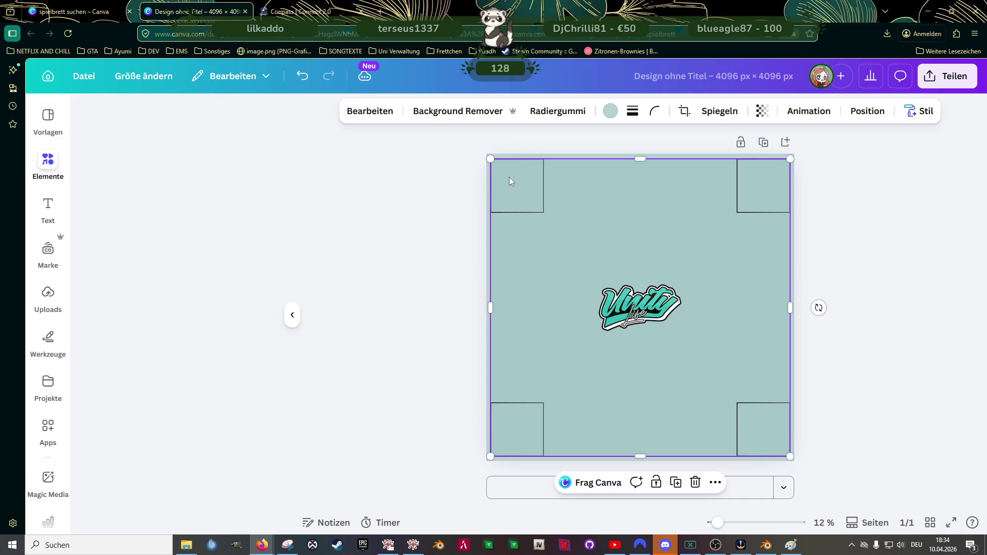
Step: Set the page background colour to the teal #71b2b6 brand colour
{"action": "left_click", "coordinate": [547, 158]}
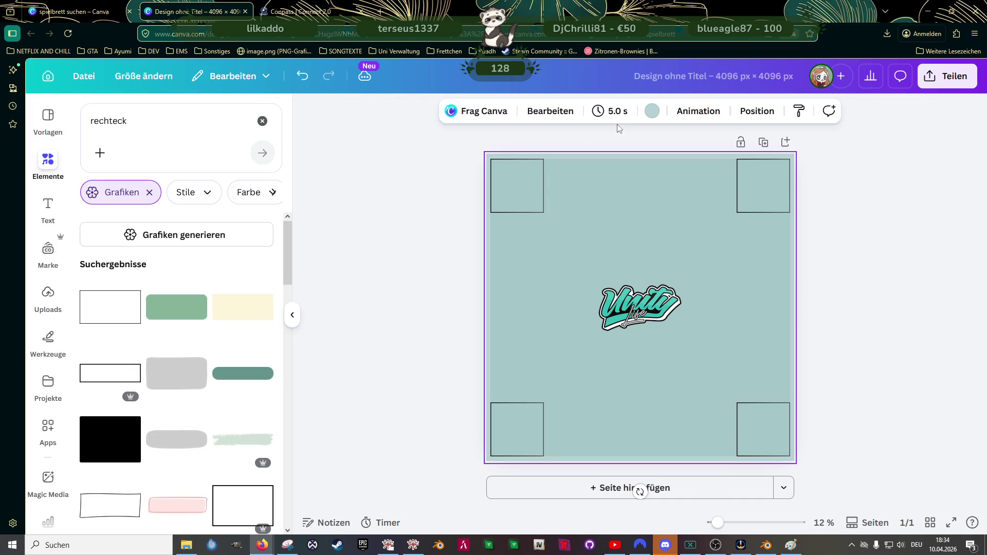
{"action": "left_click", "coordinate": [652, 111]}
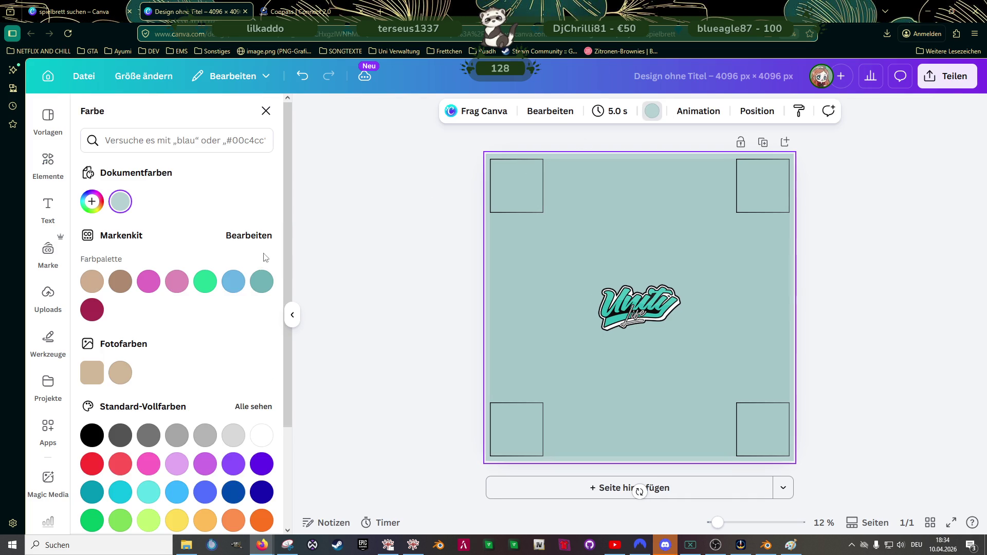
{"action": "left_click", "coordinate": [262, 281]}
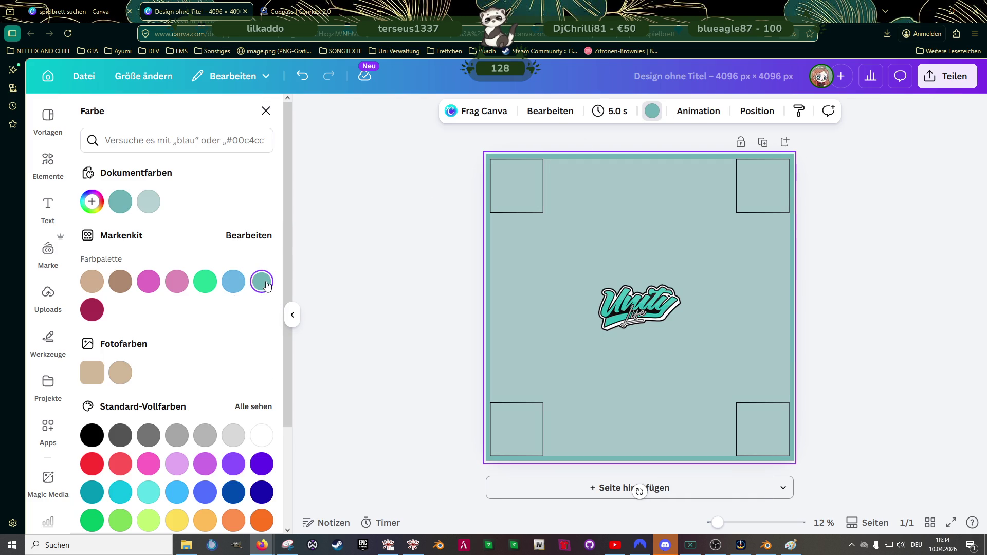
{"action": "key", "text": "Escape"}
{"action": "left_click", "coordinate": [862, 390]}
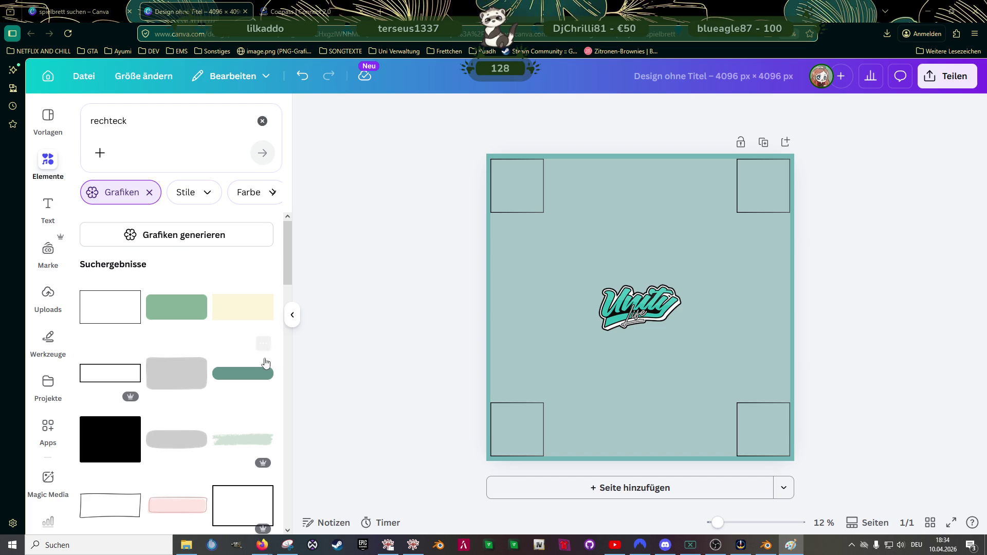
Step: Discard a yellow rectangle and shrink a rectangle into a small narrow box below the logo
{"action": "left_click", "coordinate": [240, 314]}
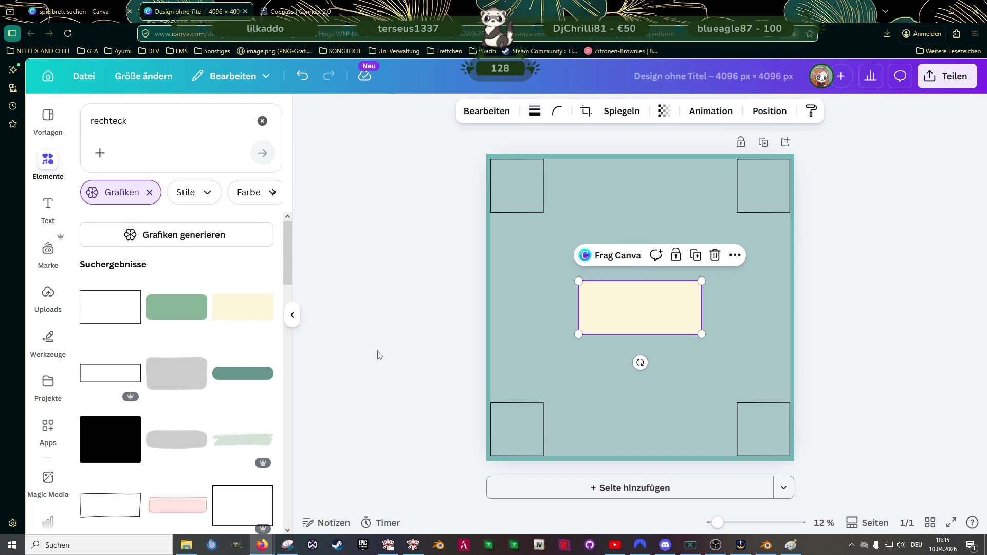
{"action": "key", "text": "Delete"}
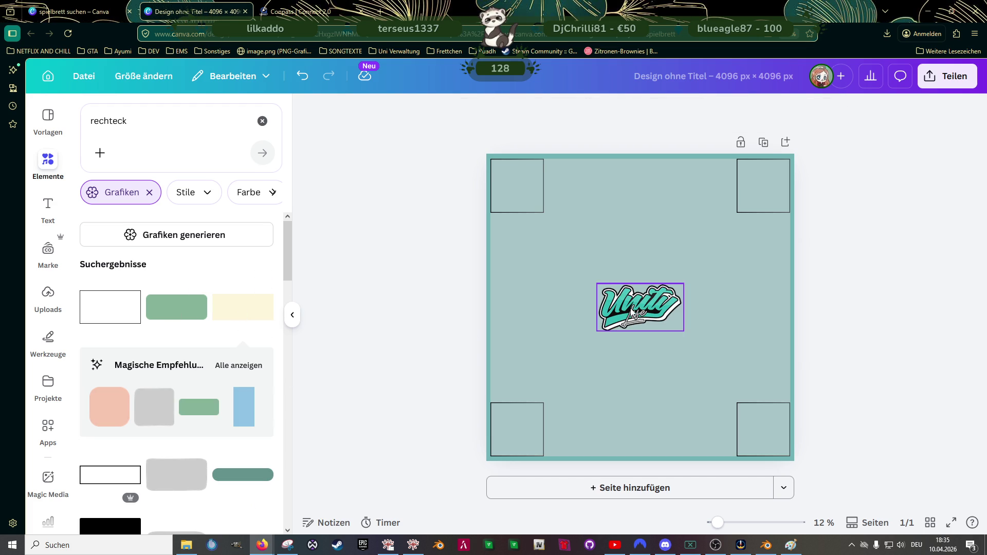
{"action": "left_click", "coordinate": [667, 233]}
{"action": "left_click_drag", "start_coordinate": [668, 233], "coordinate": [643, 180]}
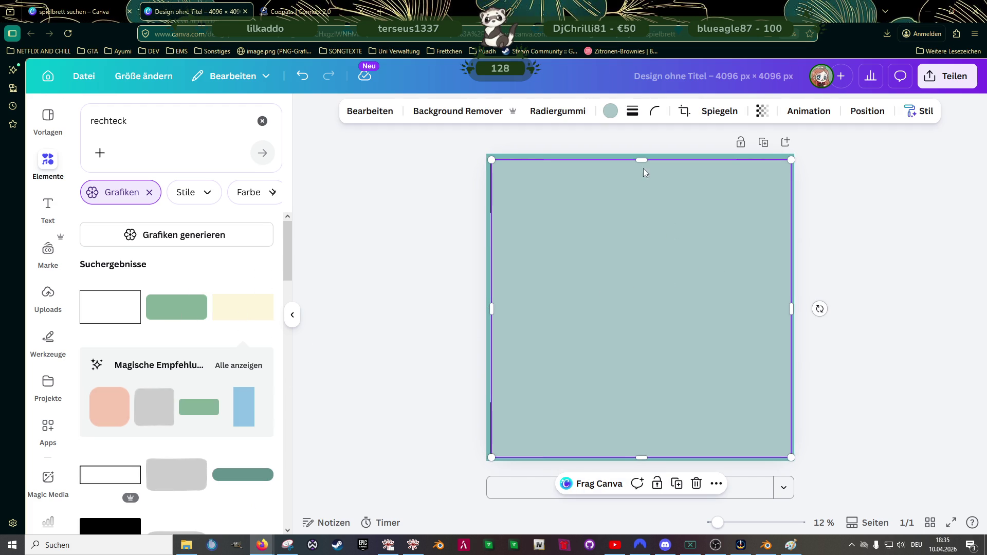
{"action": "left_click_drag", "start_coordinate": [794, 159], "coordinate": [593, 357]}
{"action": "mouse_move", "coordinate": [561, 395]}
{"action": "left_mouse_down"}
{"action": "mouse_move", "coordinate": [615, 283]}
{"action": "mouse_move", "coordinate": [599, 343]}
{"action": "left_mouse_up"}
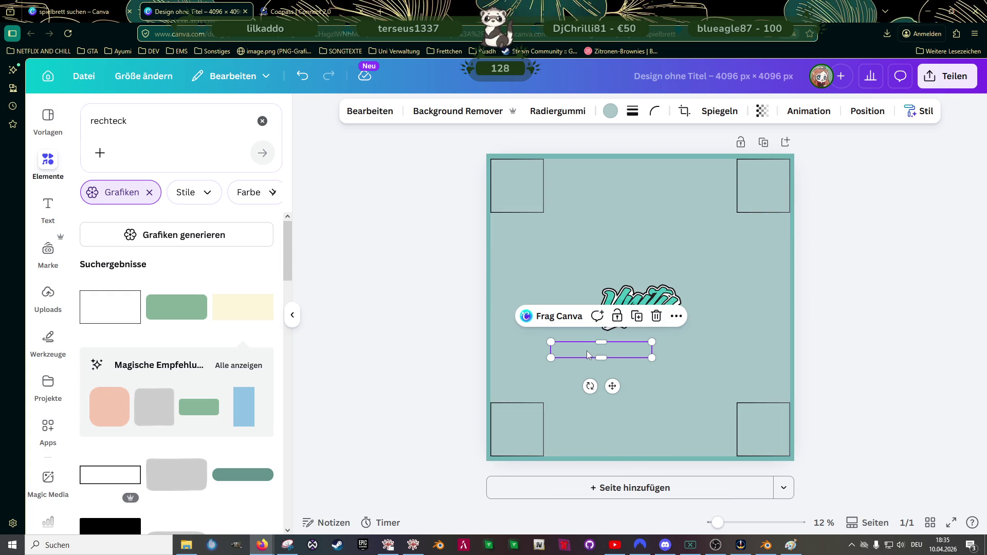
{"action": "scroll", "coordinate": [625, 356], "scroll_direction": "up", "scroll_amount": 3, "text": "ctrl"}
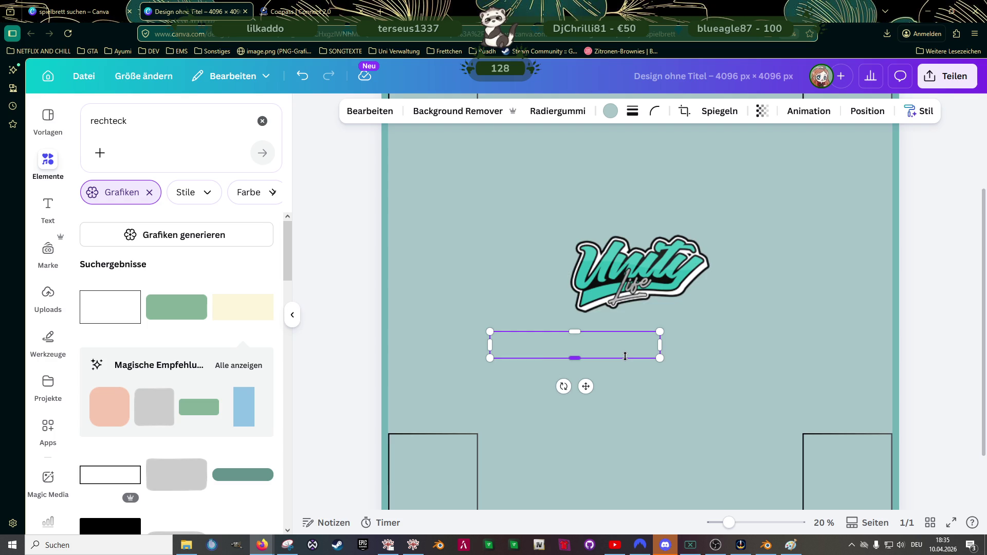
{"action": "scroll", "coordinate": [626, 356], "scroll_direction": "up", "scroll_amount": 2, "text": "ctrl"}
{"action": "left_click_drag", "start_coordinate": [678, 339], "coordinate": [562, 335]}
{"action": "scroll", "coordinate": [559, 333], "scroll_direction": "down", "scroll_amount": 1, "text": "ctrl"}
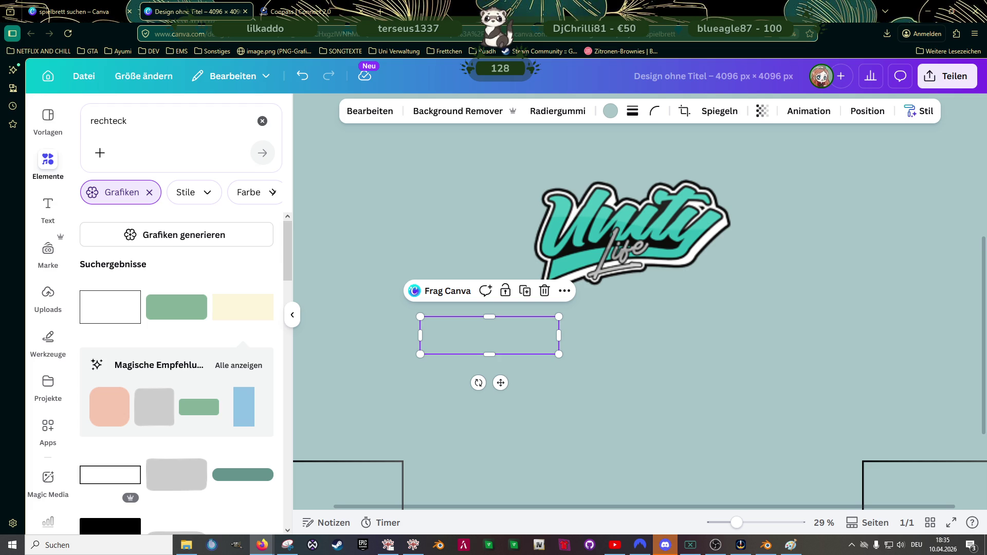
{"action": "scroll", "coordinate": [464, 333], "scroll_direction": "down", "scroll_amount": 2, "text": "ctrl"}
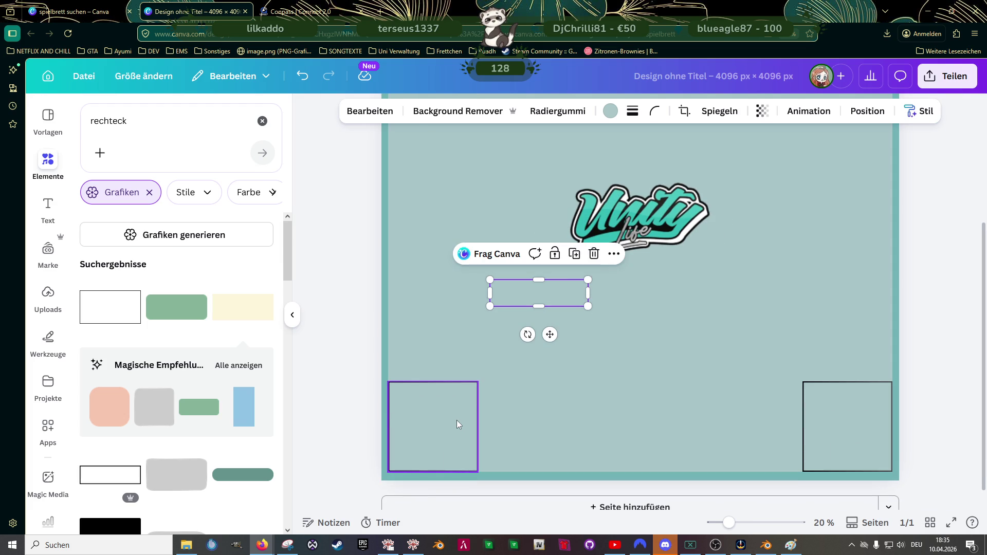
Step: Try and delete two white rectangles beside the bottom-left corner square
{"action": "left_click", "coordinate": [457, 421]}
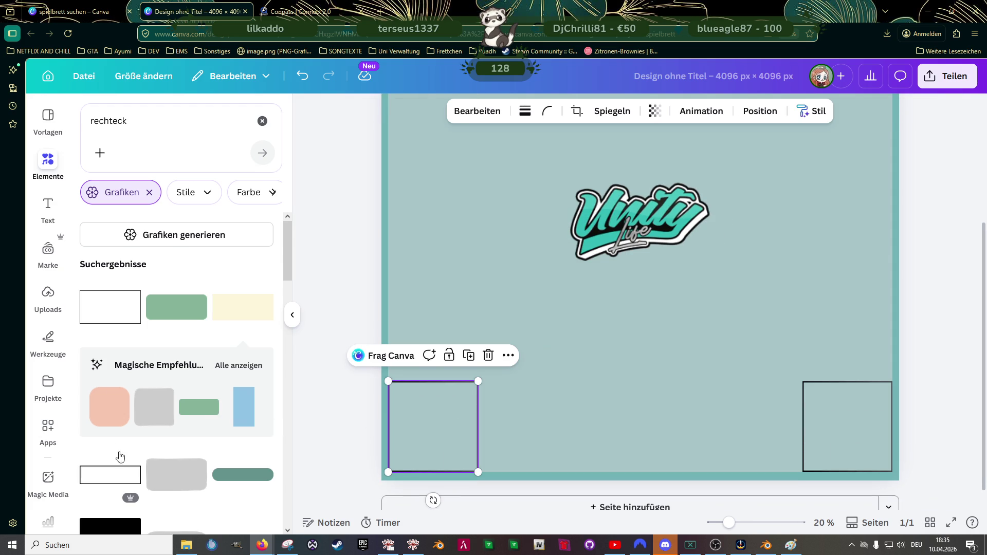
{"action": "left_click", "coordinate": [110, 475]}
{"action": "left_click_drag", "start_coordinate": [635, 237], "coordinate": [614, 342]}
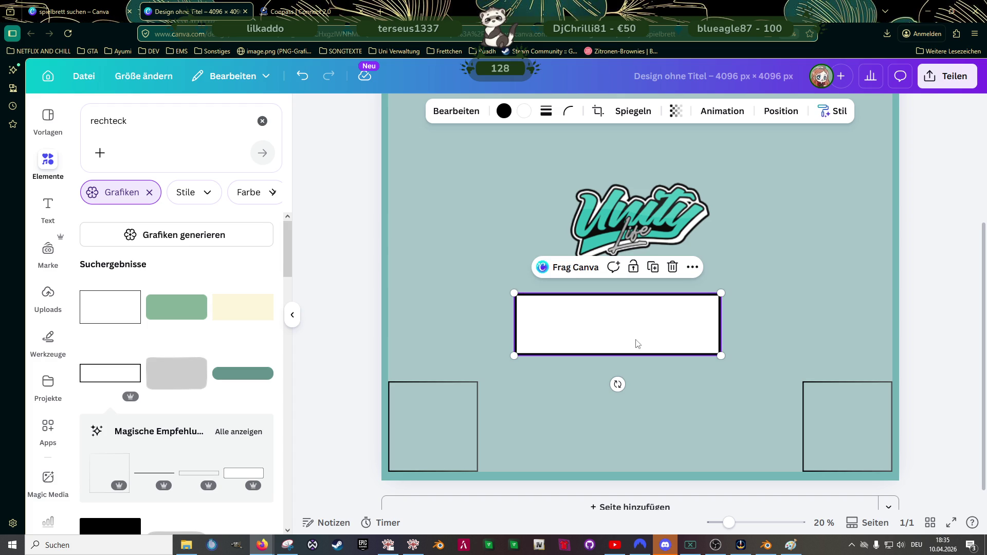
{"action": "key", "text": "Delete"}
{"action": "left_click", "coordinate": [476, 422]}
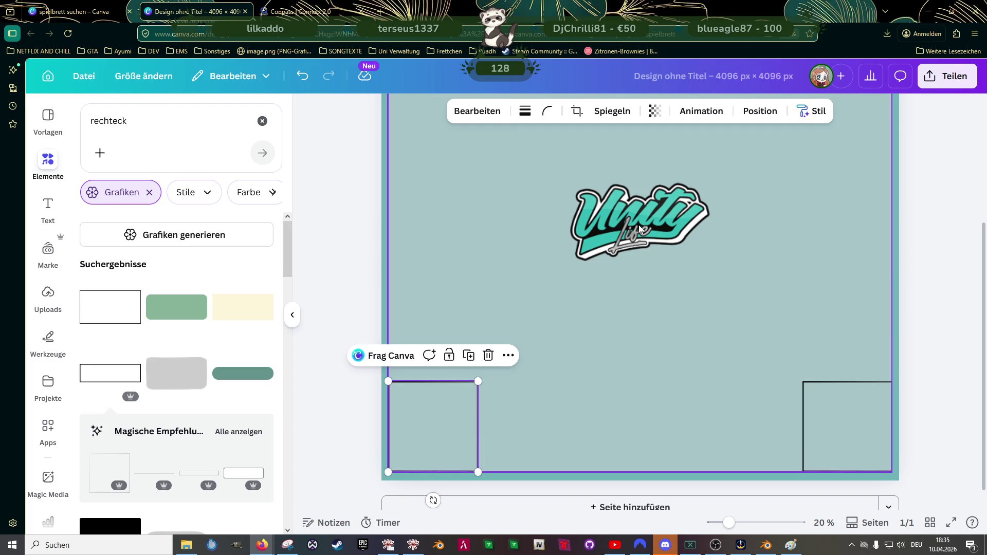
{"action": "left_click", "coordinate": [640, 226]}
{"action": "left_click", "coordinate": [615, 277]}
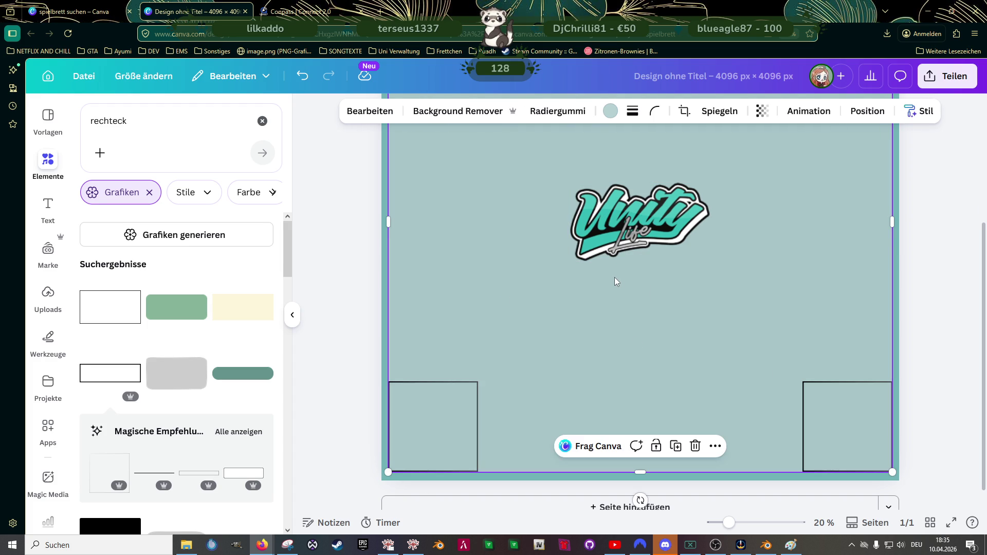
{"action": "scroll", "coordinate": [615, 276], "scroll_direction": "down", "scroll_amount": 3}
{"action": "left_click", "coordinate": [105, 318]}
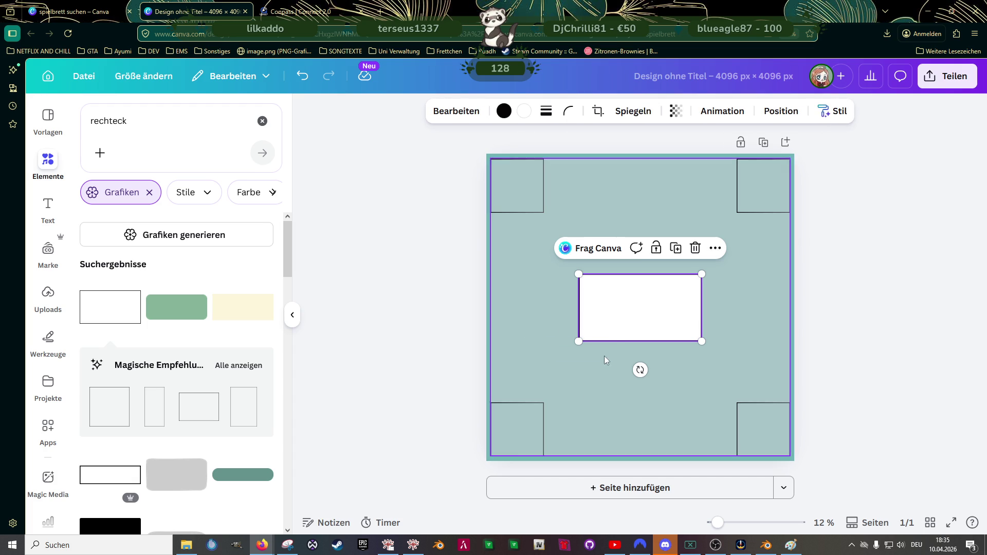
{"action": "key", "text": "Delete"}
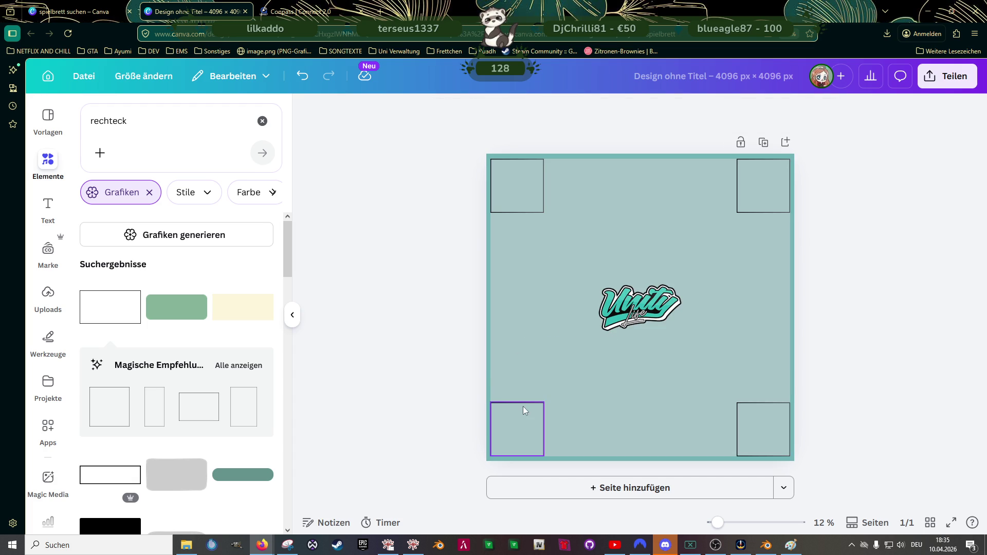
{"action": "left_click", "coordinate": [523, 406]}
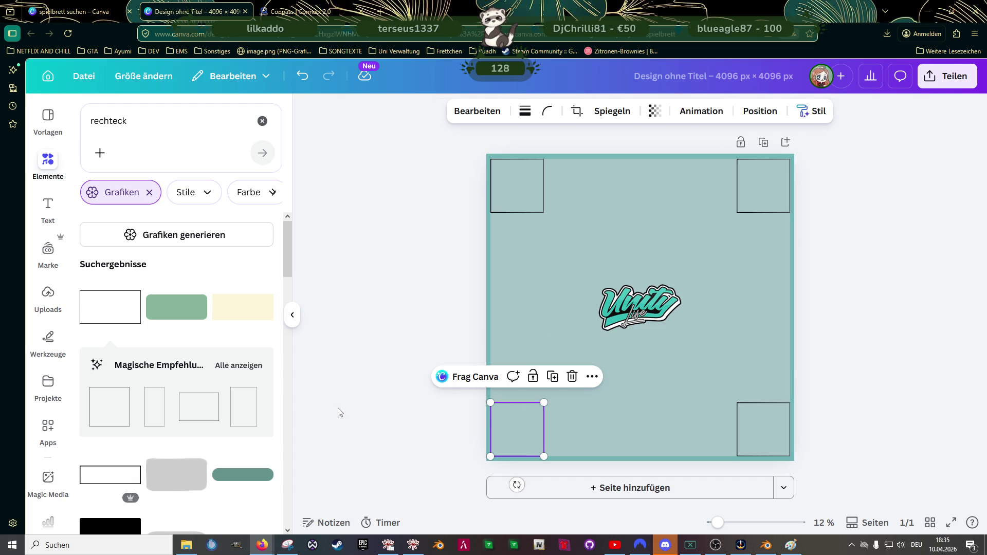
Step: Add a tall thin outlined rectangle and size it to the corner square's height
{"action": "left_click", "coordinate": [157, 408]}
{"action": "key", "text": "ctrl+plus"}
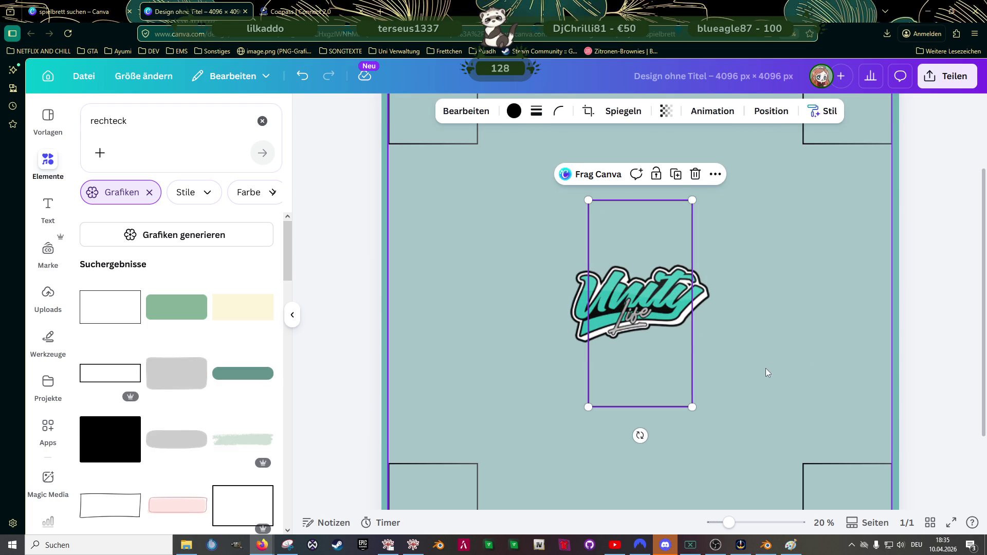
{"action": "mouse_move", "coordinate": [693, 201]}
{"action": "left_mouse_down"}
{"action": "mouse_move", "coordinate": [641, 304]}
{"action": "mouse_move", "coordinate": [505, 412]}
{"action": "mouse_move", "coordinate": [505, 437]}
{"action": "left_mouse_up"}
{"action": "scroll", "coordinate": [606, 350], "scroll_direction": "down", "scroll_amount": 2}
{"action": "scroll", "coordinate": [605, 343], "scroll_direction": "down", "scroll_amount": 1}
{"action": "left_click_drag", "start_coordinate": [530, 350], "coordinate": [524, 362]}
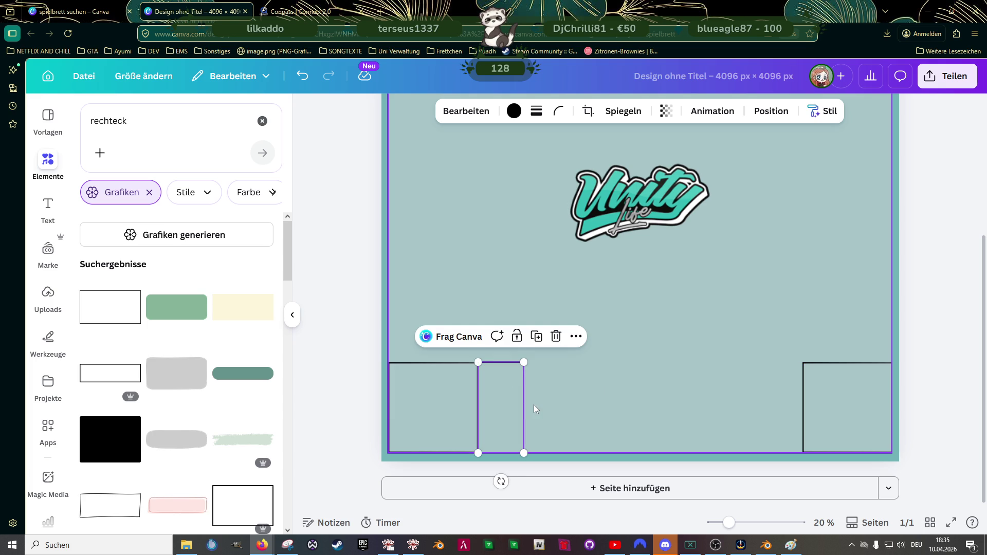
Step: Duplicate the narrow field into a row of six along the bottom edge
{"action": "key", "text": "ctrl+d"}
{"action": "left_click_drag", "start_coordinate": [515, 411], "coordinate": [593, 400]}
{"action": "left_click", "coordinate": [514, 404]}
{"action": "key", "text": "ctrl+d"}
{"action": "left_click", "coordinate": [519, 399]}
{"action": "left_click", "coordinate": [542, 397], "text": "shift"}
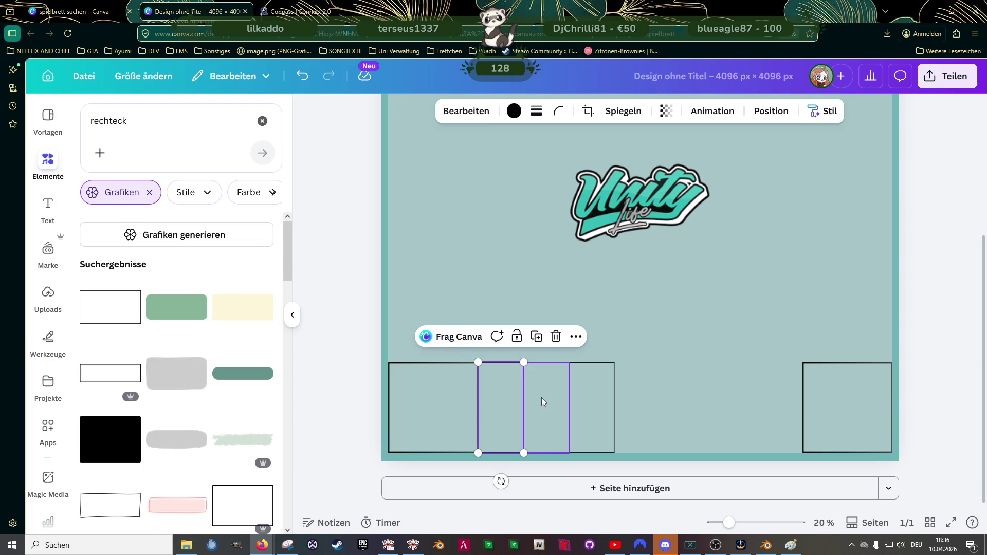
{"action": "left_click", "coordinate": [585, 394], "text": "shift"}
{"action": "key", "text": "ctrl+d"}
{"action": "mouse_move", "coordinate": [551, 391]}
{"action": "left_mouse_down"}
{"action": "mouse_move", "coordinate": [679, 381]}
{"action": "mouse_move", "coordinate": [684, 389]}
{"action": "left_mouse_up"}
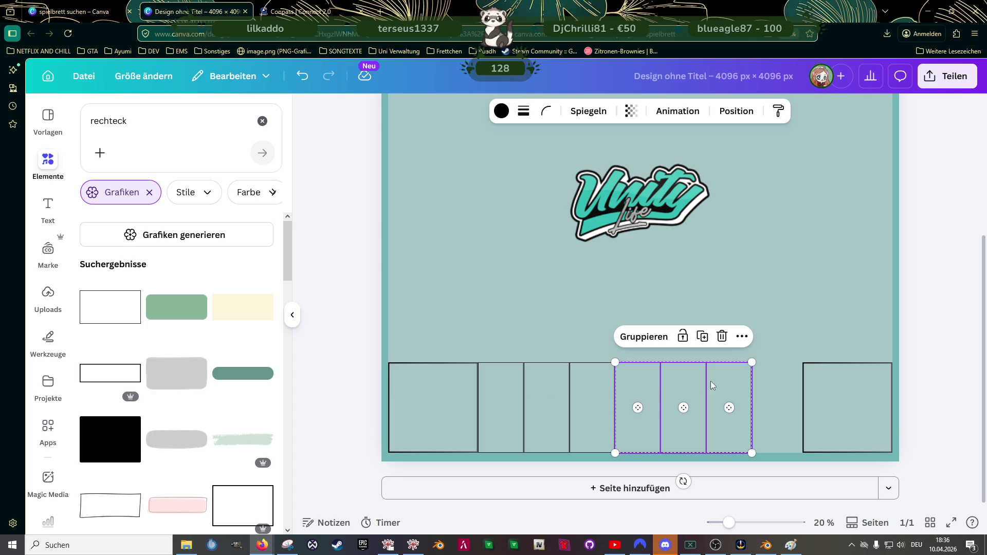
Step: Shorten six of the bottom-row field rectangles together
{"action": "left_click", "coordinate": [510, 399]}
{"action": "left_click", "coordinate": [560, 399], "text": "shift"}
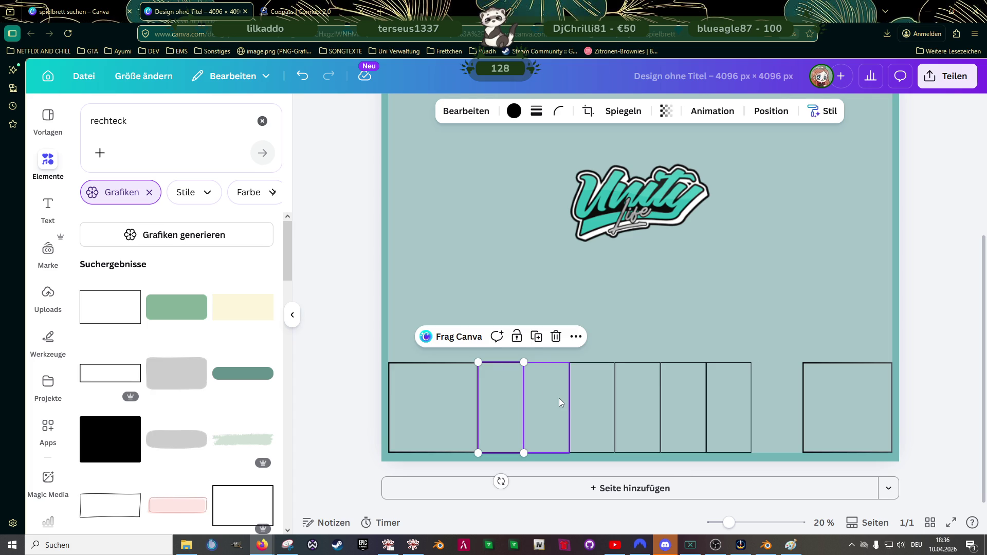
{"action": "scroll", "coordinate": [614, 416], "scroll_direction": "up", "scroll_amount": 5}
{"action": "left_click", "coordinate": [491, 397]}
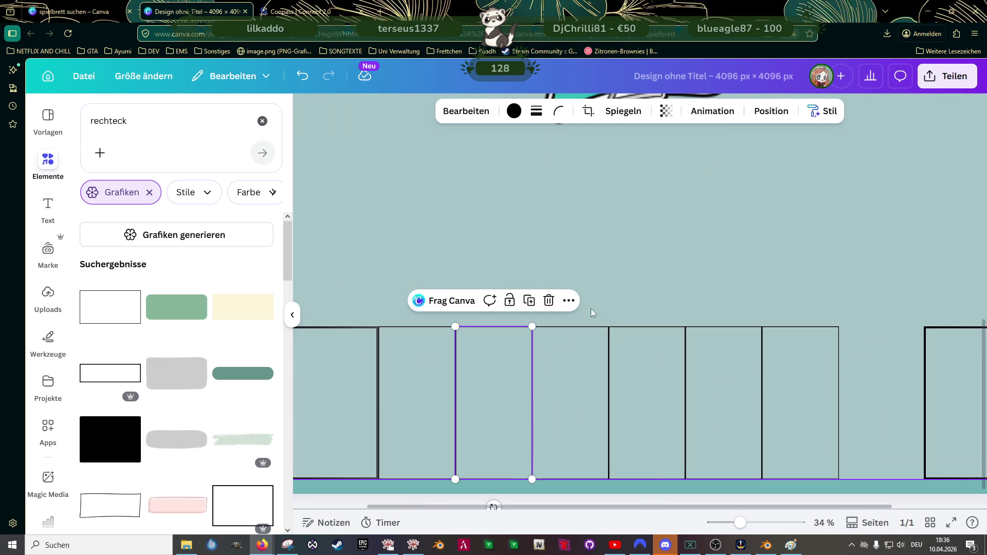
{"action": "left_click", "coordinate": [616, 300]}
{"action": "scroll", "coordinate": [446, 375], "scroll_direction": "up", "scroll_amount": 2}
{"action": "scroll", "coordinate": [557, 331], "scroll_direction": "down", "scroll_amount": 3}
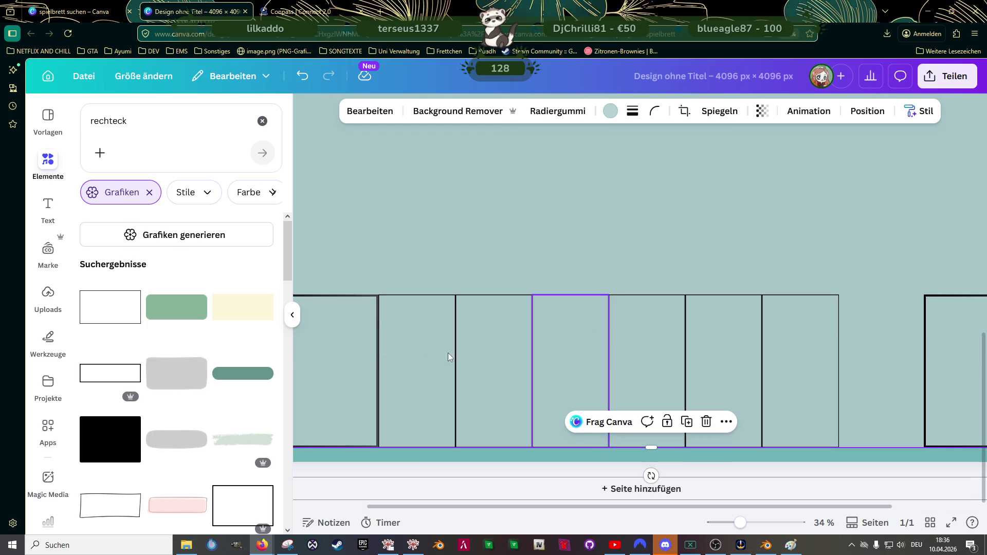
{"action": "left_click", "coordinate": [415, 346]}
{"action": "left_click", "coordinate": [482, 347], "text": "shift"}
{"action": "left_click", "coordinate": [573, 349], "text": "shift"}
{"action": "left_click", "coordinate": [669, 348], "text": "shift"}
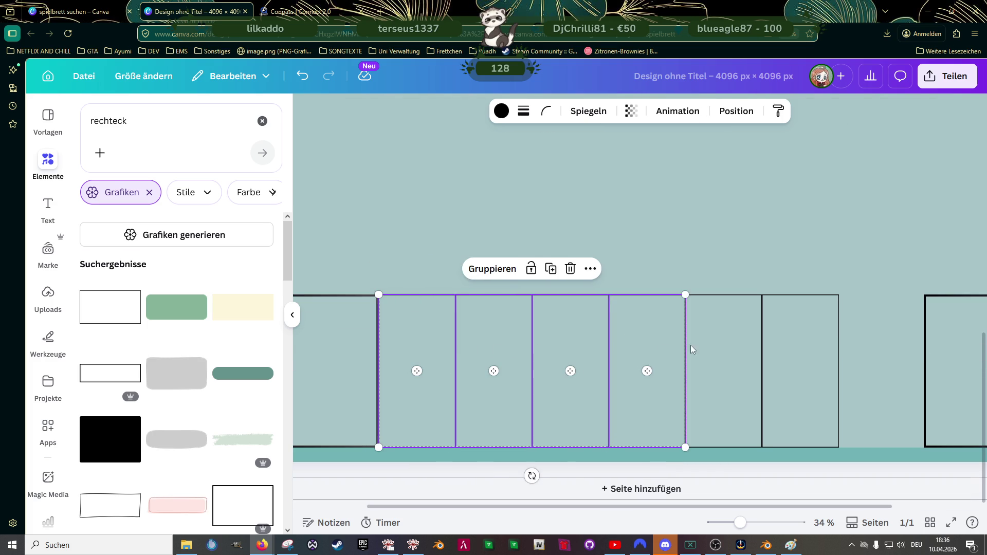
{"action": "left_click", "coordinate": [723, 345], "text": "shift"}
{"action": "left_click", "coordinate": [770, 342], "text": "shift"}
{"action": "mouse_move", "coordinate": [839, 295]}
{"action": "left_mouse_down"}
{"action": "mouse_move", "coordinate": [768, 317]}
{"action": "mouse_move", "coordinate": [776, 311]}
{"action": "left_mouse_up"}
Step: Duplicate three field rectangles with Ctrl+D and move the copies to the row's right end
{"action": "left_click", "coordinate": [681, 341]}
{"action": "left_click", "coordinate": [730, 350], "text": "shift"}
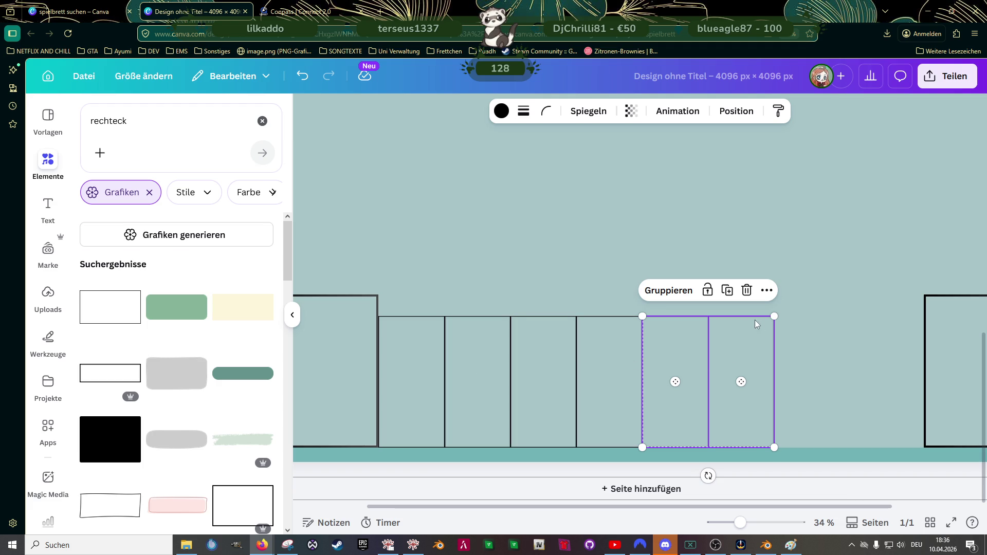
{"action": "left_click", "coordinate": [431, 356]}
{"action": "left_click", "coordinate": [478, 355], "text": "shift"}
{"action": "left_click", "coordinate": [548, 358], "text": "shift"}
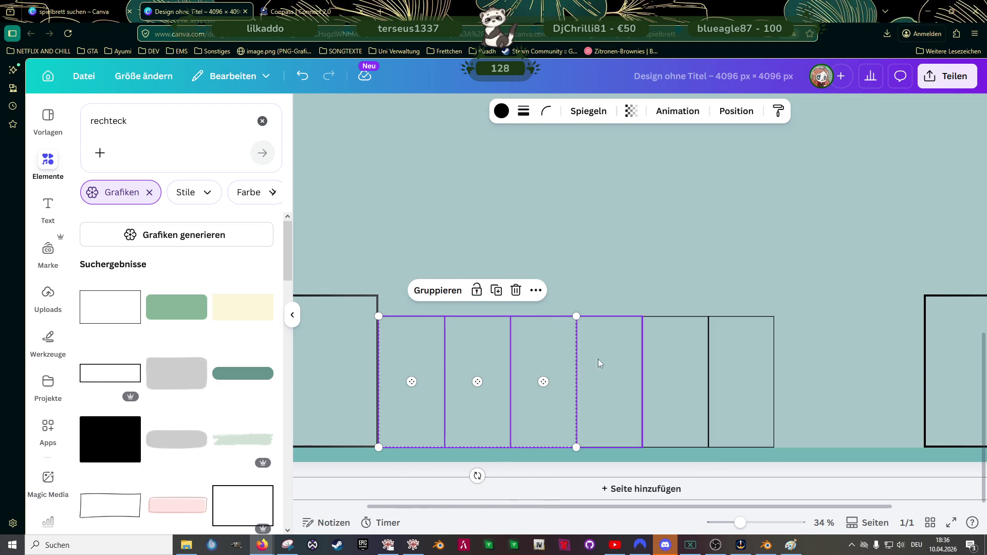
{"action": "key", "text": "ctrl+d"}
{"action": "mouse_move", "coordinate": [489, 361]}
{"action": "left_mouse_down"}
{"action": "mouse_move", "coordinate": [904, 348]}
{"action": "mouse_move", "coordinate": [879, 352]}
{"action": "left_mouse_up"}
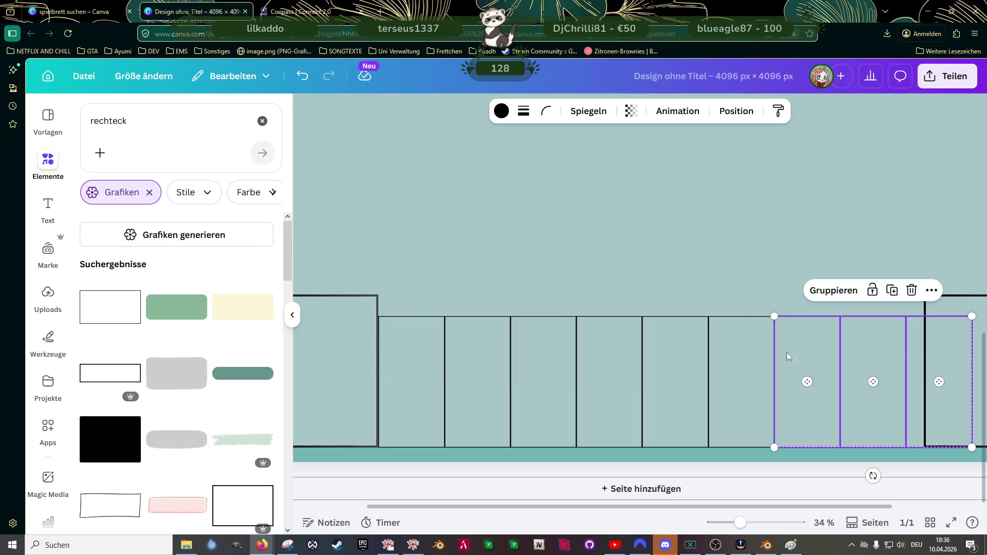
Step: Resize the nine-field row to fit exactly between the two corner squares
{"action": "left_click", "coordinate": [612, 369], "text": "shift"}
{"action": "left_click", "coordinate": [666, 366], "text": "shift"}
{"action": "left_click", "coordinate": [743, 360], "text": "shift"}
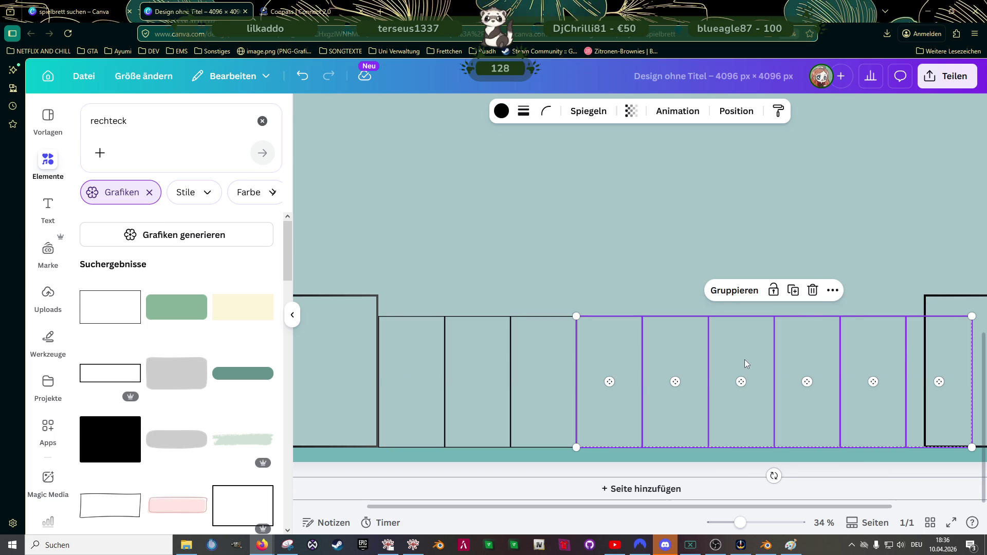
{"action": "left_click", "coordinate": [544, 368], "text": "shift"}
{"action": "left_click", "coordinate": [478, 369], "text": "shift"}
{"action": "left_click", "coordinate": [440, 372], "text": "shift"}
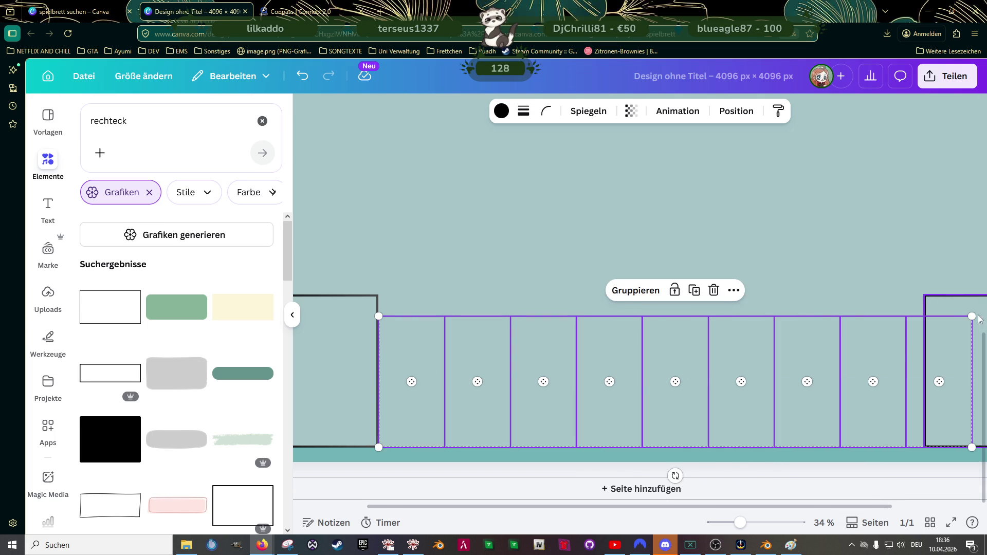
{"action": "left_click_drag", "start_coordinate": [971, 317], "coordinate": [925, 327]}
{"action": "left_click", "coordinate": [743, 292]}
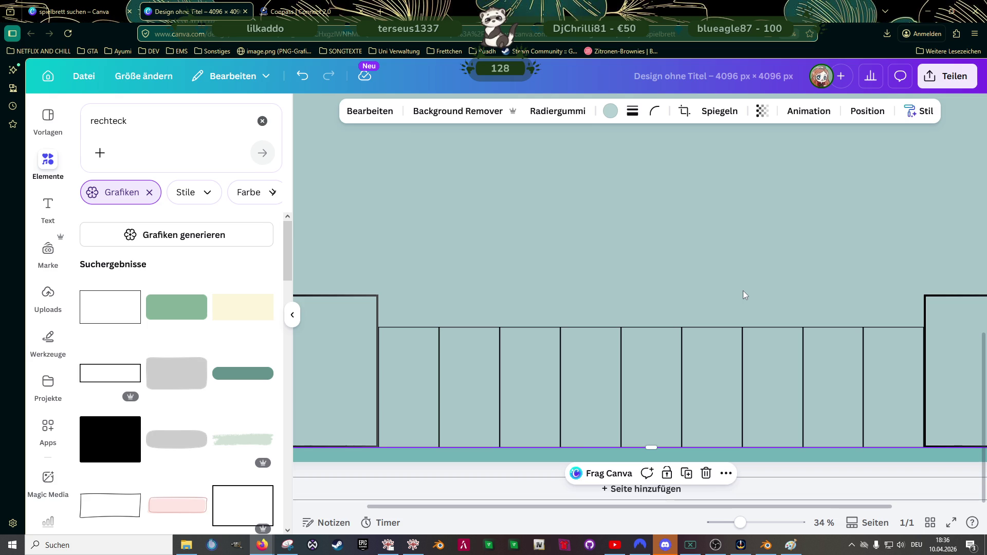
Step: Shrink the bottom-right corner square
{"action": "scroll", "coordinate": [744, 292], "scroll_direction": "down", "scroll_amount": 1}
{"action": "scroll", "coordinate": [566, 309], "scroll_direction": "down", "scroll_amount": 1}
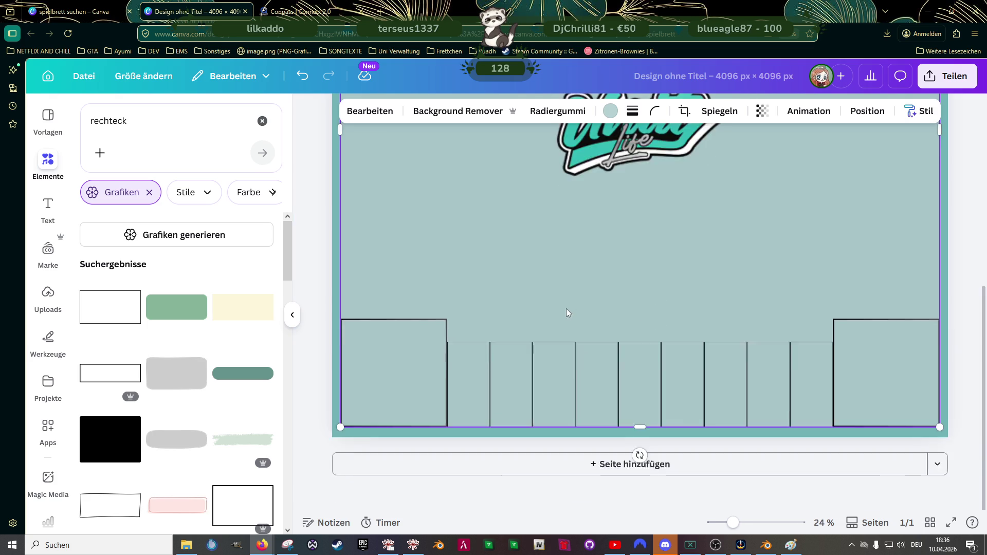
{"action": "left_click", "coordinate": [856, 353]}
{"action": "left_click_drag", "start_coordinate": [833, 343], "coordinate": [843, 346]}
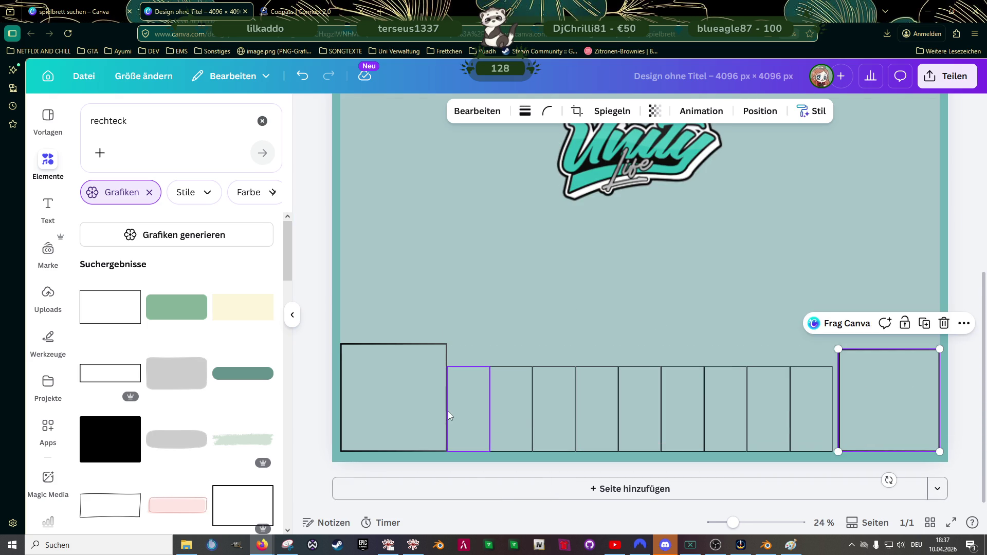
Step: Group the nine field rectangles with Ctrl+G and widen the group slightly
{"action": "left_click", "coordinate": [449, 411]}
{"action": "left_click", "coordinate": [502, 406], "text": "shift"}
{"action": "left_click", "coordinate": [555, 405], "text": "shift"}
{"action": "left_click", "coordinate": [597, 404], "text": "shift"}
{"action": "left_click", "coordinate": [640, 400], "text": "shift"}
{"action": "left_click", "coordinate": [683, 400], "text": "shift"}
{"action": "left_click", "coordinate": [725, 397], "text": "shift"}
{"action": "left_click", "coordinate": [769, 397], "text": "shift"}
{"action": "left_click", "coordinate": [800, 396], "text": "shift"}
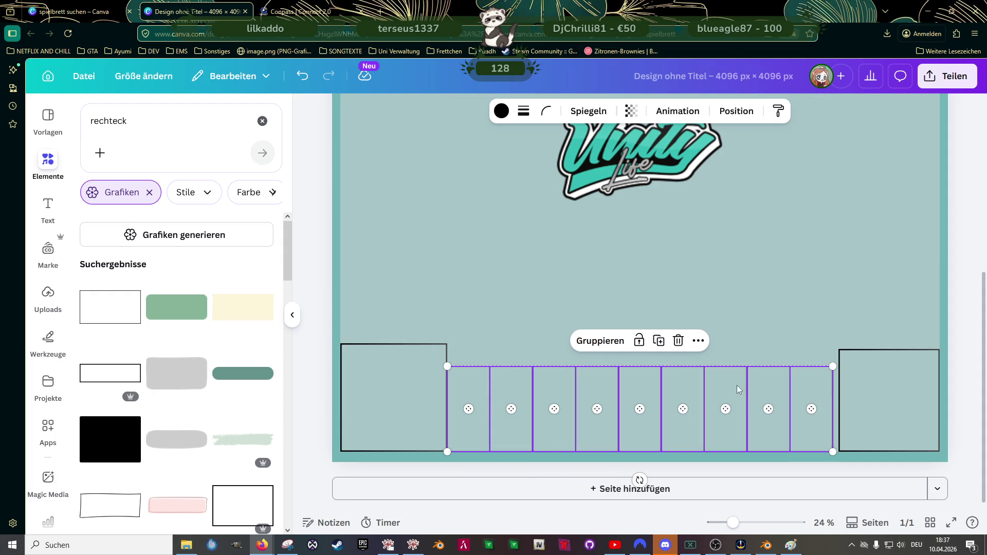
{"action": "key", "text": "ctrl+g"}
{"action": "left_click_drag", "start_coordinate": [833, 366], "coordinate": [839, 366]}
Step: Place a matching square over the left corner and stretch the field row left to it
{"action": "left_click", "coordinate": [399, 388]}
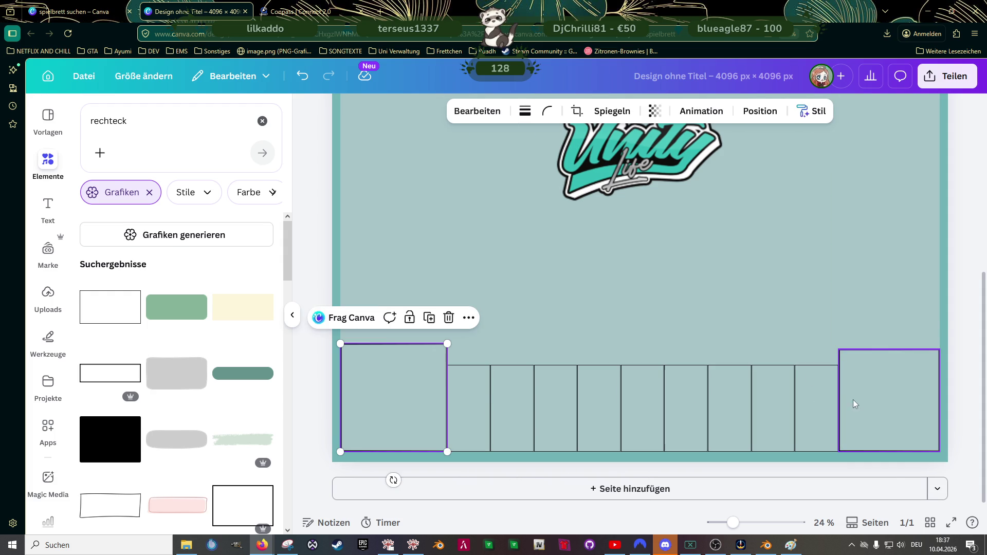
{"action": "left_click", "coordinate": [861, 399]}
{"action": "mouse_move", "coordinate": [891, 400]}
{"action": "left_mouse_down"}
{"action": "mouse_move", "coordinate": [377, 386]}
{"action": "mouse_move", "coordinate": [401, 394]}
{"action": "mouse_move", "coordinate": [391, 397]}
{"action": "left_mouse_up"}
{"action": "left_click", "coordinate": [430, 347]}
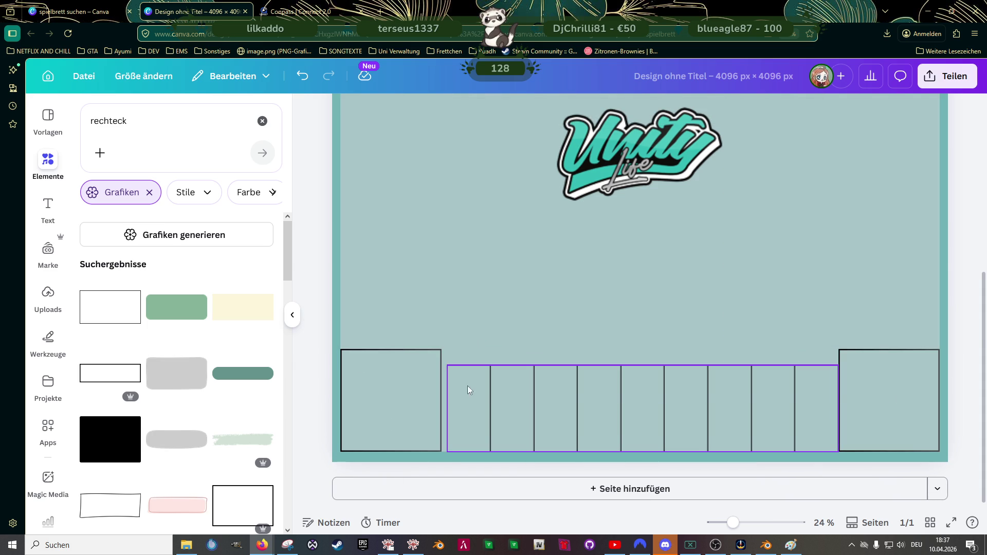
{"action": "left_click", "coordinate": [445, 383]}
{"action": "left_click_drag", "start_coordinate": [447, 365], "coordinate": [441, 364]}
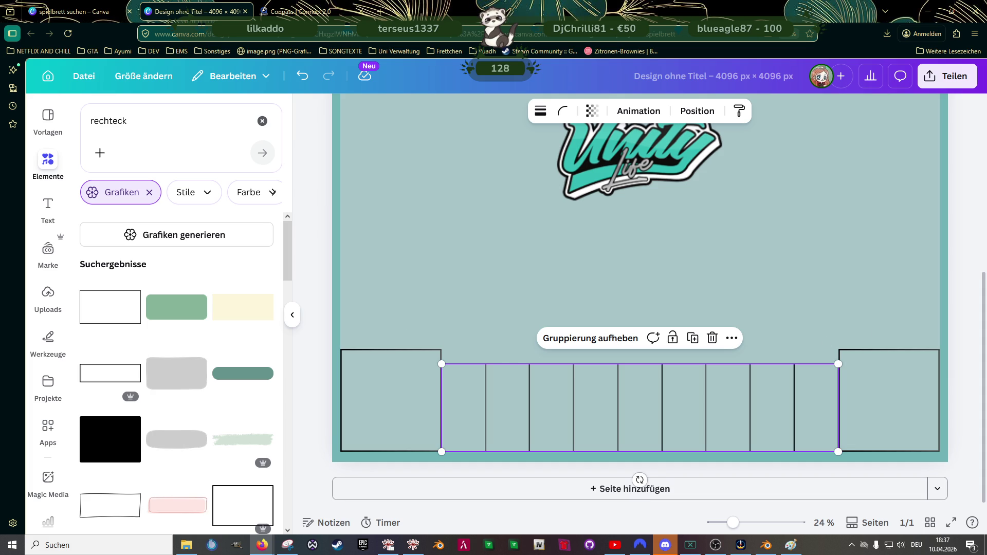
Step: Shrink the left corner square and match the right corner square to it
{"action": "left_click", "coordinate": [405, 376]}
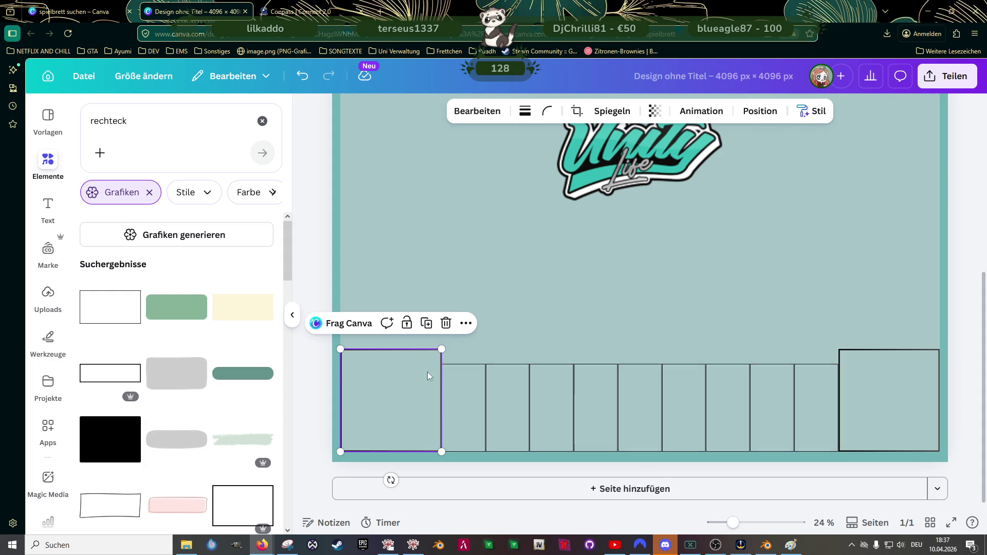
{"action": "left_click_drag", "start_coordinate": [440, 349], "coordinate": [435, 354]}
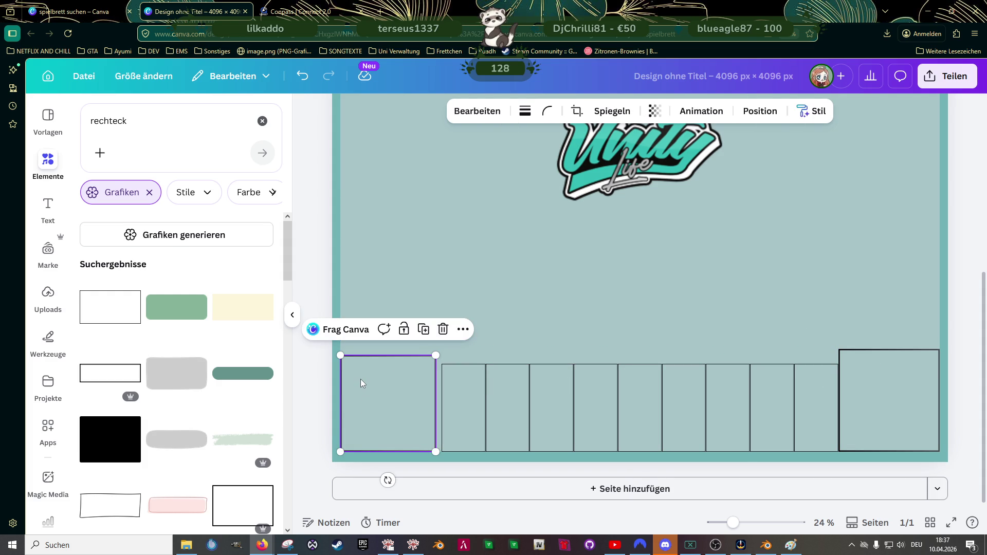
{"action": "mouse_move", "coordinate": [361, 383]}
{"action": "left_mouse_down"}
{"action": "mouse_move", "coordinate": [790, 401]}
{"action": "mouse_move", "coordinate": [862, 378]}
{"action": "left_mouse_up"}
{"action": "left_click", "coordinate": [856, 350]}
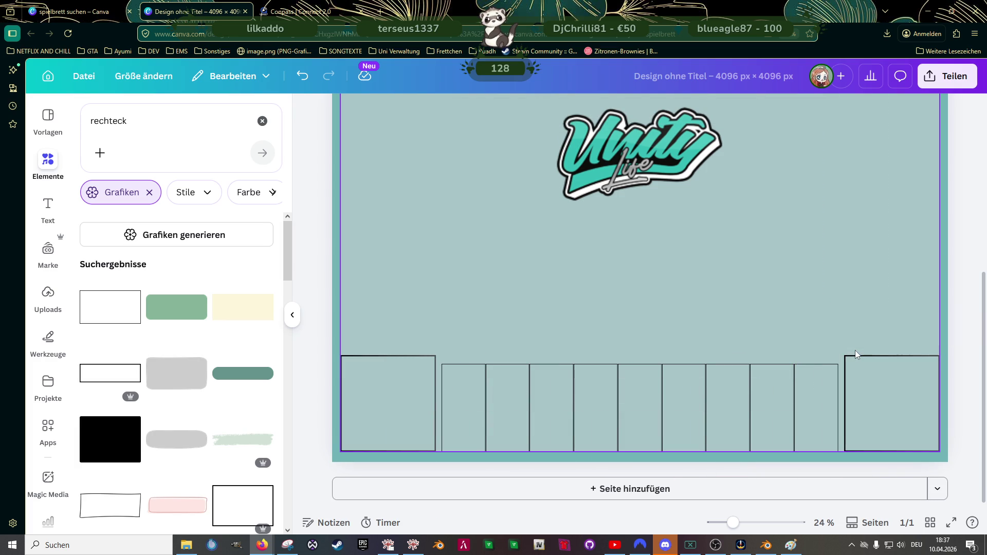
Step: Stretch the grouped field row so it meets both corner squares
{"action": "left_click", "coordinate": [761, 383]}
{"action": "left_click_drag", "start_coordinate": [840, 363], "coordinate": [846, 362]}
{"action": "left_click_drag", "start_coordinate": [442, 362], "coordinate": [435, 361]}
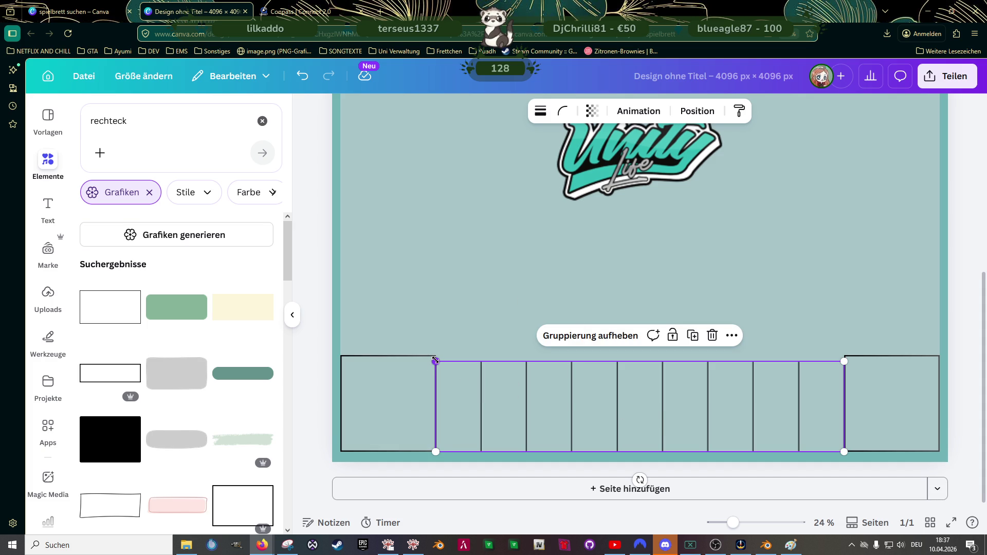
{"action": "left_click_drag", "start_coordinate": [434, 361], "coordinate": [432, 360]}
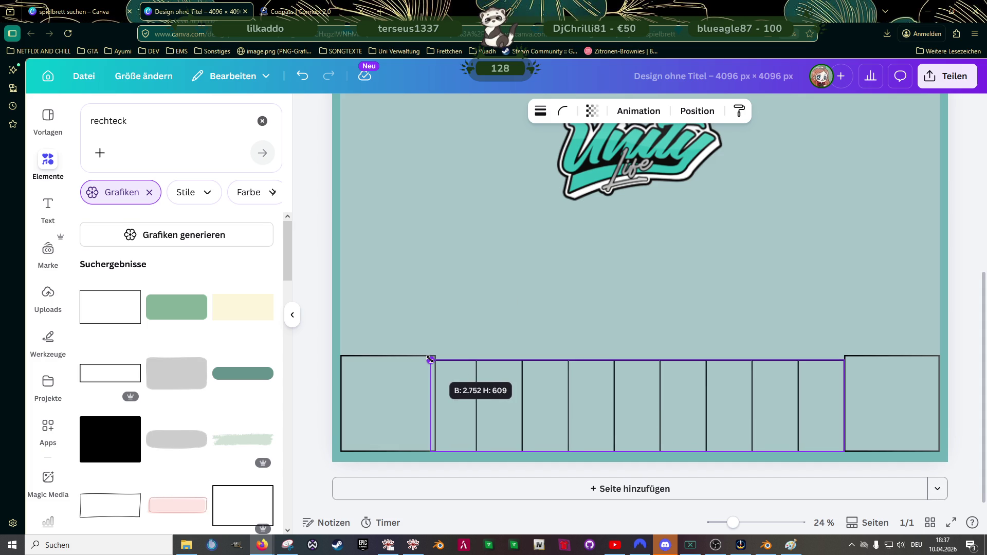
{"action": "left_click_drag", "start_coordinate": [430, 359], "coordinate": [432, 356]}
Step: Resize both corner squares to 602 × 609 px
{"action": "left_click", "coordinate": [397, 379]}
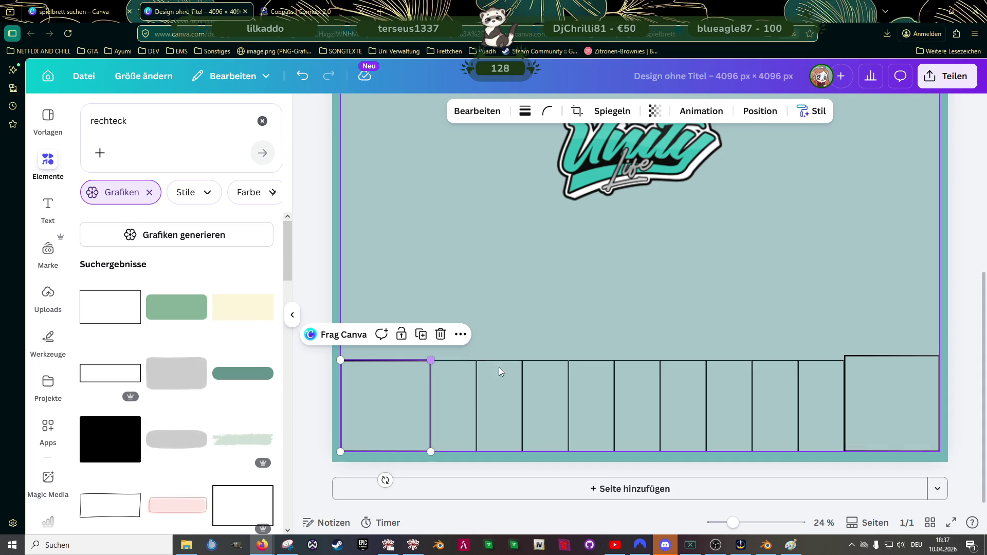
{"action": "left_click", "coordinate": [873, 360]}
{"action": "left_click_drag", "start_coordinate": [844, 355], "coordinate": [848, 359]}
{"action": "left_click", "coordinate": [803, 389]}
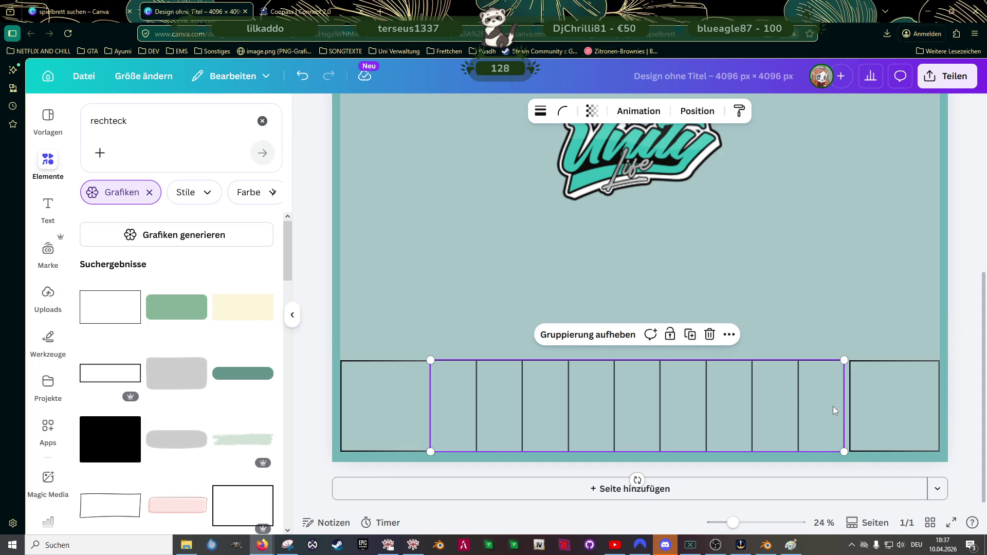
Step: Widen the grouped field row until it meets the right corner square
{"action": "scroll", "coordinate": [813, 410], "scroll_direction": "up", "scroll_amount": 2}
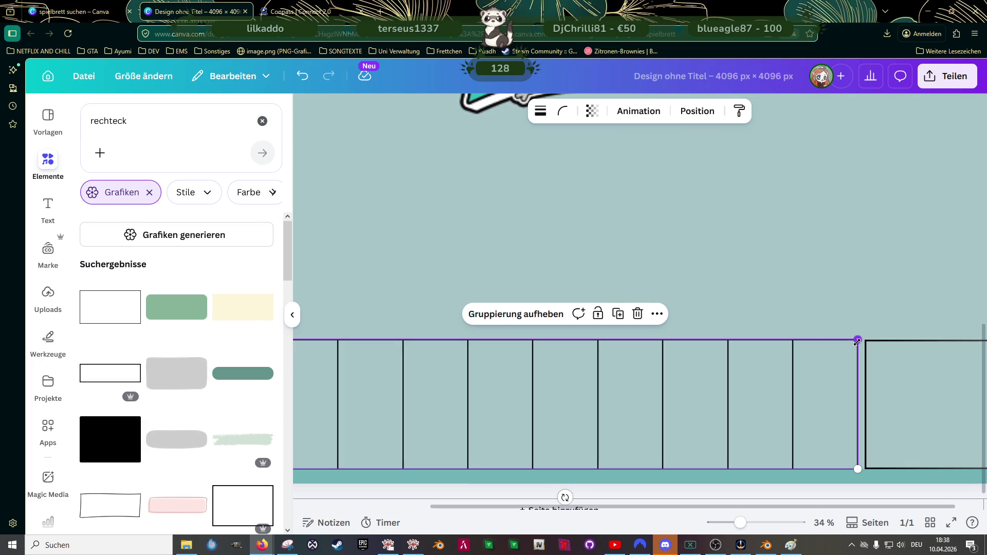
{"action": "left_click_drag", "start_coordinate": [858, 340], "coordinate": [865, 339]}
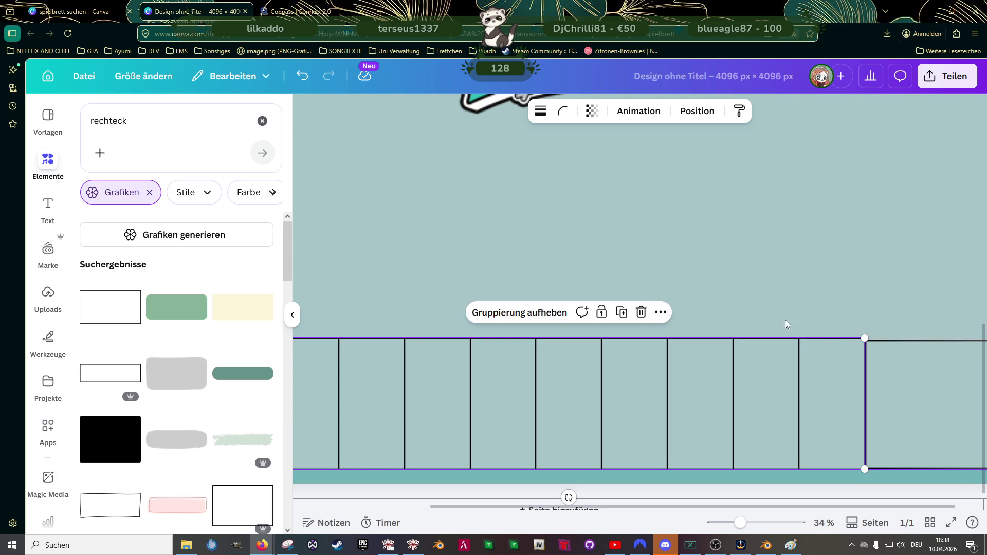
{"action": "left_click", "coordinate": [757, 307]}
{"action": "scroll", "coordinate": [689, 336], "scroll_direction": "down", "scroll_amount": 2}
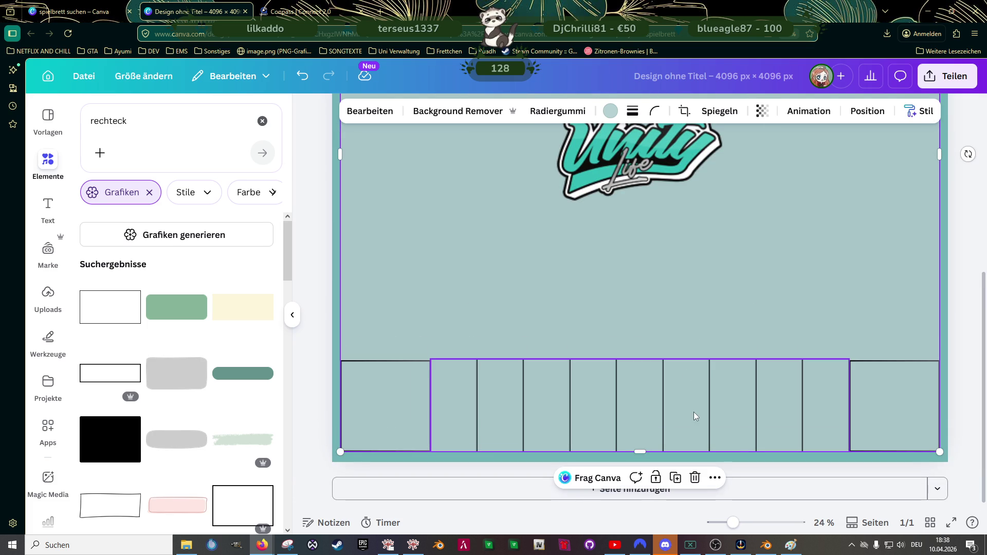
Step: Ungroup the nine fields into separate rectangles and check them individually
{"action": "left_click", "coordinate": [621, 405]}
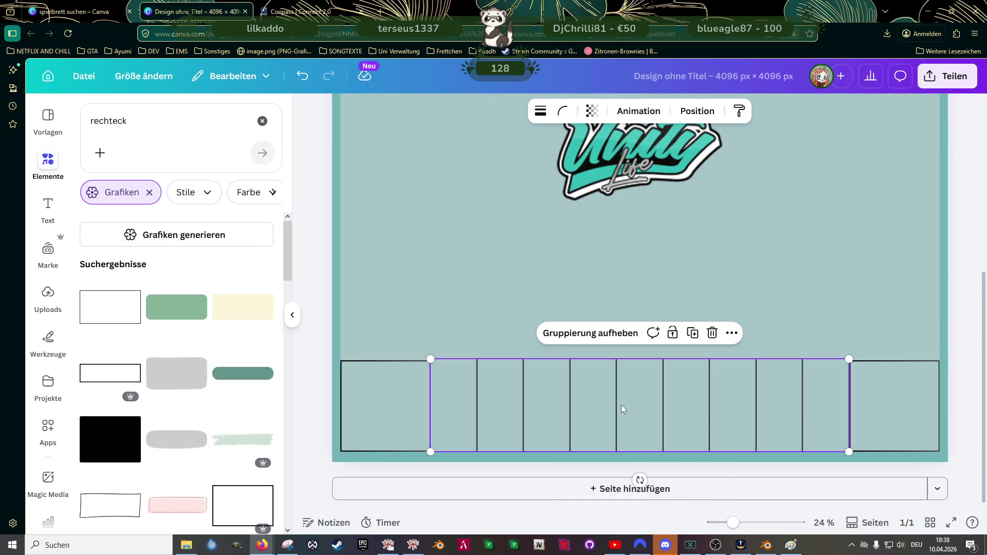
{"action": "left_click", "coordinate": [612, 335]}
{"action": "scroll", "coordinate": [555, 392], "scroll_direction": "up", "scroll_amount": 5}
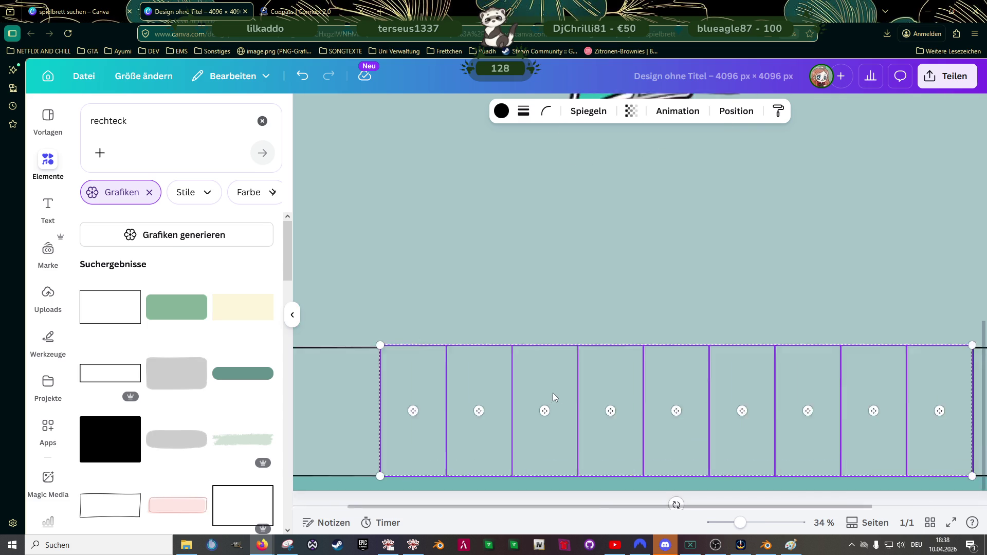
{"action": "left_click", "coordinate": [486, 332]}
{"action": "left_click", "coordinate": [388, 340]}
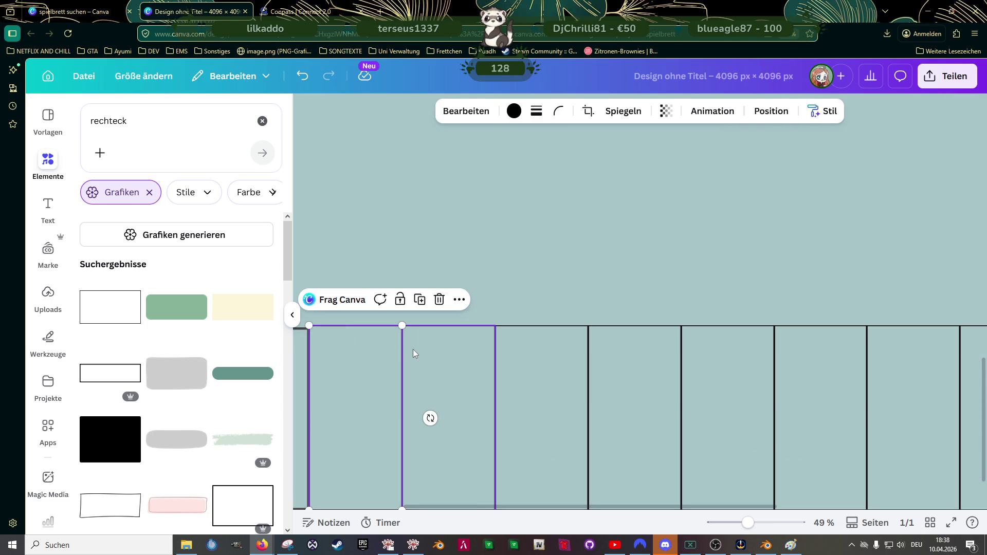
{"action": "scroll", "coordinate": [413, 350], "scroll_direction": "up", "scroll_amount": 3}
{"action": "scroll", "coordinate": [437, 331], "scroll_direction": "down", "scroll_amount": 3}
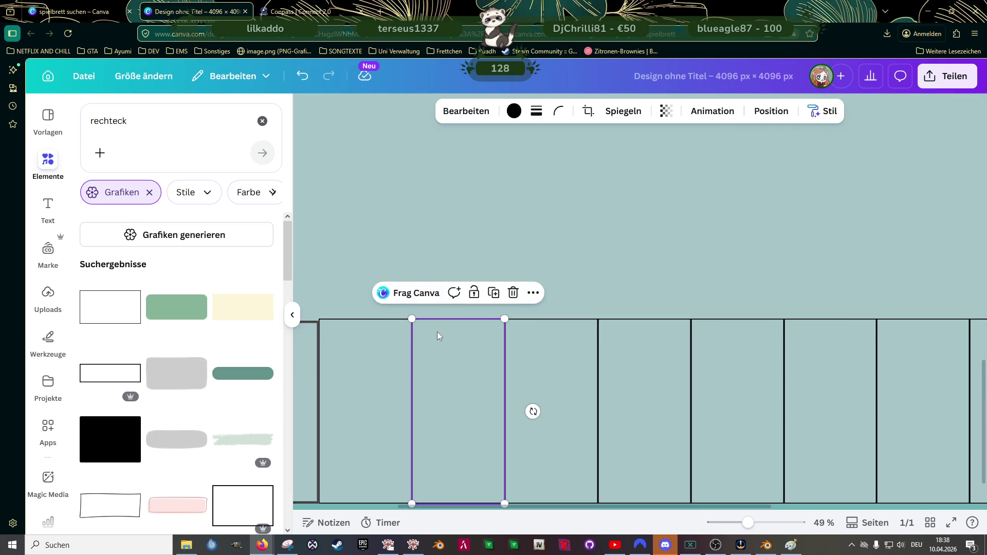
{"action": "scroll", "coordinate": [486, 347], "scroll_direction": "down", "scroll_amount": 2}
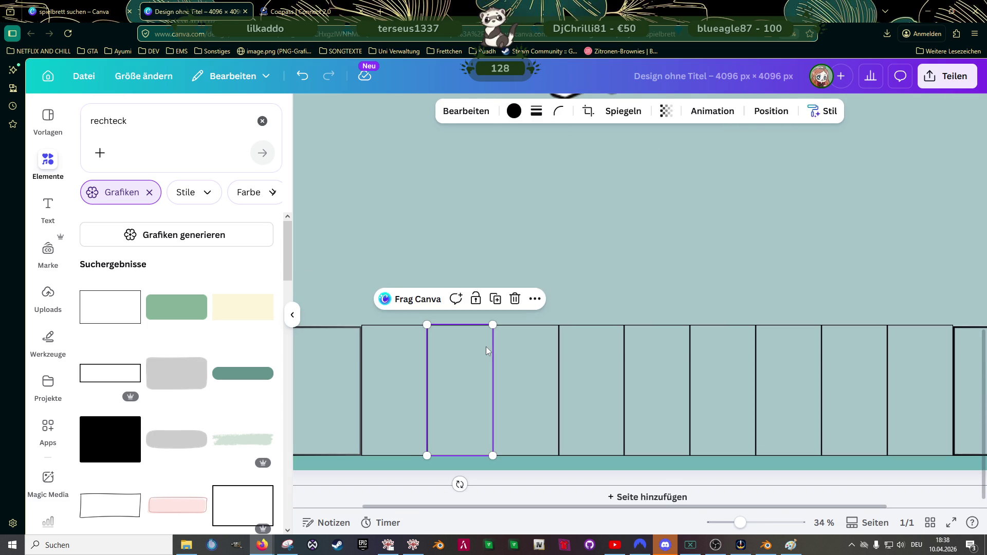
{"action": "scroll", "coordinate": [486, 347], "scroll_direction": "down", "scroll_amount": 2}
{"action": "left_click", "coordinate": [378, 398]}
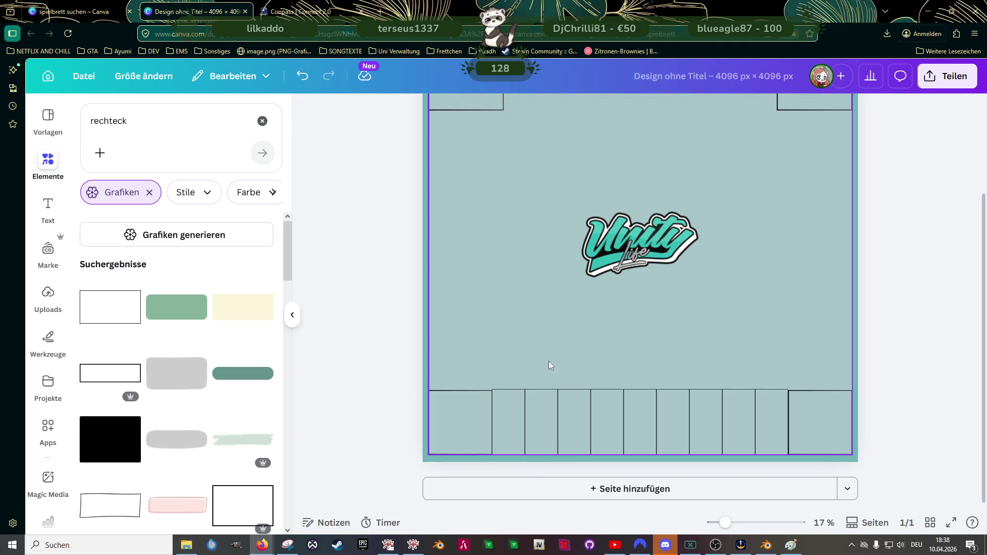
Step: Enlarge the large background rectangle from its lower-left corner and centre it
{"action": "left_click", "coordinate": [542, 410]}
{"action": "left_click", "coordinate": [499, 410]}
{"action": "left_click", "coordinate": [478, 412]}
{"action": "left_click", "coordinate": [464, 366]}
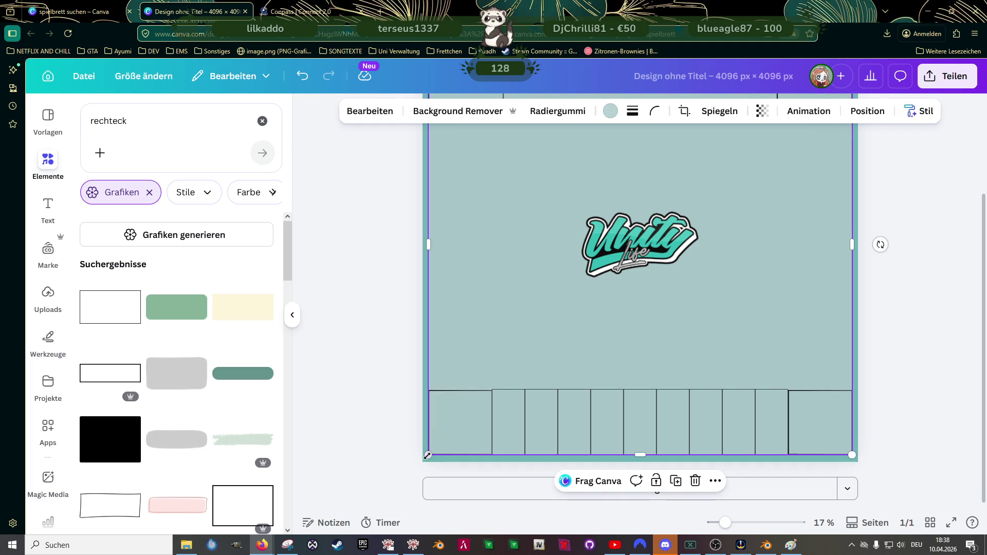
{"action": "mouse_move", "coordinate": [429, 455]}
{"action": "left_mouse_down"}
{"action": "mouse_move", "coordinate": [422, 461]}
{"action": "mouse_move", "coordinate": [439, 451]}
{"action": "left_mouse_up"}
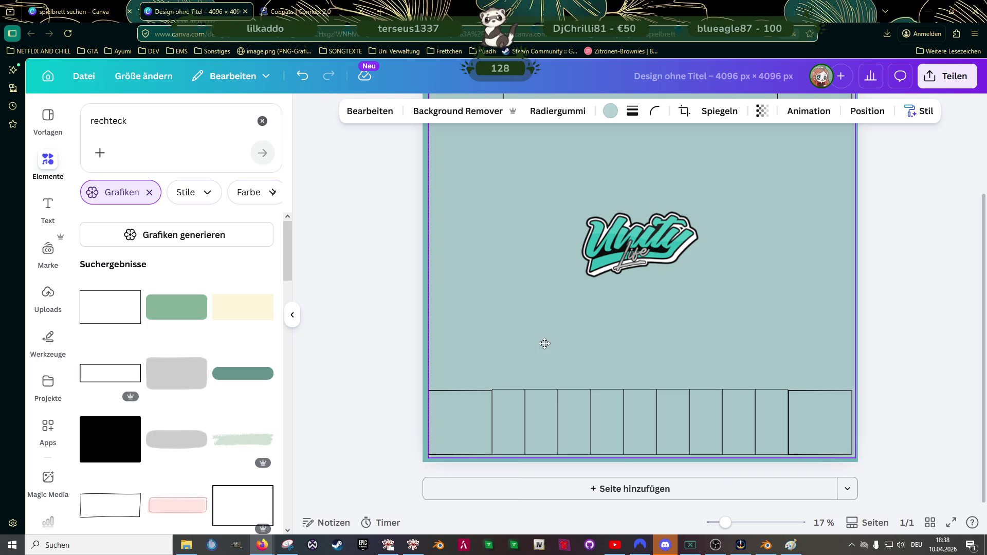
{"action": "left_click_drag", "start_coordinate": [541, 346], "coordinate": [542, 346]}
Step: Stretch the background rectangle to the page top and re-centre it on the centre guides
{"action": "scroll", "coordinate": [675, 359], "scroll_direction": "up", "scroll_amount": 3}
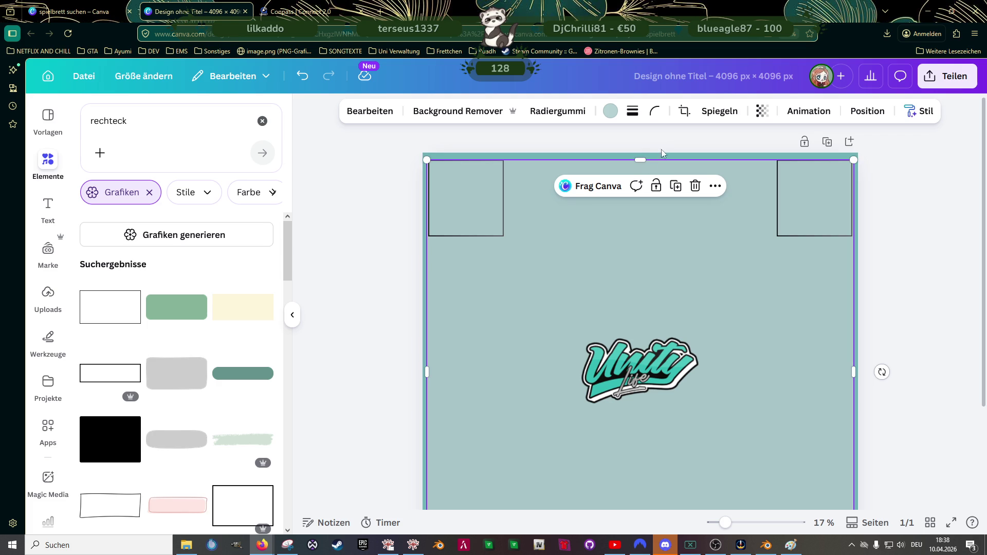
{"action": "left_click_drag", "start_coordinate": [643, 161], "coordinate": [643, 160]}
{"action": "left_click", "coordinate": [392, 261]}
{"action": "scroll", "coordinate": [406, 263], "scroll_direction": "down", "scroll_amount": 3}
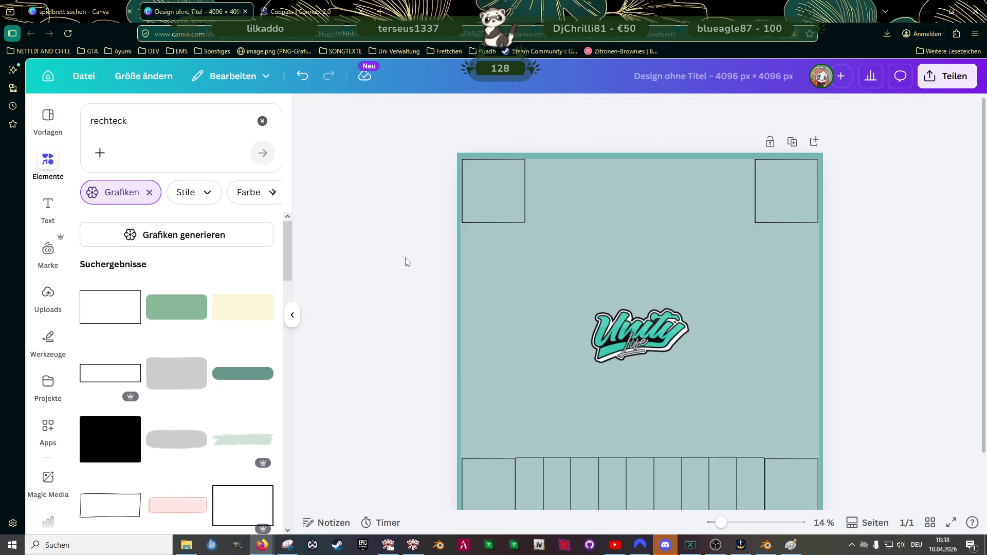
{"action": "scroll", "coordinate": [404, 263], "scroll_direction": "up", "scroll_amount": 1}
{"action": "left_click_drag", "start_coordinate": [618, 266], "coordinate": [620, 265]}
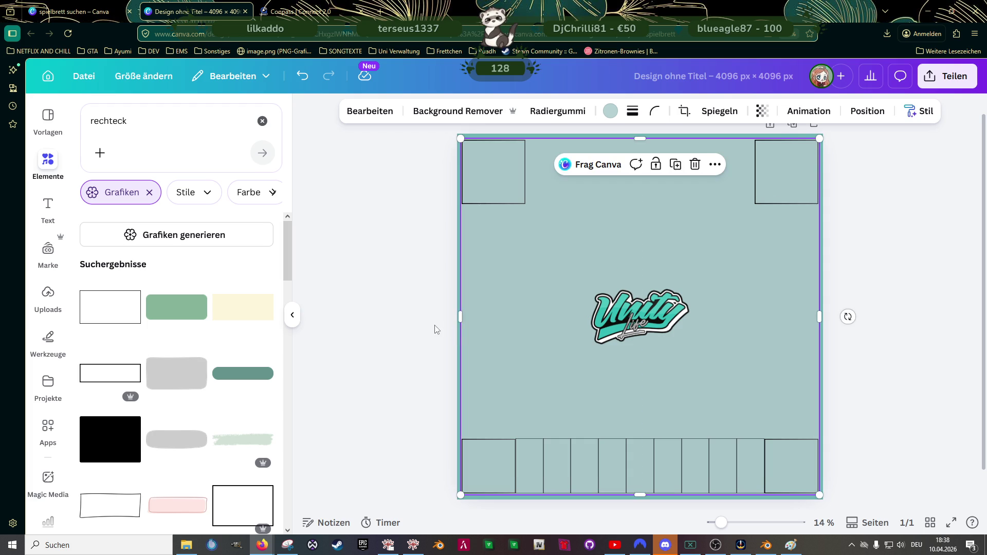
{"action": "left_click", "coordinate": [437, 329]}
{"action": "scroll", "coordinate": [565, 376], "scroll_direction": "down", "scroll_amount": 1}
{"action": "scroll", "coordinate": [576, 380], "scroll_direction": "up", "scroll_amount": 3, "text": "ctrl"}
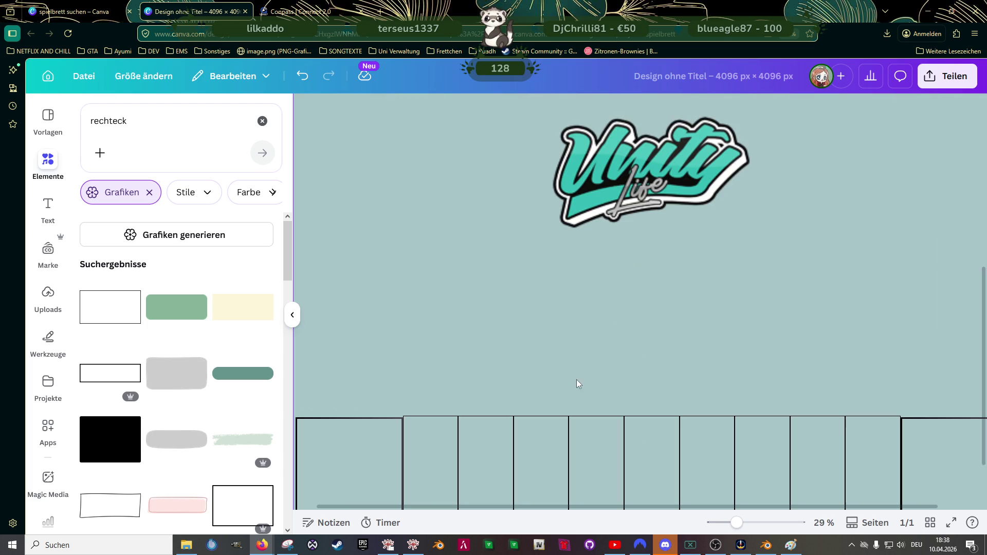
Step: Enlarge the bottom-left corner square slightly
{"action": "scroll", "coordinate": [542, 360], "scroll_direction": "down", "scroll_amount": 2}
{"action": "scroll", "coordinate": [463, 360], "scroll_direction": "down", "scroll_amount": 1, "text": "ctrl"}
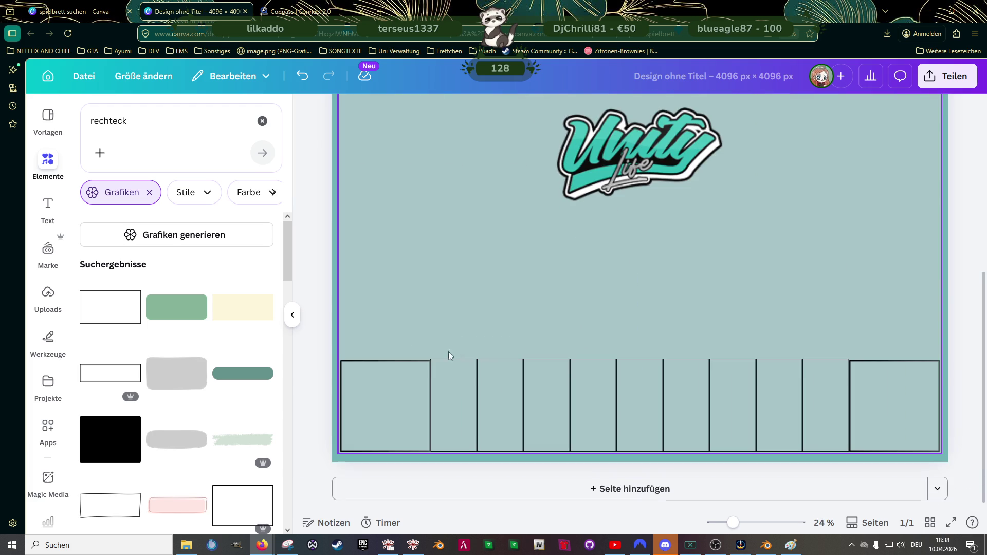
{"action": "scroll", "coordinate": [396, 397], "scroll_direction": "up", "scroll_amount": 1}
{"action": "left_click", "coordinate": [385, 399]}
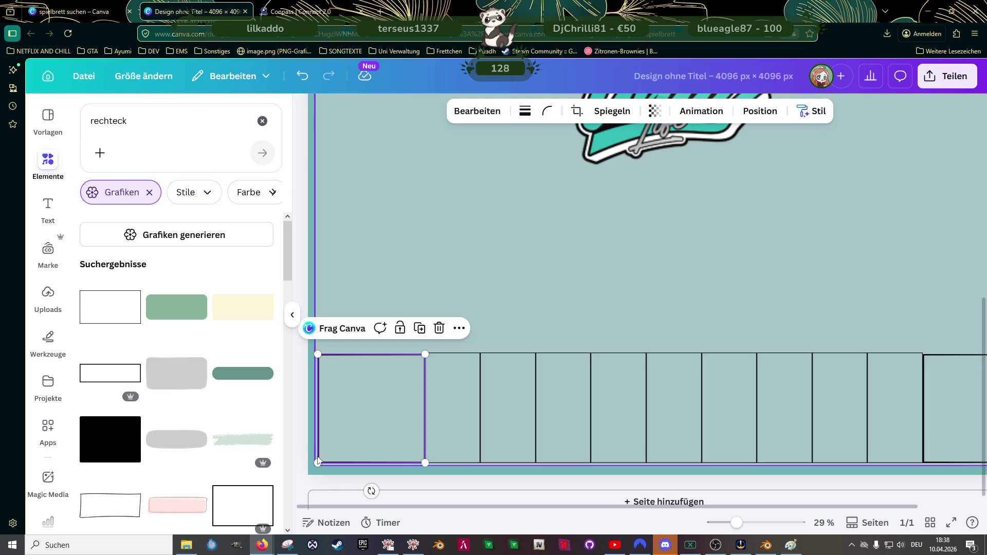
{"action": "left_click_drag", "start_coordinate": [313, 463], "coordinate": [315, 466]}
Step: Enlarge the bottom-right corner square to 617 × 624 px
{"action": "scroll", "coordinate": [439, 399], "scroll_direction": "down", "scroll_amount": 2}
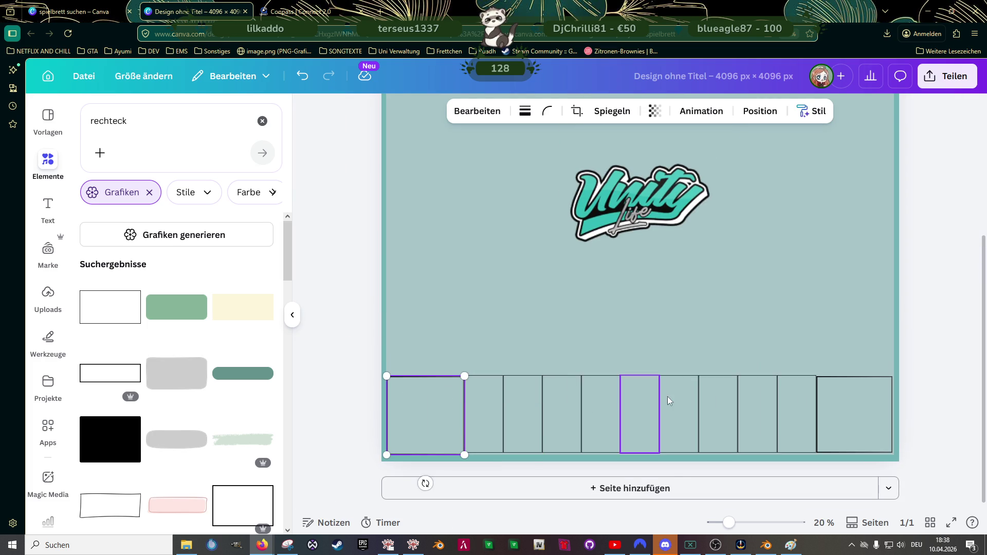
{"action": "left_click", "coordinate": [679, 414]}
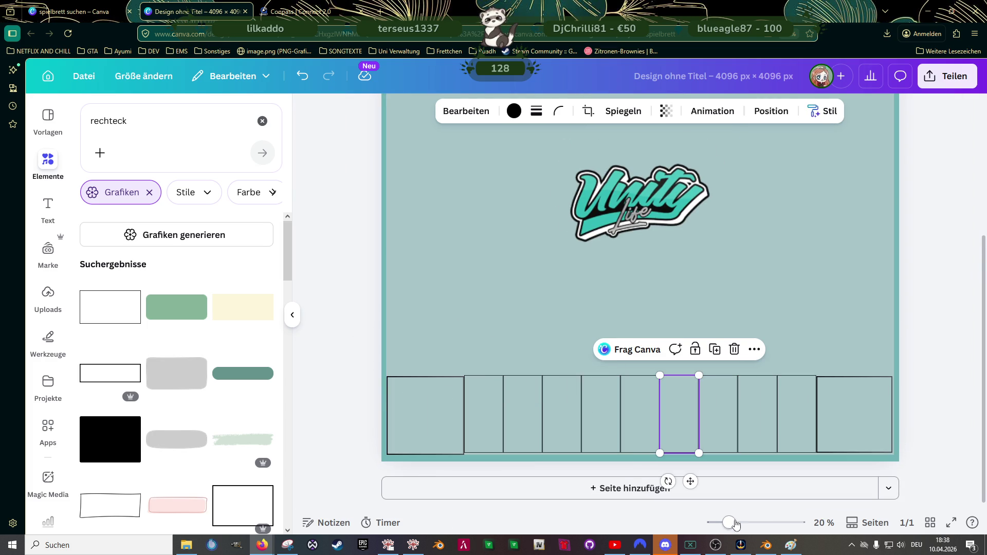
{"action": "left_click_drag", "start_coordinate": [729, 523], "coordinate": [734, 523]}
{"action": "left_click", "coordinate": [808, 336]}
{"action": "scroll", "coordinate": [771, 324], "scroll_direction": "down", "scroll_amount": 1}
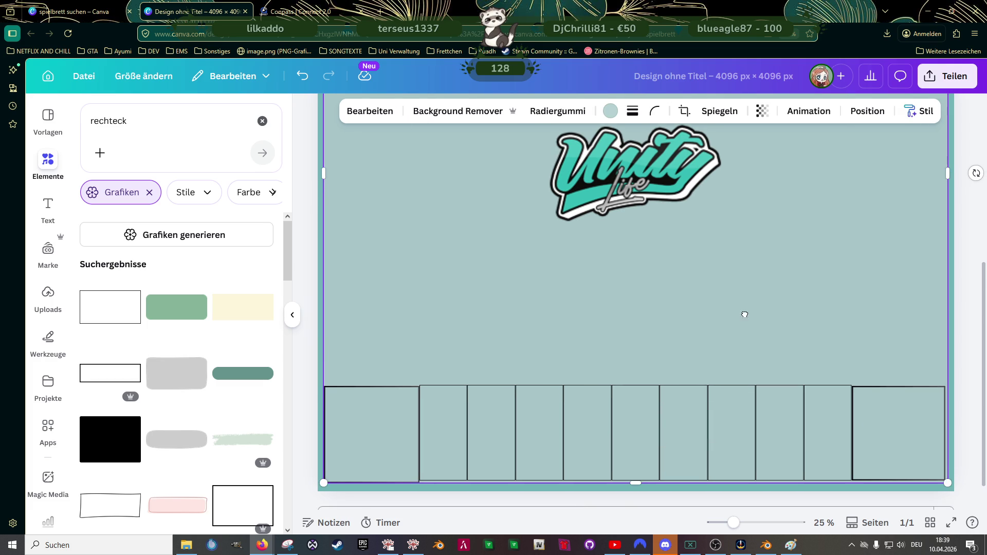
{"action": "left_click", "coordinate": [900, 425]}
{"action": "left_click_drag", "start_coordinate": [946, 451], "coordinate": [952, 451]}
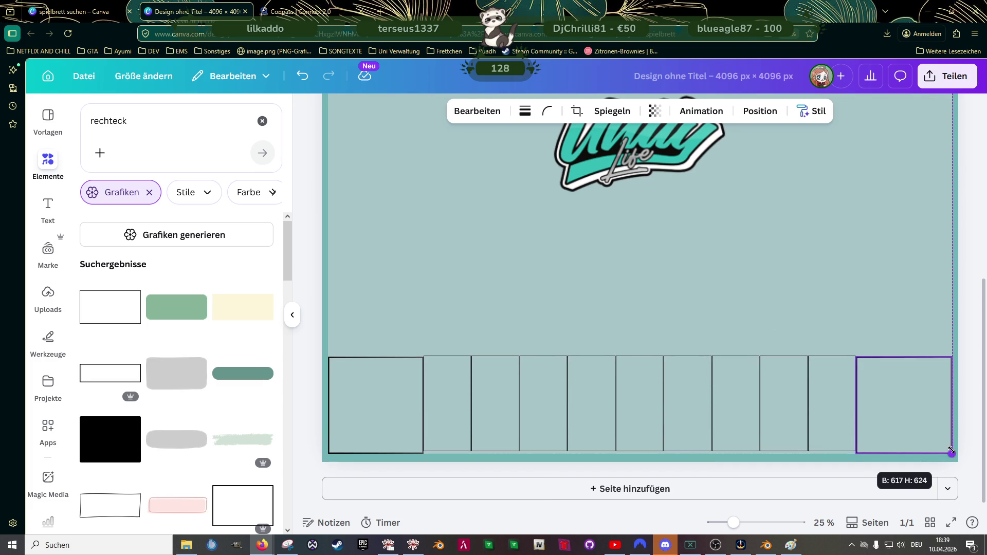
Step: Shift the nine narrow bottom-row fields down to line up with the corner squares
{"action": "left_click", "coordinate": [453, 402]}
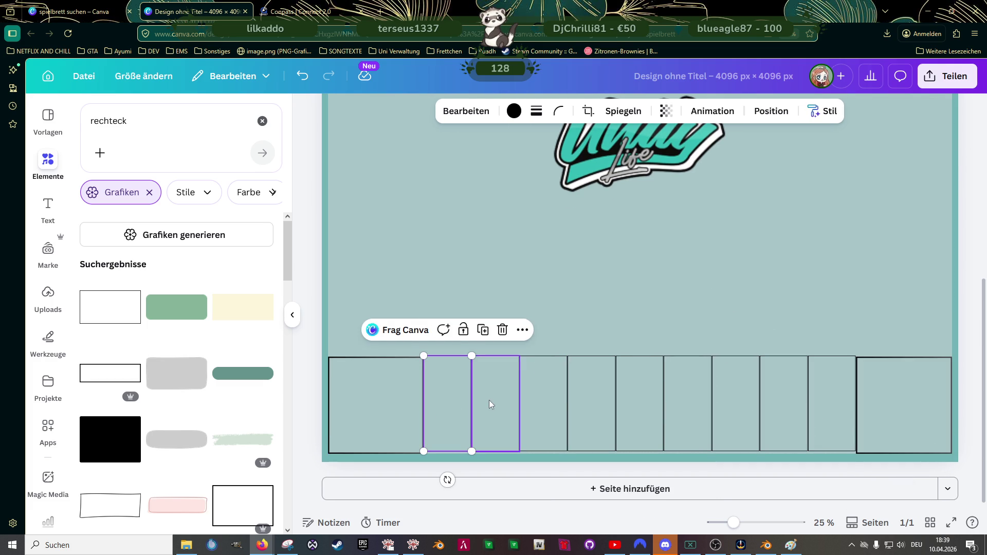
{"action": "left_click", "coordinate": [546, 401]}
{"action": "left_click", "coordinate": [458, 399]}
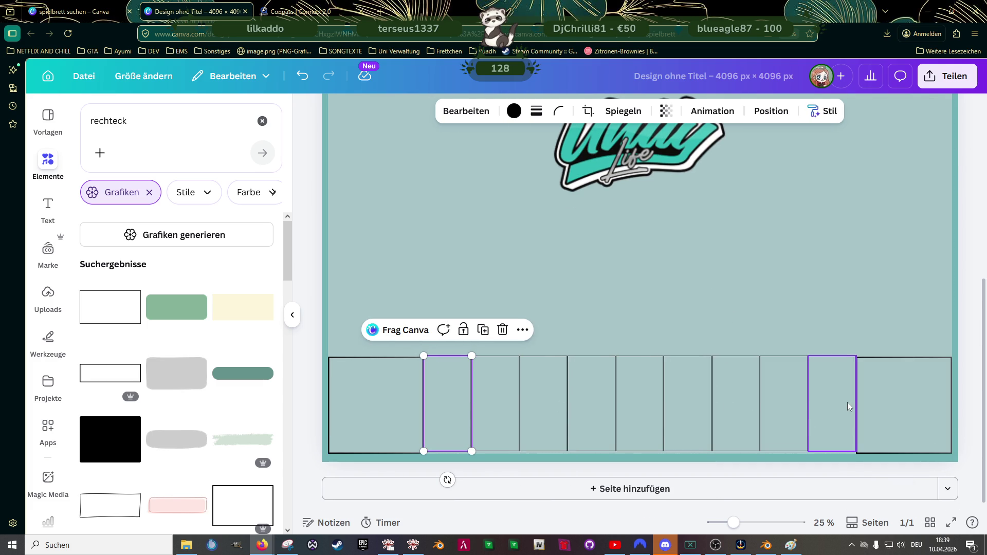
{"action": "left_click", "coordinate": [847, 402]}
{"action": "left_click", "coordinate": [782, 402], "text": "shift"}
{"action": "left_click", "coordinate": [736, 404], "text": "shift"}
{"action": "left_click", "coordinate": [687, 407], "text": "shift"}
{"action": "left_click", "coordinate": [637, 411], "text": "shift"}
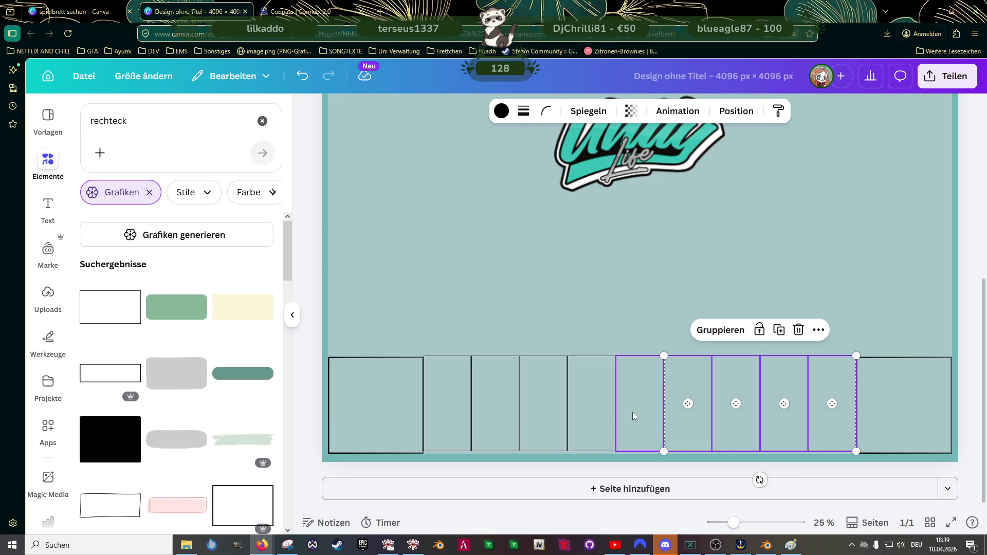
{"action": "left_click", "coordinate": [581, 410], "text": "shift"}
{"action": "left_click", "coordinate": [495, 405], "text": "shift"}
{"action": "left_click", "coordinate": [461, 397], "text": "shift"}
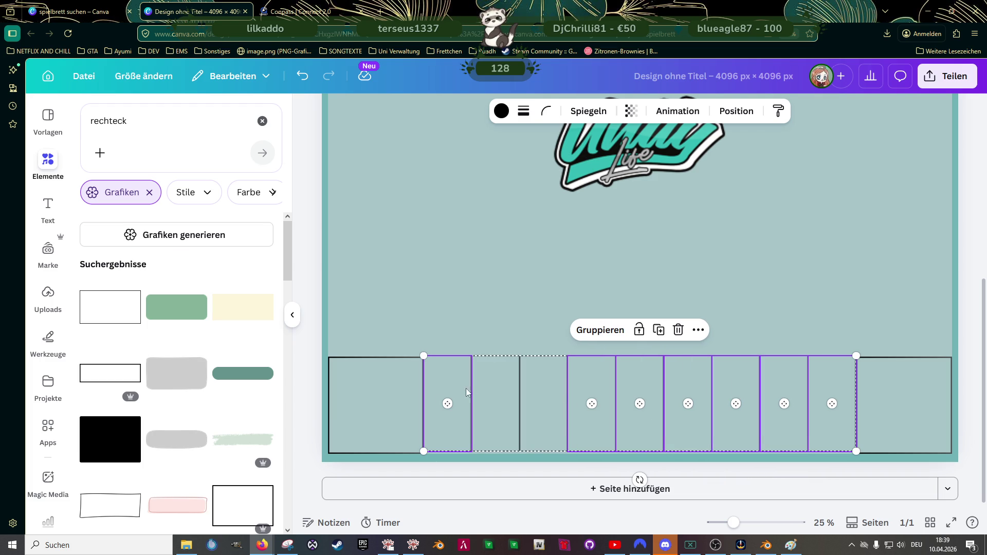
{"action": "left_click", "coordinate": [536, 390], "text": "shift"}
{"action": "left_click_drag", "start_coordinate": [646, 382], "coordinate": [647, 384]}
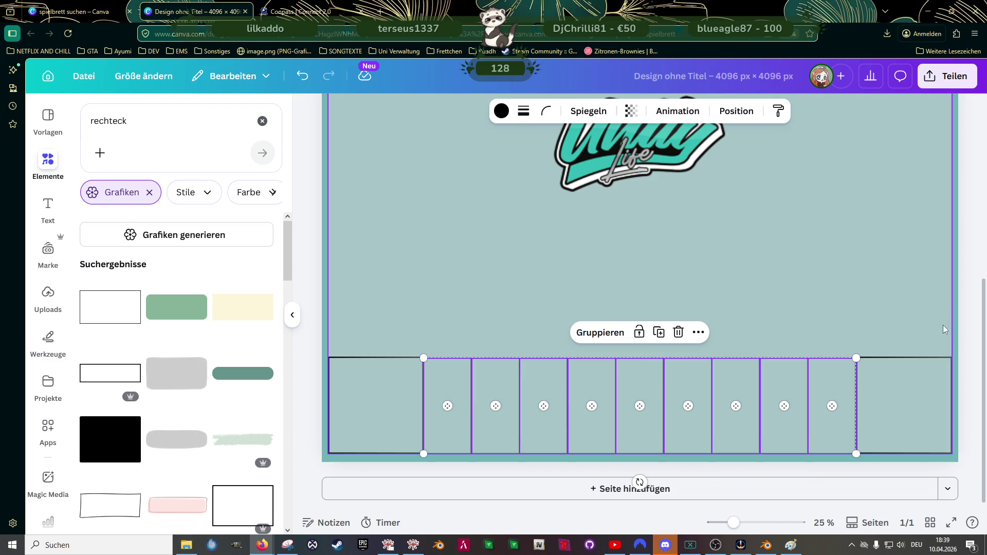
{"action": "left_click", "coordinate": [676, 341]}
{"action": "scroll", "coordinate": [671, 343], "scroll_direction": "down", "scroll_amount": 2}
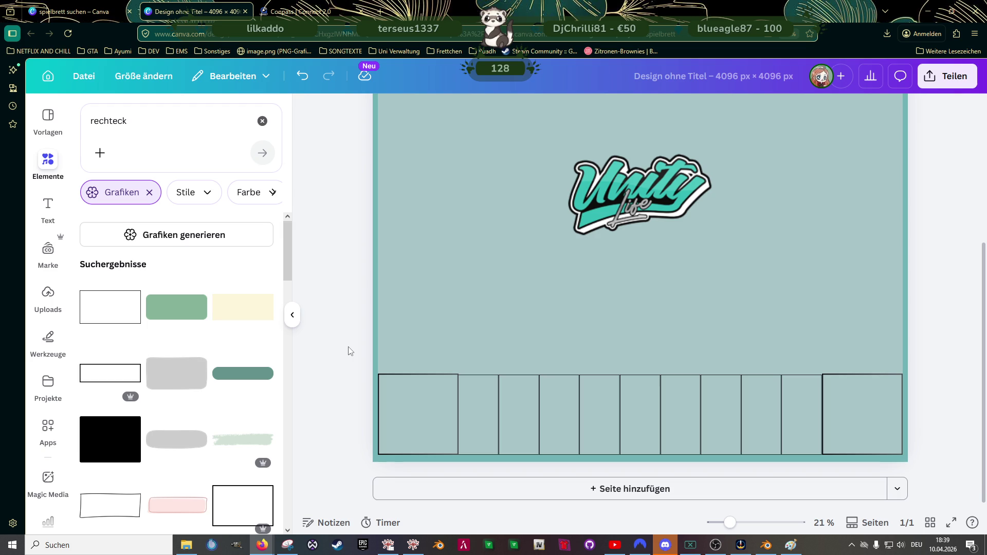
Step: Shrink the large bottom-right corner field slightly from its top-left corner
{"action": "scroll", "coordinate": [663, 436], "scroll_direction": "up", "scroll_amount": 5}
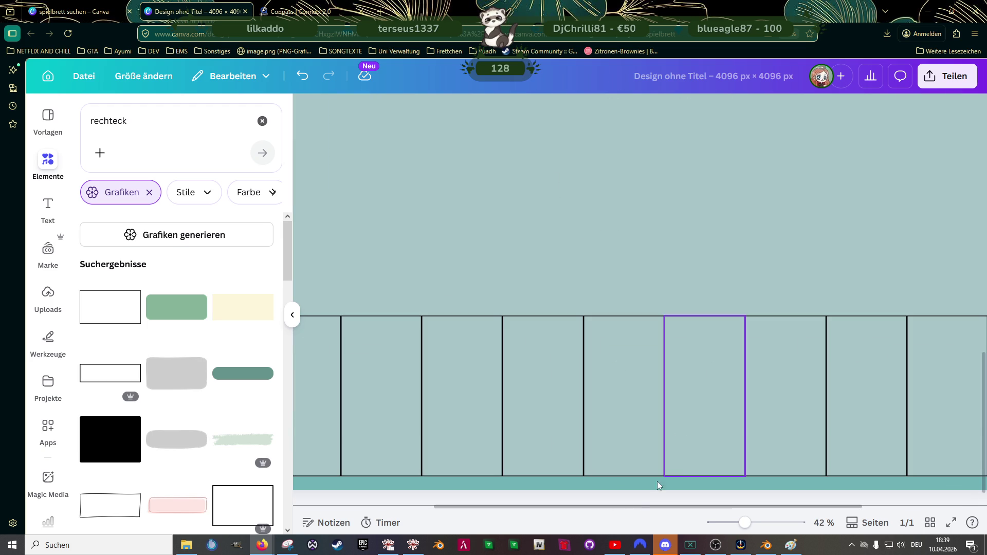
{"action": "scroll", "coordinate": [780, 384], "scroll_direction": "right", "scroll_amount": 3}
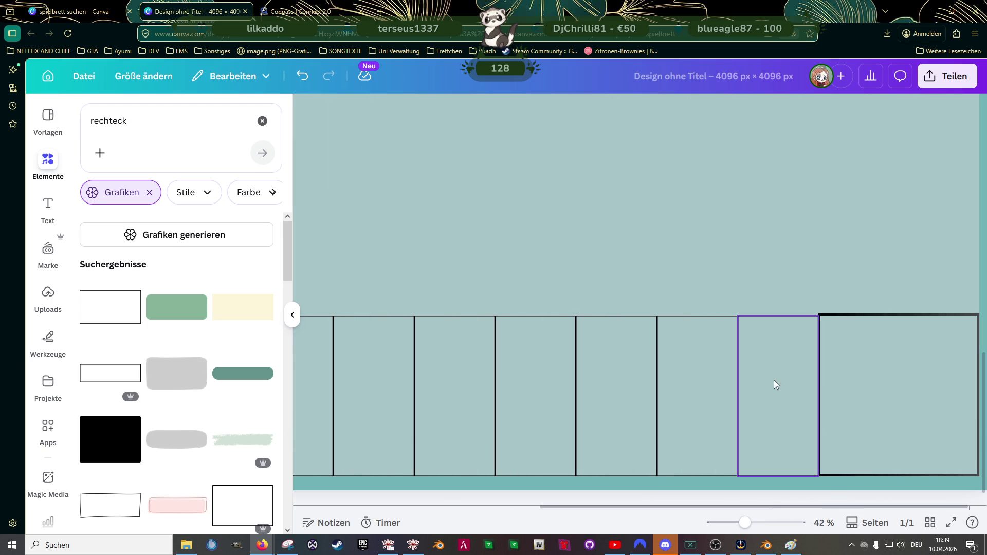
{"action": "left_click", "coordinate": [792, 385]}
{"action": "left_click", "coordinate": [870, 393]}
{"action": "left_click_drag", "start_coordinate": [819, 313], "coordinate": [821, 318]}
Step: Select the narrow bottom-row fields one by one, working left from the right corner
{"action": "left_click", "coordinate": [811, 332]}
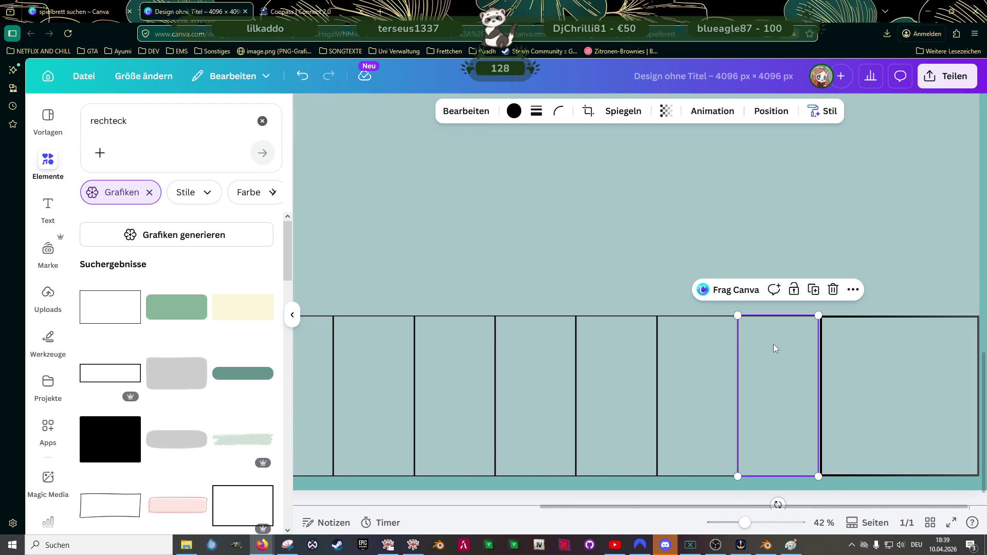
{"action": "left_click", "coordinate": [695, 356]}
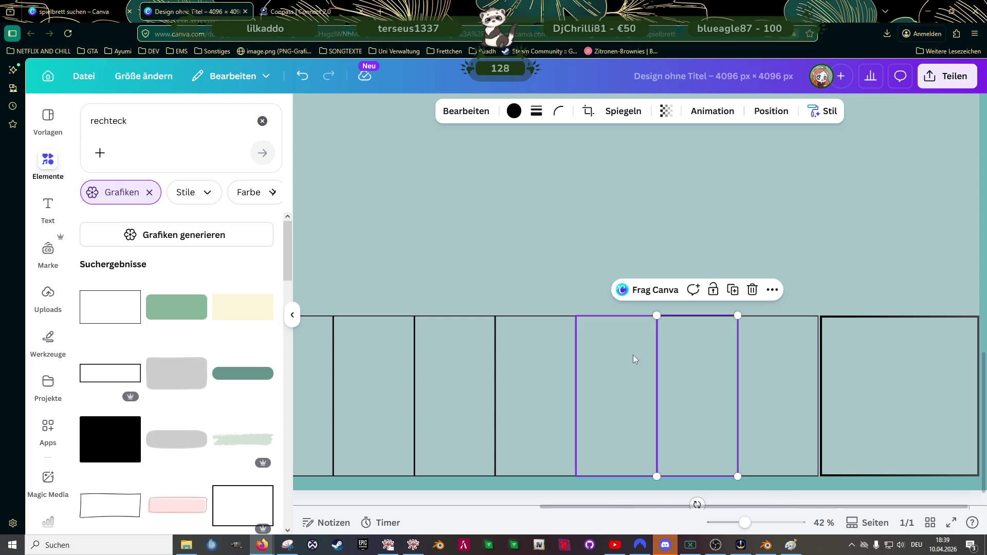
{"action": "left_click", "coordinate": [634, 355]}
{"action": "left_click", "coordinate": [575, 367]}
{"action": "scroll", "coordinate": [532, 374], "scroll_direction": "down", "scroll_amount": 1}
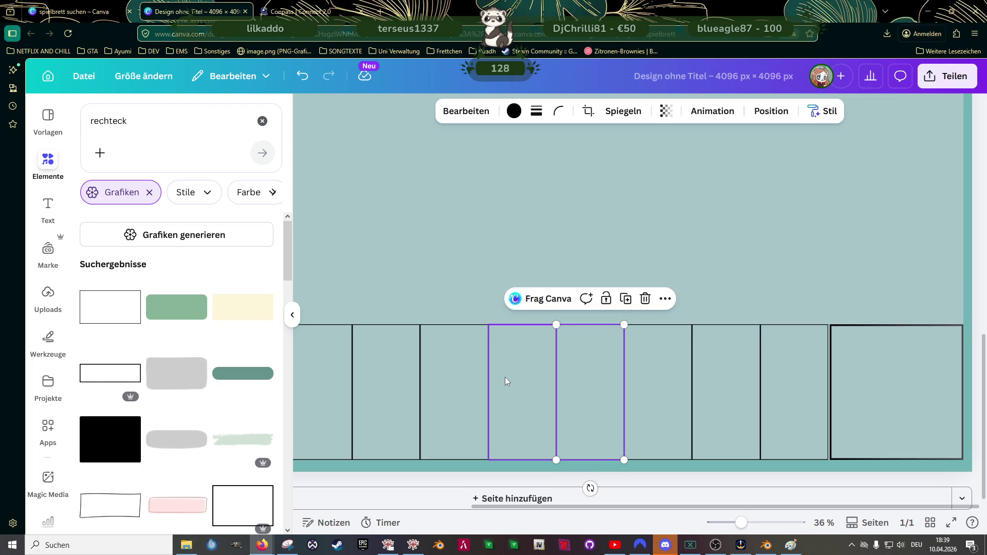
{"action": "scroll", "coordinate": [504, 378], "scroll_direction": "down", "scroll_amount": 1}
{"action": "scroll", "coordinate": [510, 380], "scroll_direction": "down", "scroll_amount": 1}
Step: Select all nine narrow bottom-row fields and group them
{"action": "left_click", "coordinate": [380, 388]}
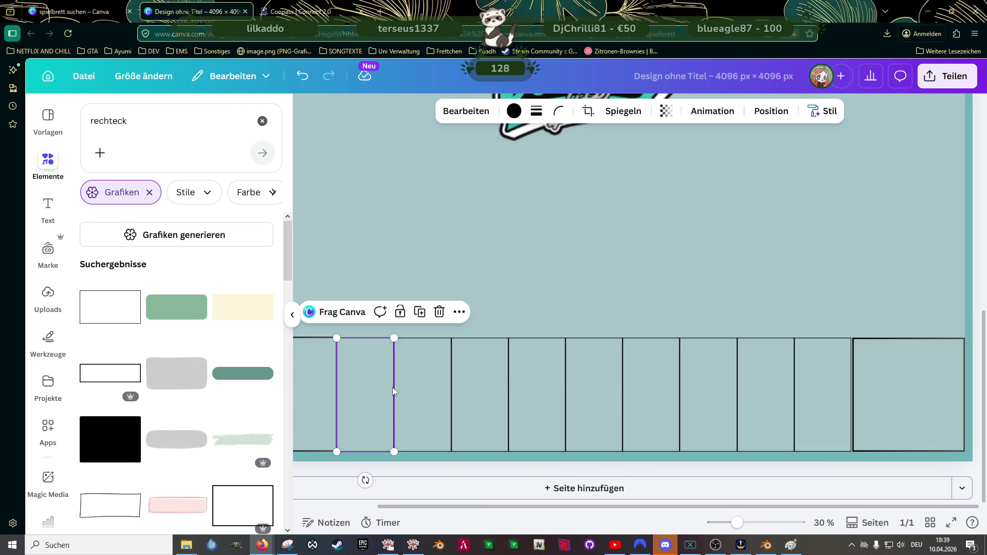
{"action": "left_click", "coordinate": [421, 391], "text": "shift"}
{"action": "left_click", "coordinate": [498, 395], "text": "shift"}
{"action": "left_click", "coordinate": [540, 393], "text": "shift"}
{"action": "left_click", "coordinate": [583, 394], "text": "shift"}
{"action": "left_click", "coordinate": [651, 395], "text": "shift"}
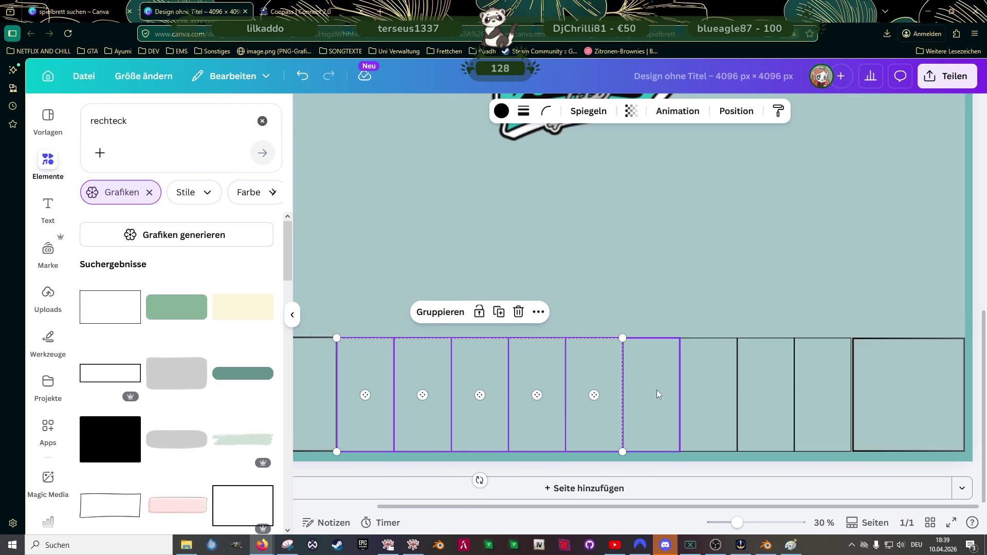
{"action": "left_click", "coordinate": [707, 394], "text": "shift"}
{"action": "left_click", "coordinate": [769, 393], "text": "shift"}
{"action": "left_click", "coordinate": [805, 390], "text": "shift"}
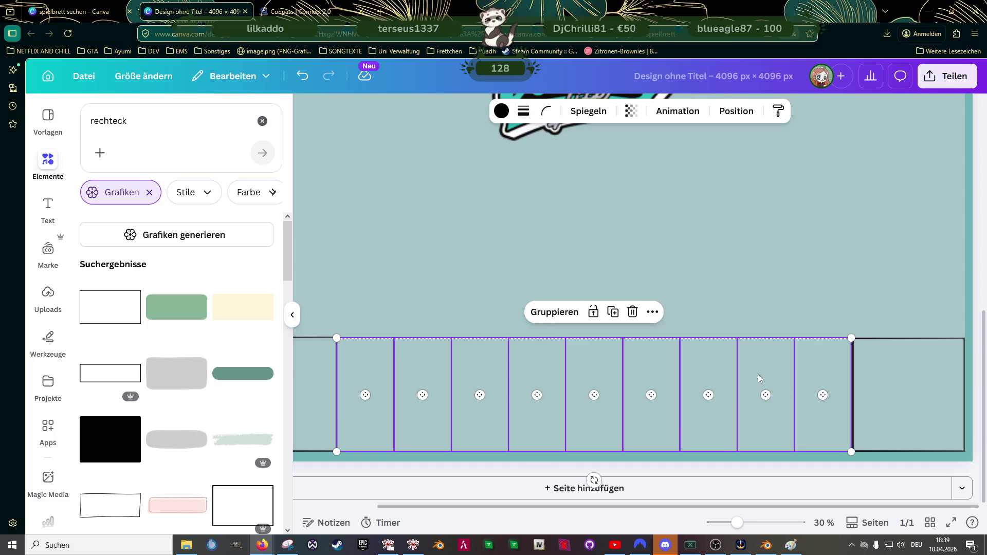
{"action": "left_click", "coordinate": [554, 312]}
Step: Resize the grouped fields slightly from their top-right corner
{"action": "scroll", "coordinate": [844, 359], "scroll_direction": "up", "scroll_amount": 2}
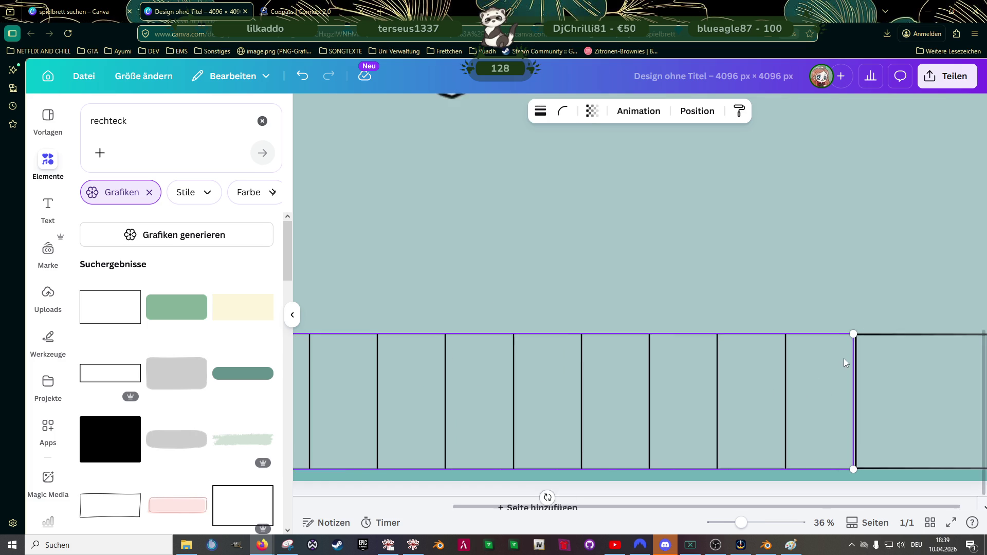
{"action": "scroll", "coordinate": [845, 351], "scroll_direction": "up", "scroll_amount": 3}
{"action": "left_click_drag", "start_coordinate": [864, 321], "coordinate": [864, 318]}
{"action": "left_click", "coordinate": [812, 304]}
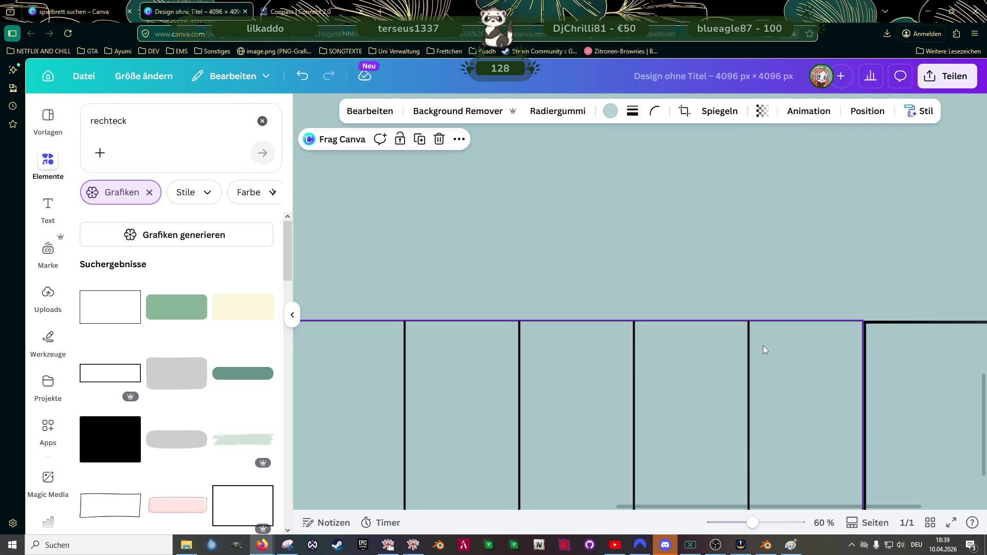
Step: Nudge the middle field group slightly up and to the right
{"action": "scroll", "coordinate": [751, 347], "scroll_direction": "down", "scroll_amount": 3}
{"action": "scroll", "coordinate": [750, 350], "scroll_direction": "down", "scroll_amount": 2}
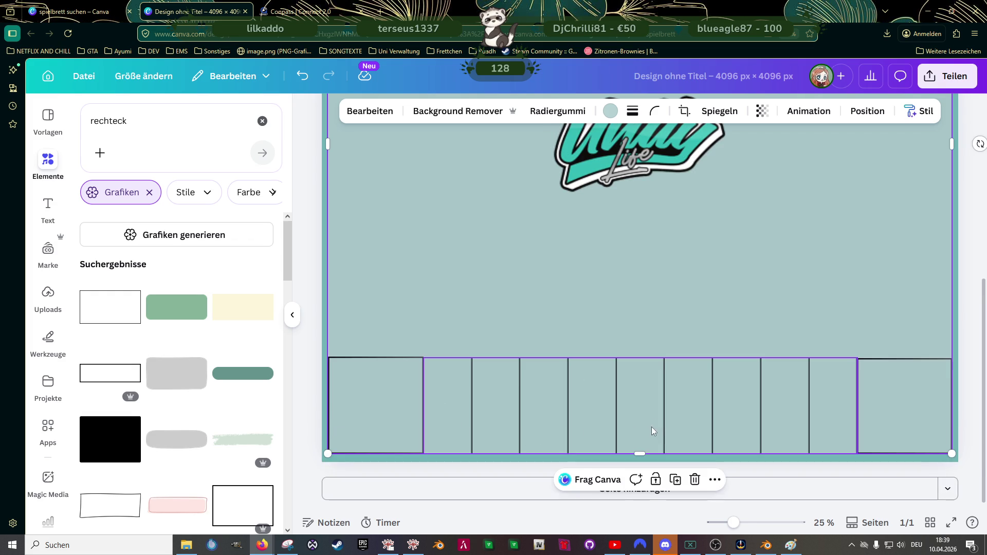
{"action": "scroll", "coordinate": [651, 434], "scroll_direction": "up", "scroll_amount": 5}
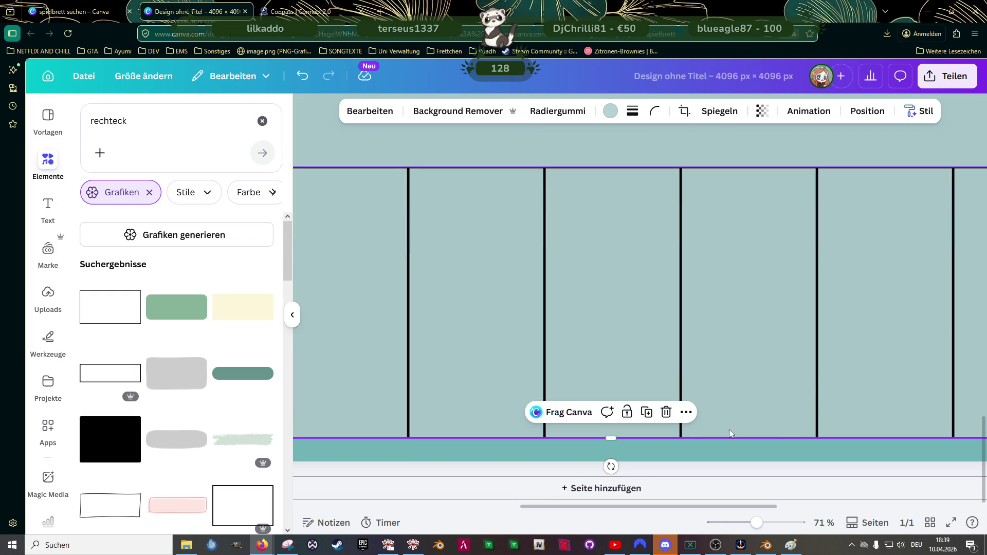
{"action": "scroll", "coordinate": [815, 390], "scroll_direction": "right", "scroll_amount": 3}
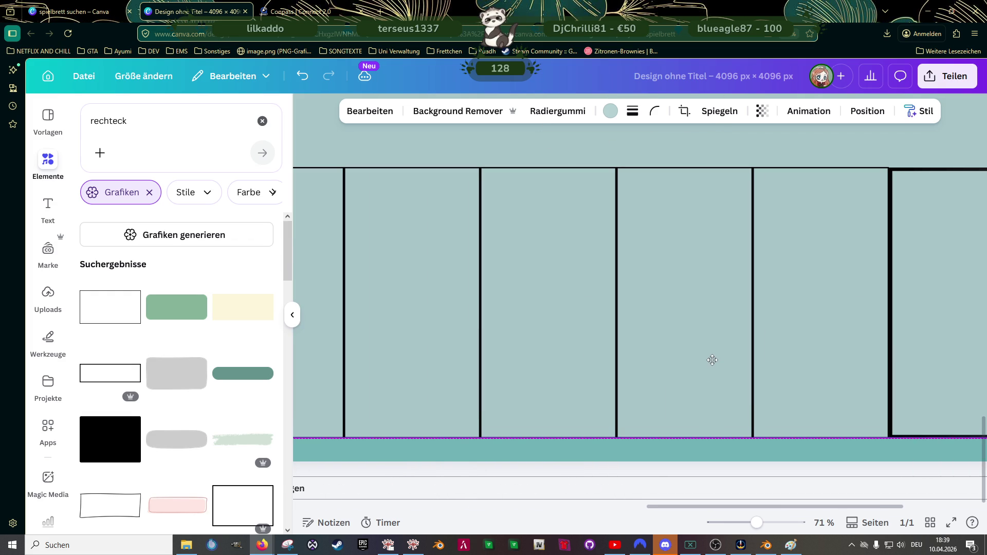
{"action": "left_click", "coordinate": [653, 316]}
{"action": "left_click_drag", "start_coordinate": [692, 323], "coordinate": [693, 322]}
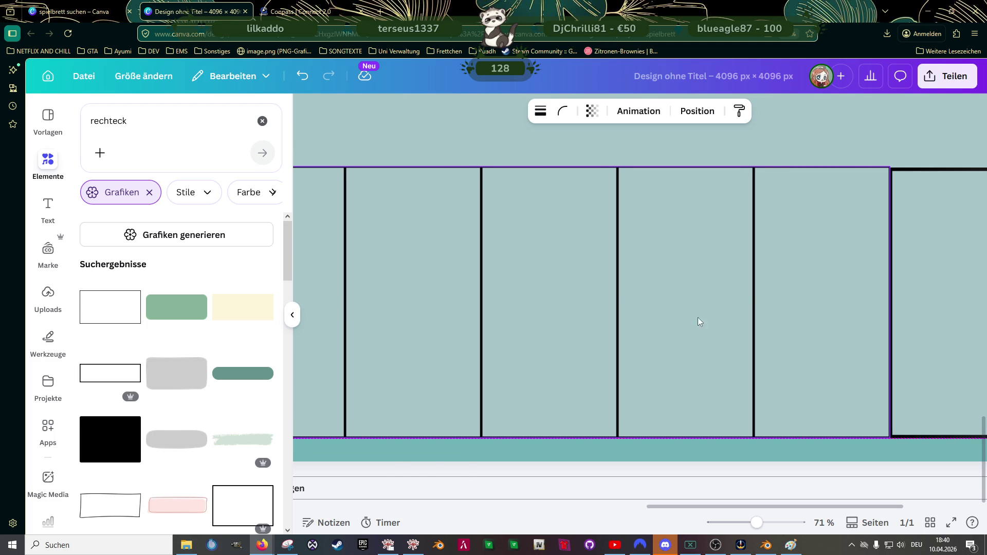
Step: Stretch the middle group leftward to the corner field, making it 2,801 × 620 px
{"action": "scroll", "coordinate": [727, 325], "scroll_direction": "down", "scroll_amount": 3}
{"action": "scroll", "coordinate": [726, 308], "scroll_direction": "up", "scroll_amount": 1}
{"action": "scroll", "coordinate": [720, 304], "scroll_direction": "left", "scroll_amount": 1}
{"action": "scroll", "coordinate": [546, 351], "scroll_direction": "up", "scroll_amount": 3}
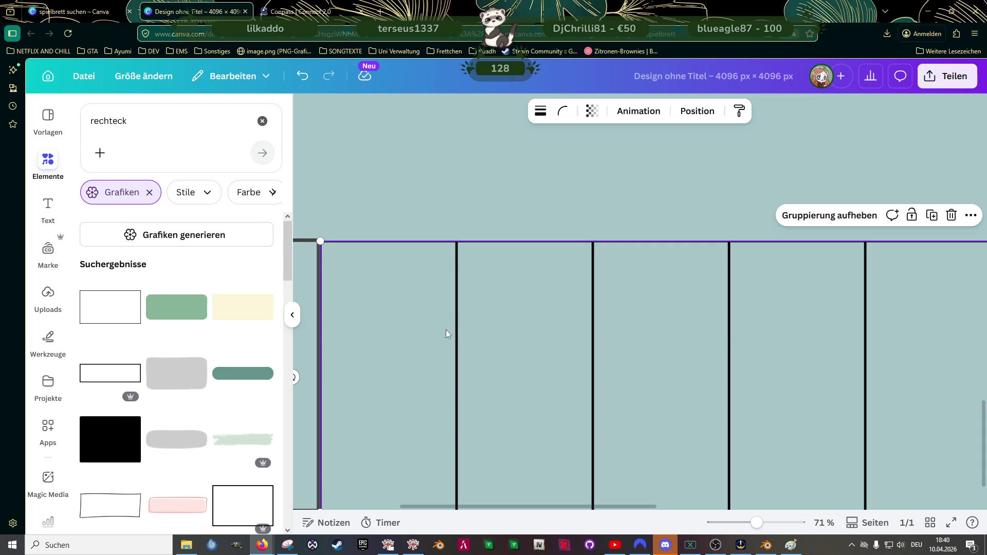
{"action": "left_click_drag", "start_coordinate": [319, 239], "coordinate": [317, 237]}
{"action": "scroll", "coordinate": [399, 282], "scroll_direction": "down", "scroll_amount": 3}
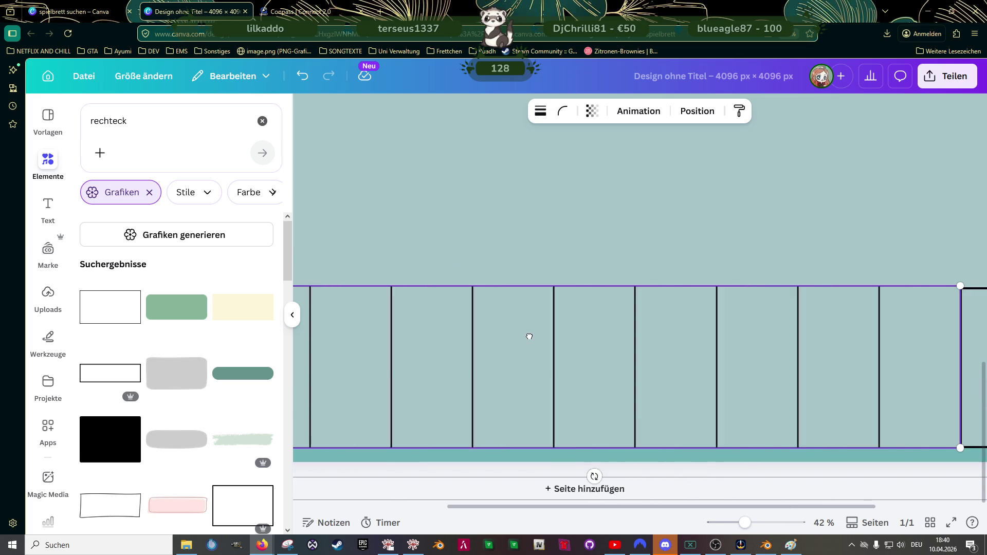
{"action": "scroll", "coordinate": [550, 338], "scroll_direction": "right", "scroll_amount": 2}
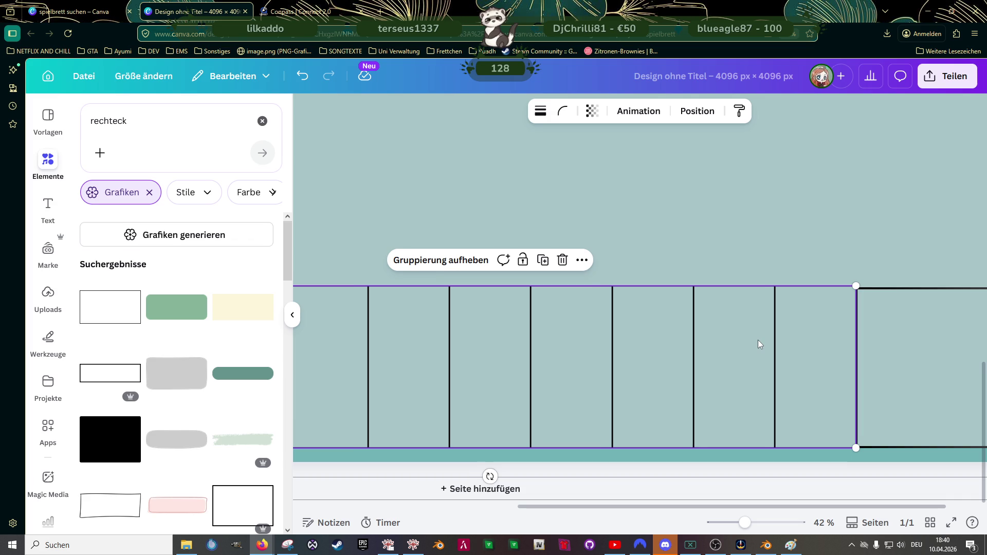
{"action": "scroll", "coordinate": [725, 343], "scroll_direction": "down", "scroll_amount": 2}
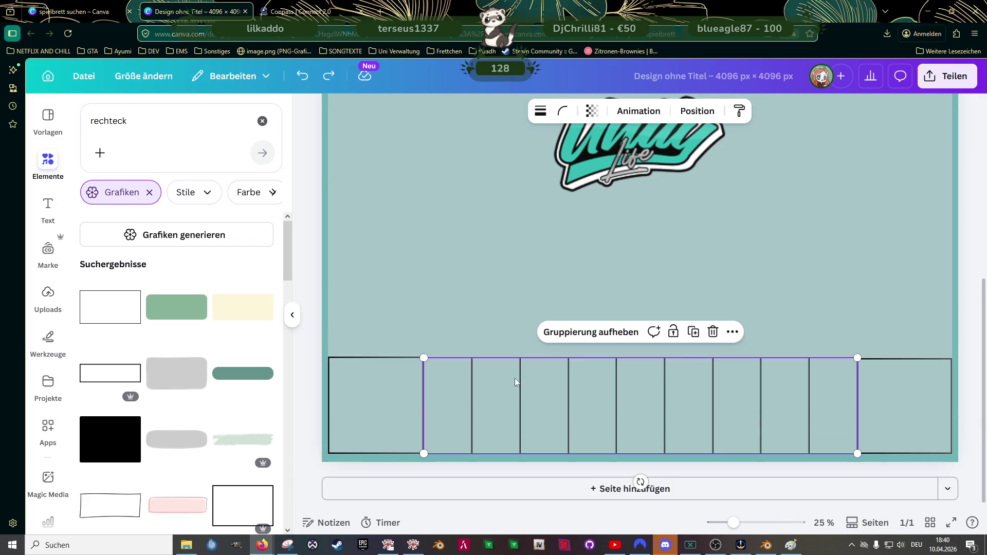
{"action": "scroll", "coordinate": [473, 384], "scroll_direction": "up", "scroll_amount": 2}
{"action": "scroll", "coordinate": [434, 378], "scroll_direction": "down", "scroll_amount": 2}
{"action": "scroll", "coordinate": [498, 333], "scroll_direction": "up", "scroll_amount": 3}
{"action": "scroll", "coordinate": [470, 365], "scroll_direction": "down", "scroll_amount": 2}
Step: Delete the rightmost field and put a copy of the bottom-left corner field there
{"action": "left_click", "coordinate": [863, 419]}
{"action": "key", "text": "Delete"}
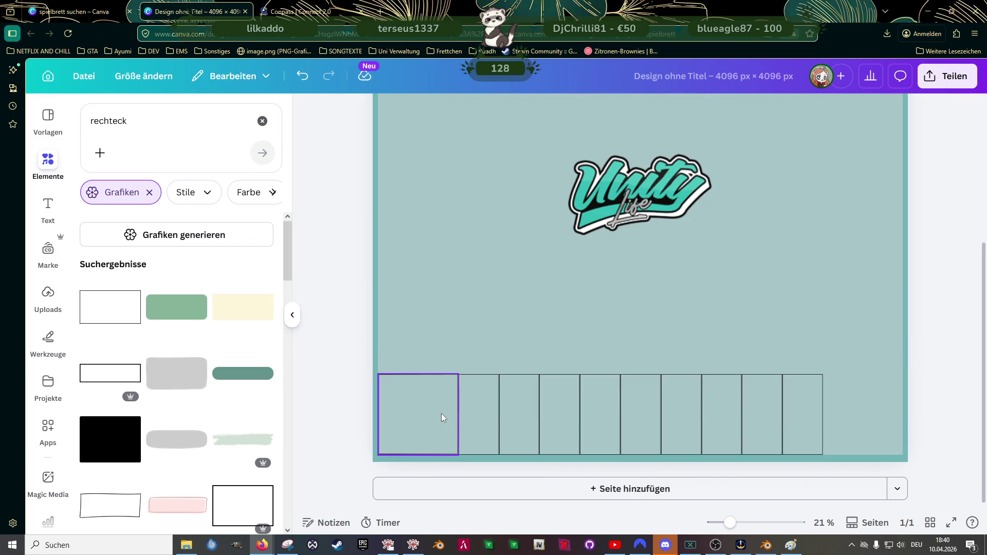
{"action": "left_click", "coordinate": [441, 414]}
{"action": "mouse_move", "coordinate": [450, 411]}
{"action": "left_mouse_down"}
{"action": "mouse_move", "coordinate": [874, 422]}
{"action": "mouse_move", "coordinate": [886, 408]}
{"action": "mouse_move", "coordinate": [877, 409]}
{"action": "left_mouse_up"}
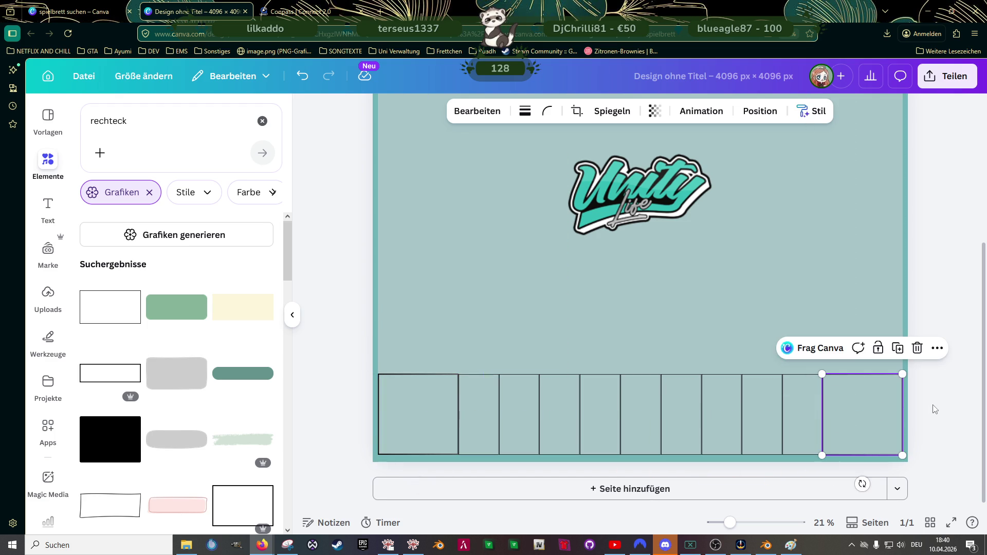
{"action": "left_click", "coordinate": [937, 408]}
Step: Line up the middle field group with the centre guide between the corners
{"action": "left_click", "coordinate": [712, 418]}
{"action": "left_click_drag", "start_coordinate": [712, 417], "coordinate": [711, 415]}
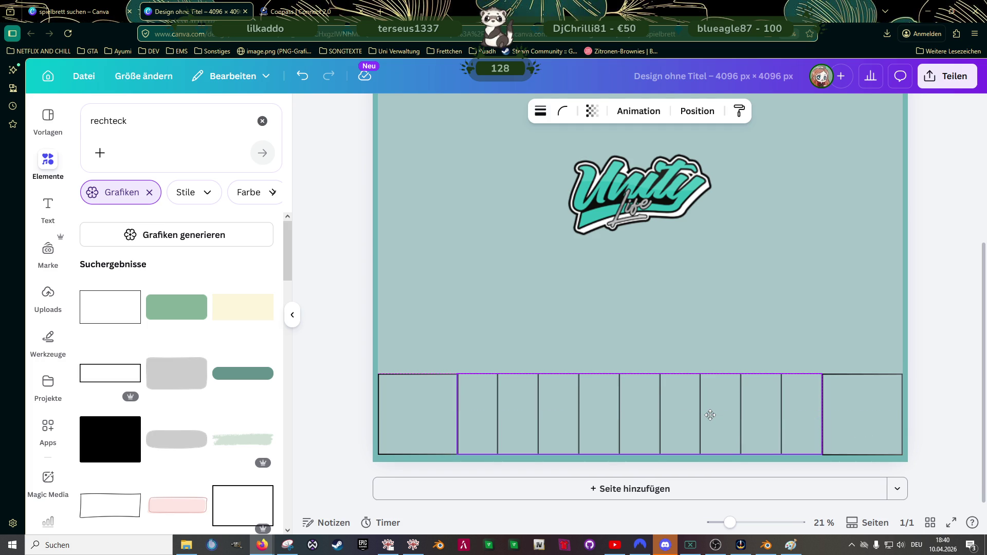
{"action": "left_click_drag", "start_coordinate": [710, 417], "coordinate": [711, 416]}
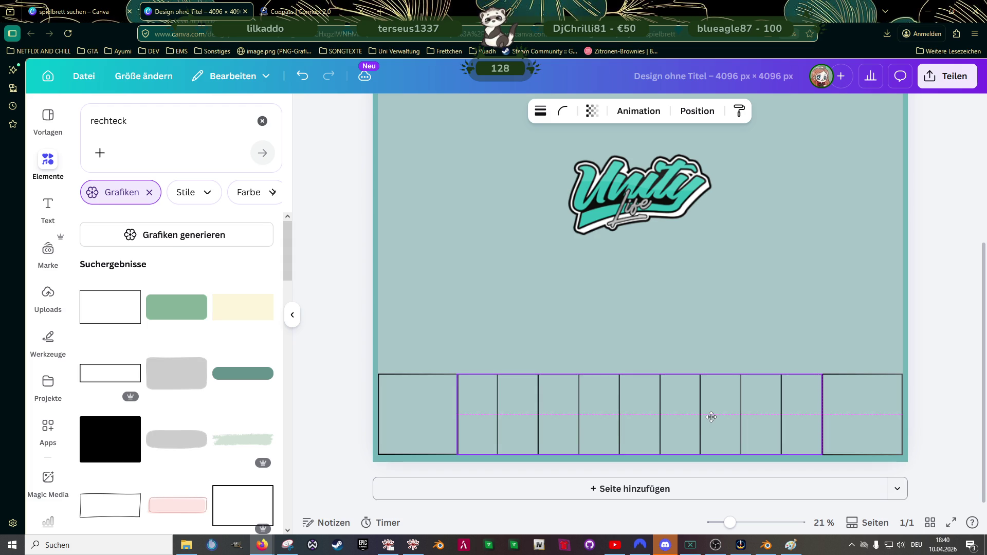
{"action": "left_click", "coordinate": [928, 420]}
{"action": "scroll", "coordinate": [928, 421], "scroll_direction": "down", "scroll_amount": 2}
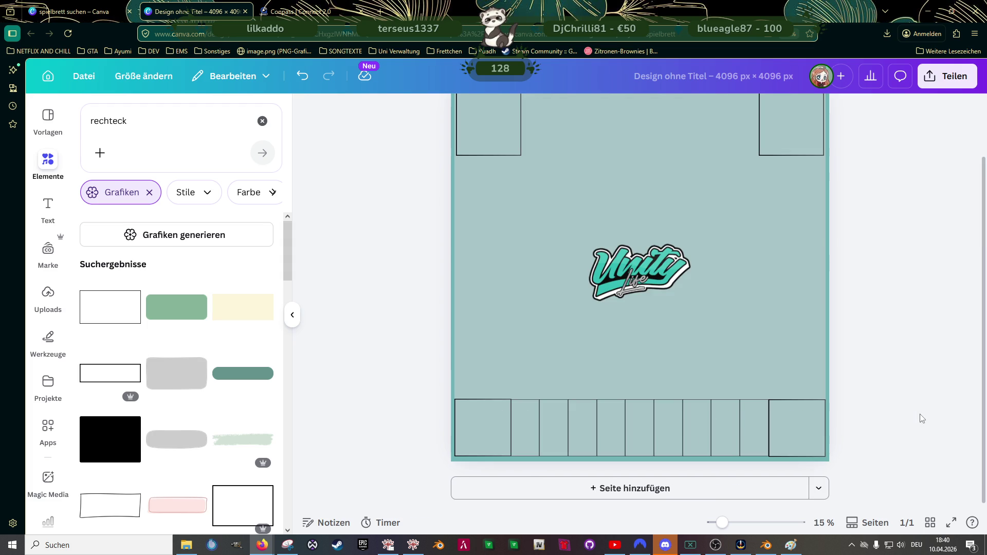
Step: Delete the old top-left and top-right corner squares
{"action": "left_click", "coordinate": [495, 145]}
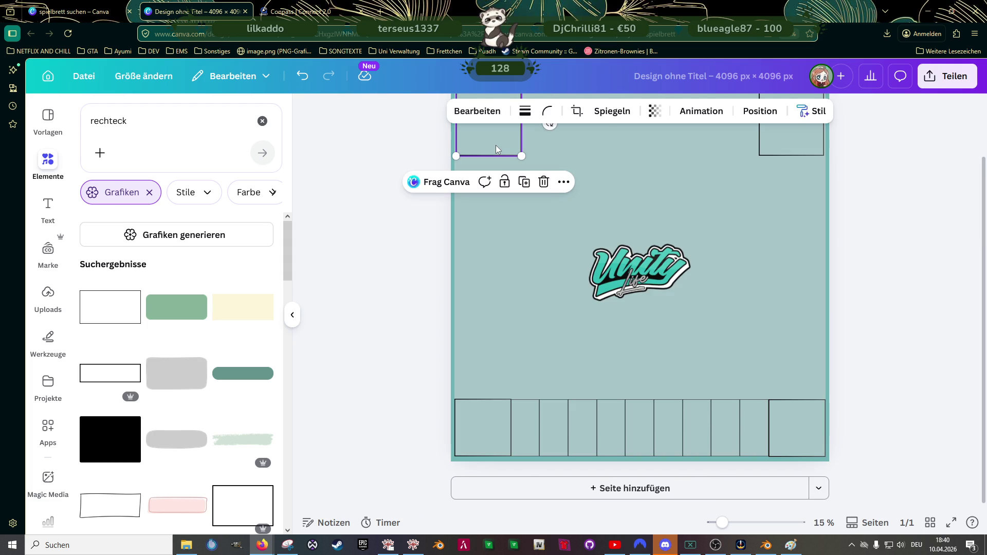
{"action": "key", "text": "Delete"}
{"action": "left_click", "coordinate": [791, 119]}
{"action": "key", "text": "Delete"}
Step: Copy the whole bottom row, both corners and middle fields, up to the top edge
{"action": "left_click", "coordinate": [483, 435]}
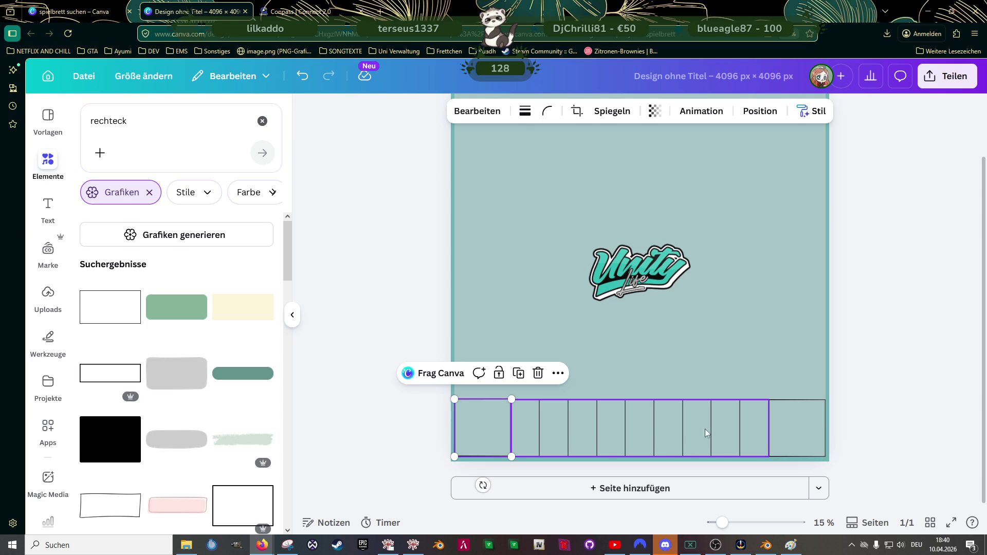
{"action": "left_click", "coordinate": [681, 431], "text": "shift"}
{"action": "left_click", "coordinate": [797, 428], "text": "shift"}
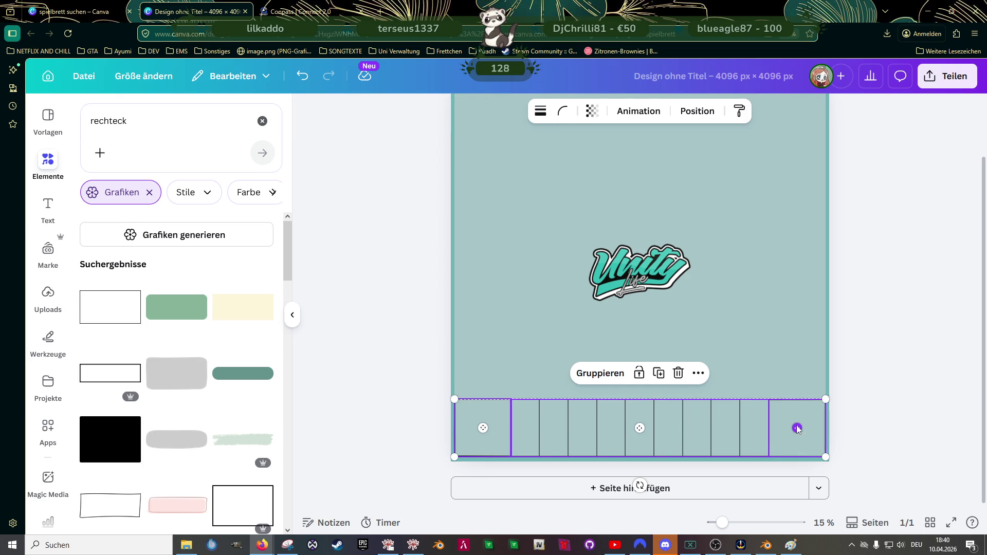
{"action": "mouse_move", "coordinate": [687, 436]}
{"action": "left_mouse_down"}
{"action": "mouse_move", "coordinate": [667, 288]}
{"action": "mouse_move", "coordinate": [678, 375]}
{"action": "mouse_move", "coordinate": [700, 203]}
{"action": "left_mouse_up"}
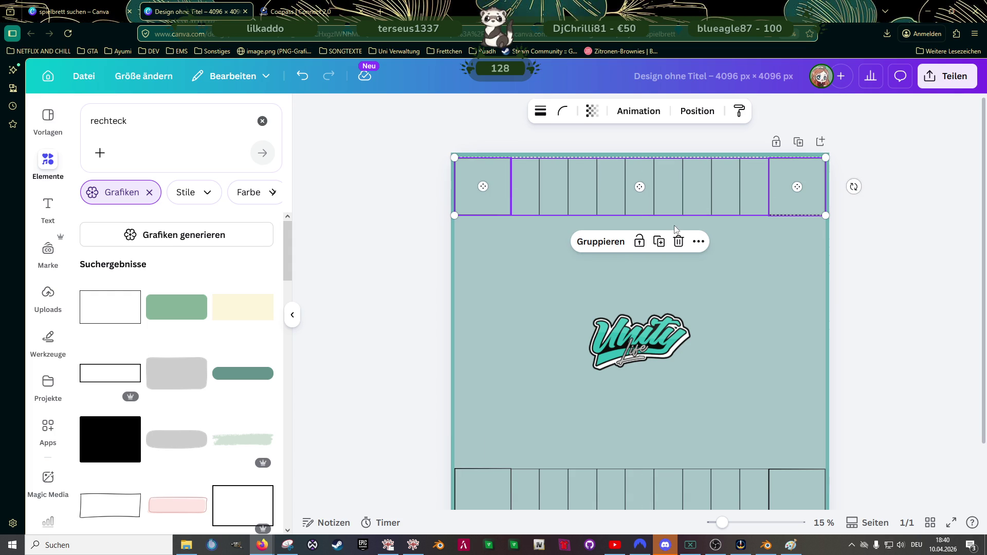
{"action": "left_click", "coordinate": [408, 300]}
{"action": "left_click", "coordinate": [717, 185]}
{"action": "left_click_drag", "start_coordinate": [724, 200], "coordinate": [722, 199]}
{"action": "key", "text": "ctrl+z"}
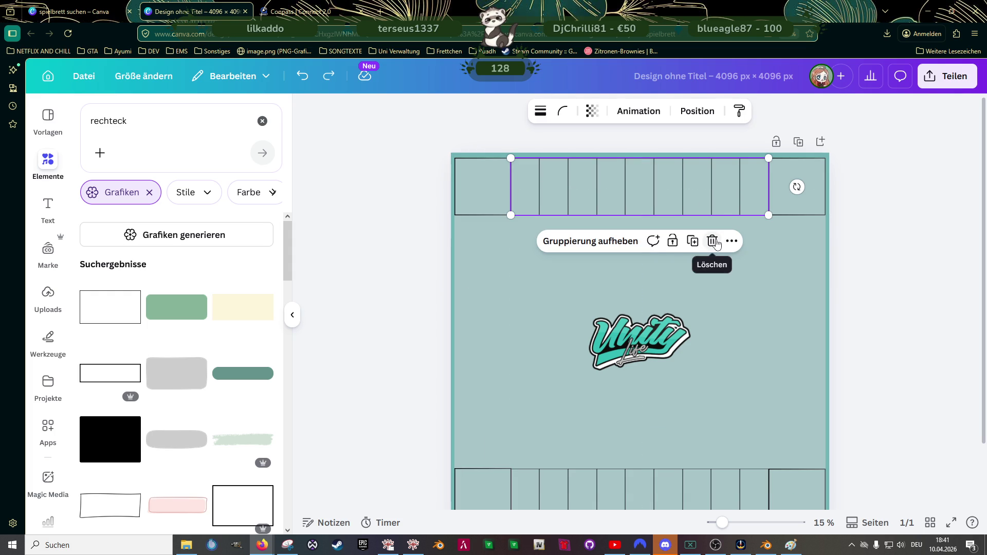
{"action": "left_click", "coordinate": [901, 309]}
Step: Select the top and bottom middle field groups together
{"action": "scroll", "coordinate": [902, 312], "scroll_direction": "down", "scroll_amount": 2}
{"action": "left_click", "coordinate": [671, 428]}
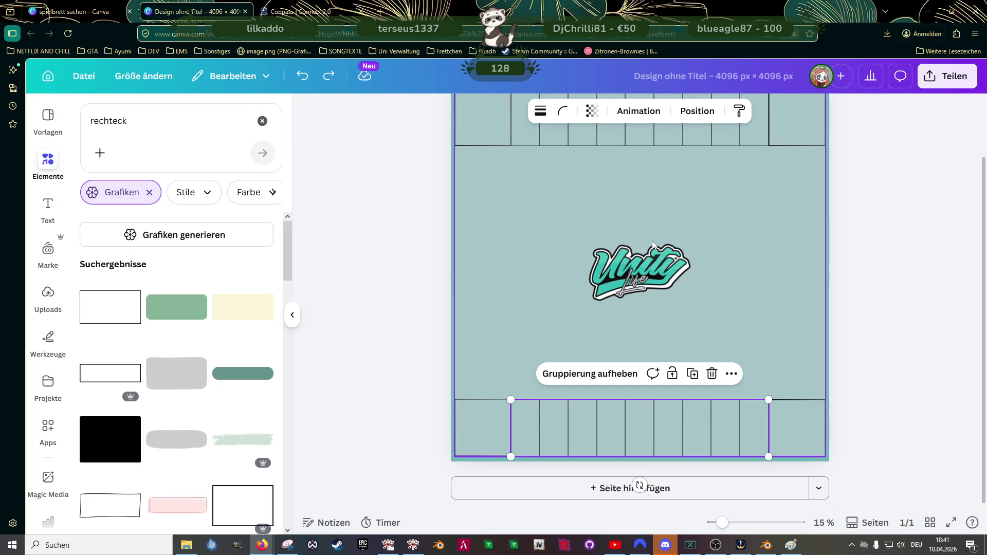
{"action": "scroll", "coordinate": [653, 244], "scroll_direction": "up", "scroll_amount": 2}
{"action": "left_click", "coordinate": [656, 200]}
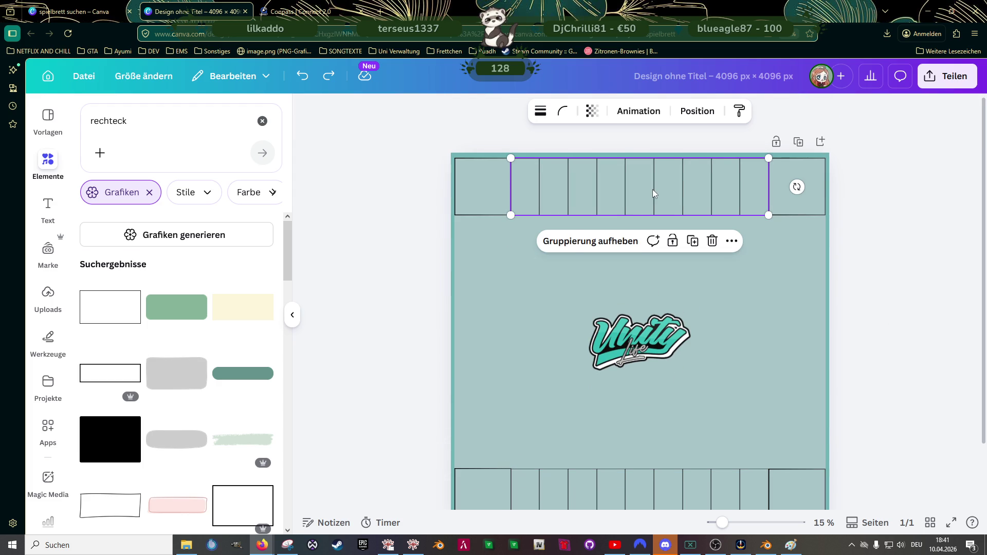
{"action": "left_click", "coordinate": [652, 190]}
{"action": "left_click", "coordinate": [623, 204]}
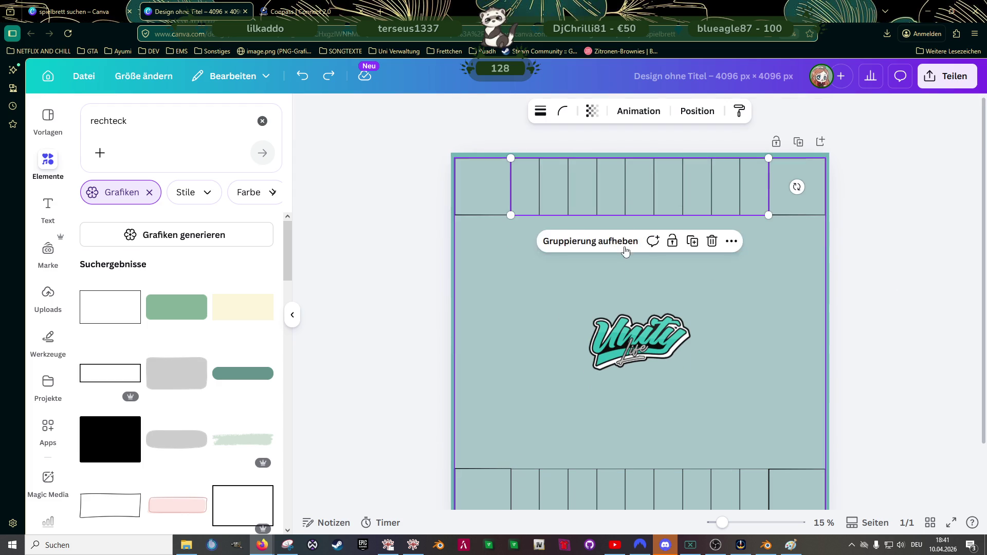
{"action": "scroll", "coordinate": [626, 360], "scroll_direction": "down", "scroll_amount": 2}
{"action": "left_click", "coordinate": [624, 433], "text": "shift"}
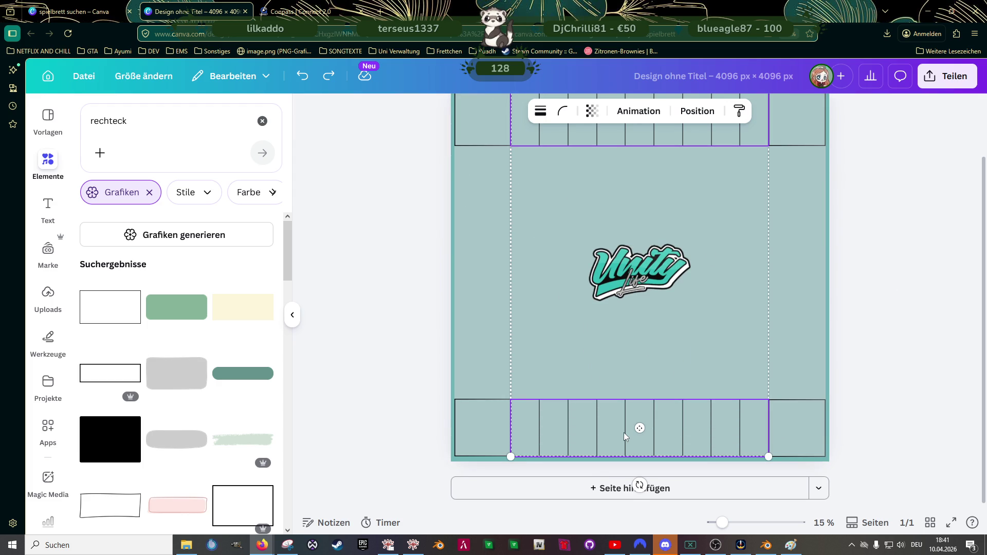
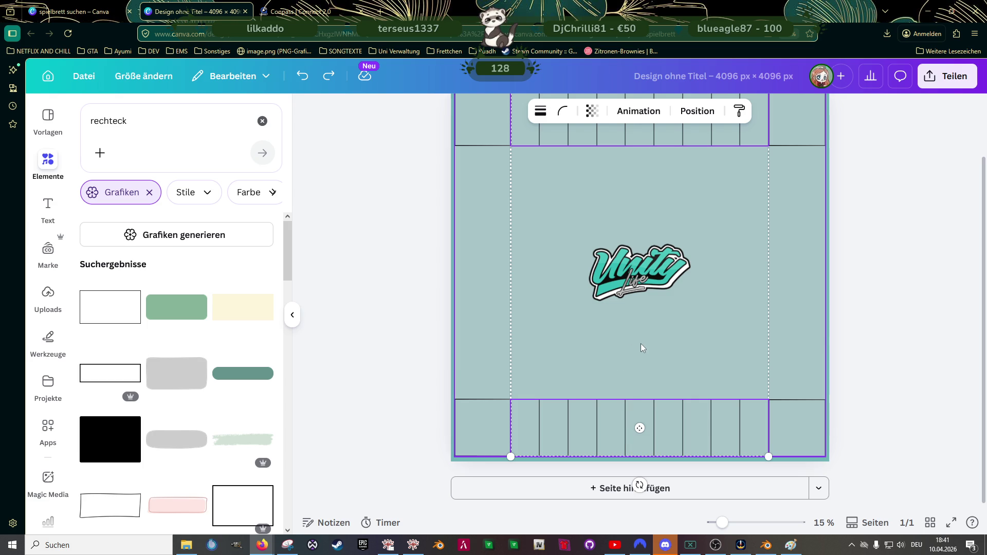
Step: Rotate the board's grid of squares and reposition it on the page
{"action": "left_click", "coordinate": [825, 331], "text": "shift"}
{"action": "mouse_move", "coordinate": [799, 275]}
{"action": "left_mouse_down"}
{"action": "mouse_move", "coordinate": [741, 244]}
{"action": "mouse_move", "coordinate": [628, 216]}
{"action": "mouse_move", "coordinate": [641, 213]}
{"action": "left_mouse_up"}
{"action": "left_click_drag", "start_coordinate": [708, 234], "coordinate": [711, 234]}
{"action": "left_click", "coordinate": [896, 287]}
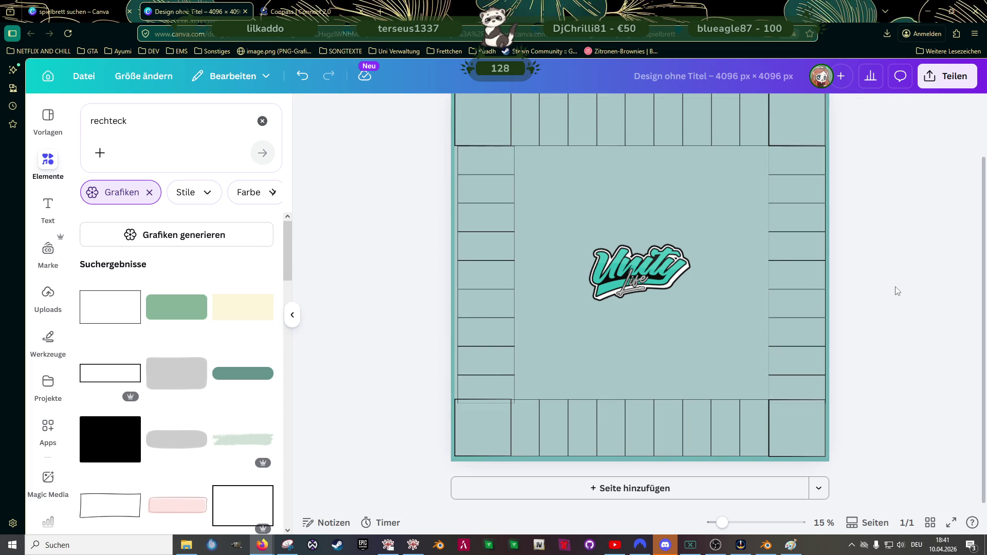
Step: Nudge the left column of squares left to line up with the corner squares
{"action": "left_click", "coordinate": [505, 256]}
{"action": "left_click_drag", "start_coordinate": [504, 259], "coordinate": [501, 260]}
{"action": "left_click", "coordinate": [438, 280]}
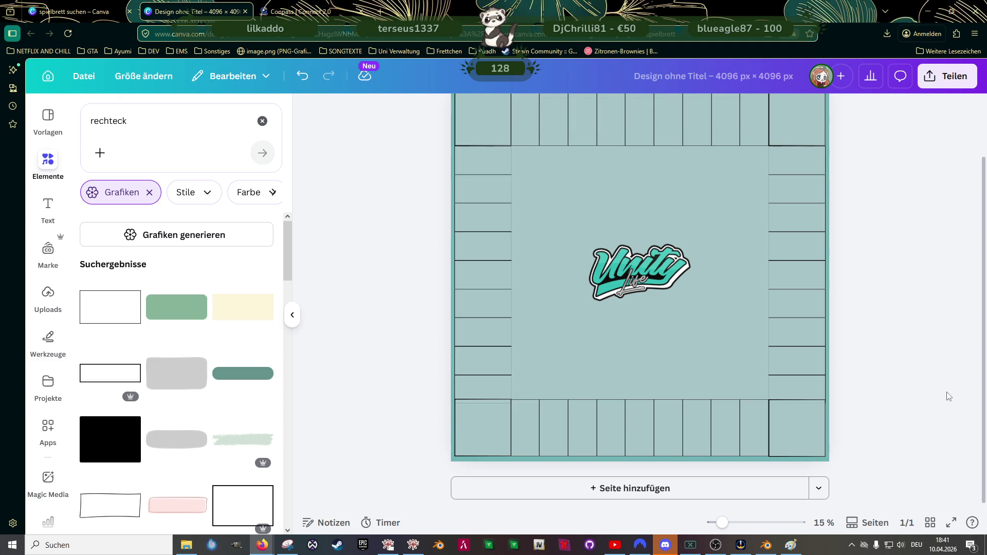
{"action": "scroll", "coordinate": [949, 396], "scroll_direction": "up", "scroll_amount": 2}
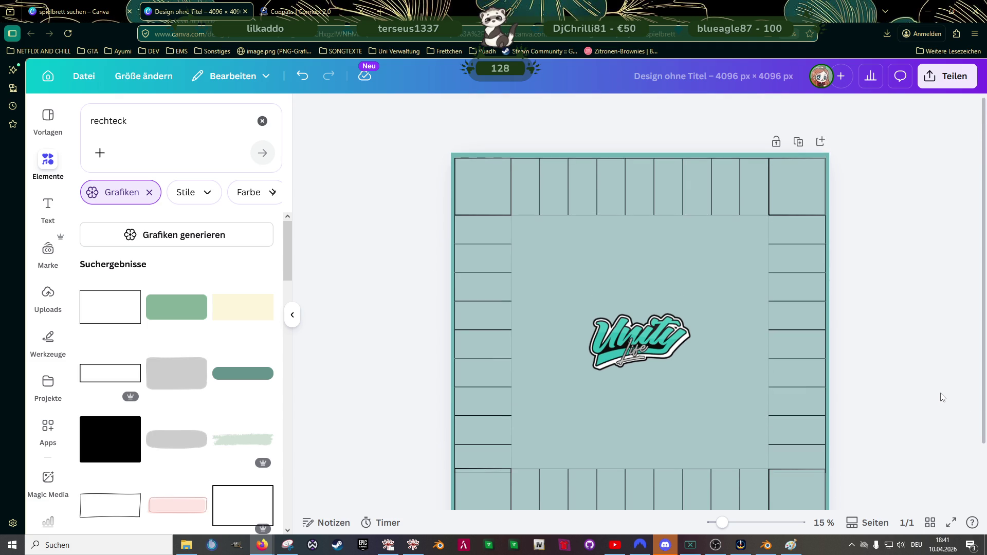
{"action": "scroll", "coordinate": [942, 398], "scroll_direction": "down", "scroll_amount": 1}
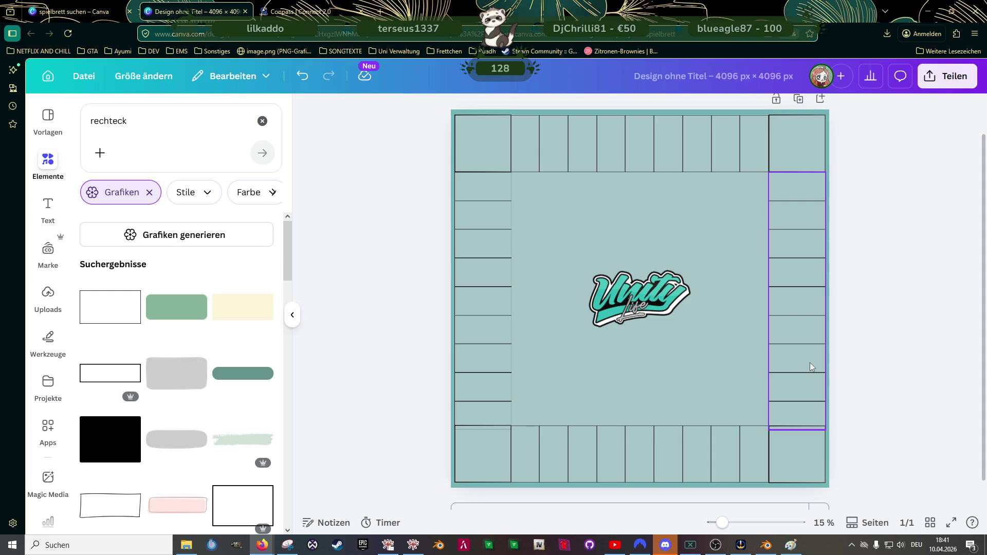
{"action": "left_click", "coordinate": [810, 363]}
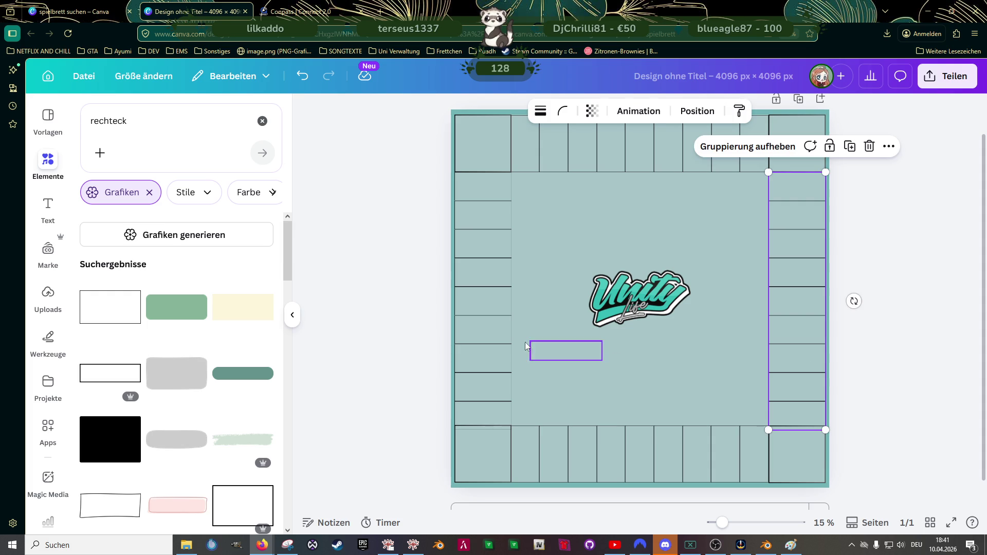
Step: Delete the left column, top row, right column and bottom row of squares
{"action": "left_click", "coordinate": [496, 328]}
{"action": "key", "text": "Delete"}
{"action": "left_click", "coordinate": [646, 164]}
{"action": "key", "text": "Delete"}
{"action": "left_click", "coordinate": [782, 251]}
{"action": "key", "text": "Delete"}
{"action": "left_click", "coordinate": [687, 441]}
{"action": "key", "text": "Delete"}
Step: Delete the bottom-right, top-right and top-left corner squares together
{"action": "left_click", "coordinate": [782, 435]}
{"action": "left_click", "coordinate": [788, 159], "text": "shift"}
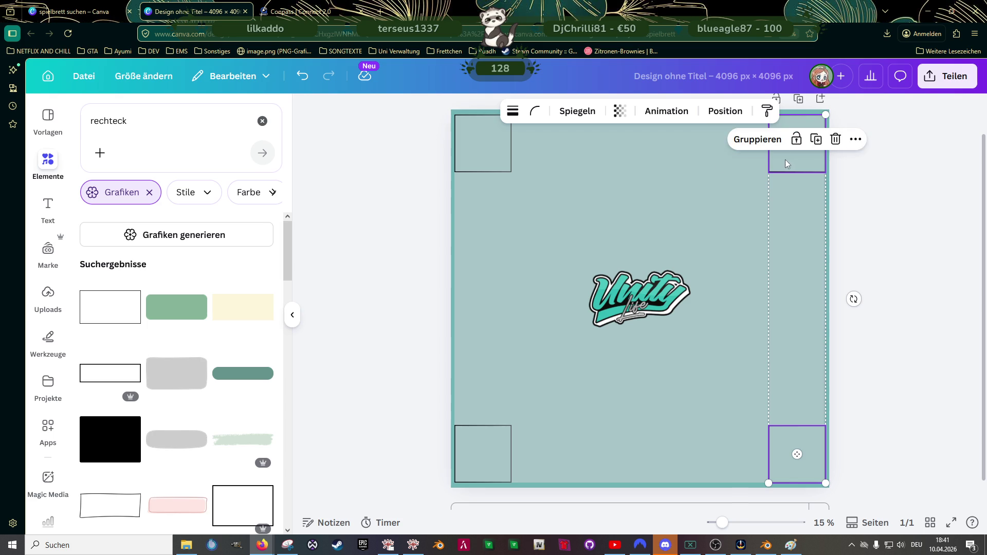
{"action": "left_click", "coordinate": [479, 155], "text": "shift"}
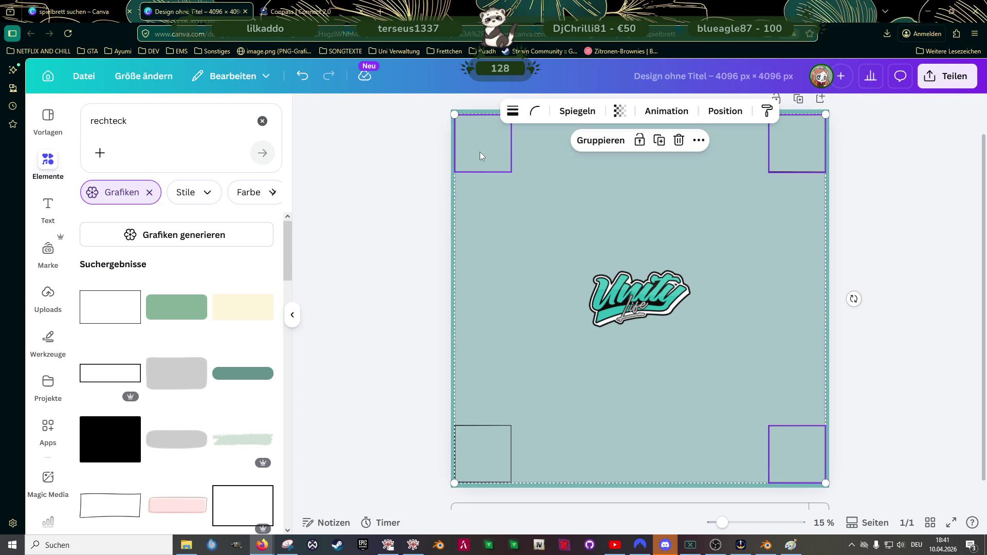
{"action": "key", "text": "Delete"}
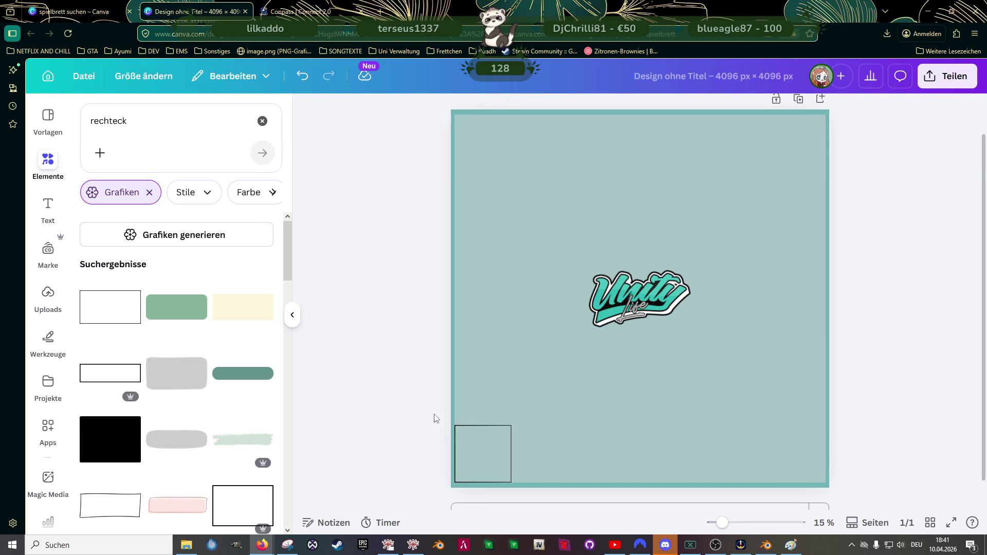
{"action": "scroll", "coordinate": [433, 414], "scroll_direction": "up", "scroll_amount": 2}
{"action": "scroll", "coordinate": [513, 292], "scroll_direction": "down", "scroll_amount": 2}
{"action": "left_click", "coordinate": [366, 399]}
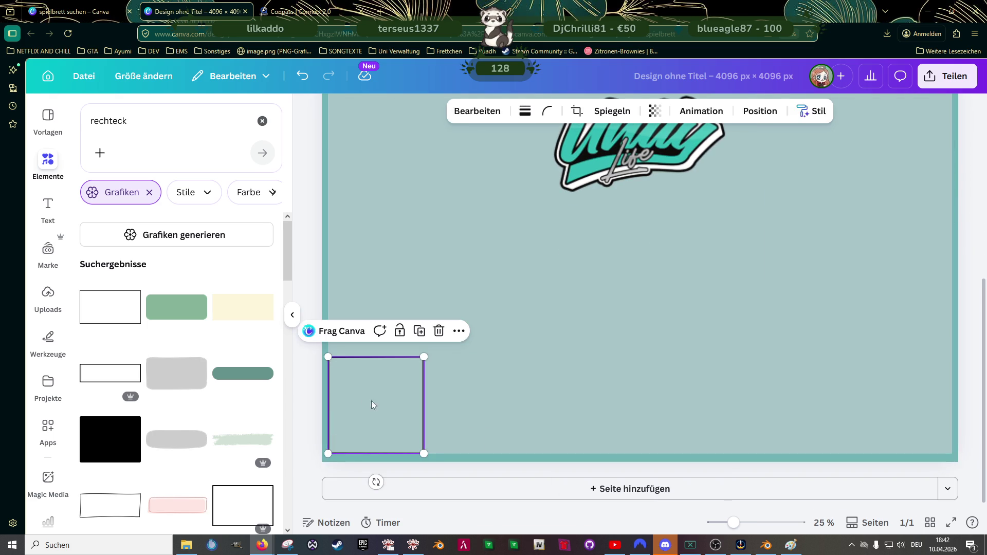
Step: Copy the bottom-left corner square to the bottom-right corner
{"action": "left_click", "coordinate": [394, 404]}
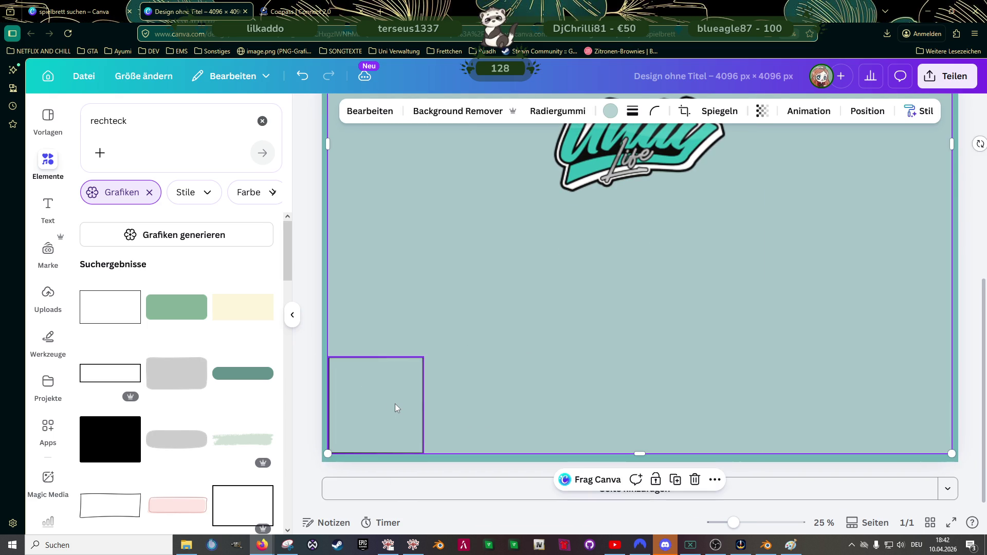
{"action": "key", "text": "ctrl+alt+bracketright"}
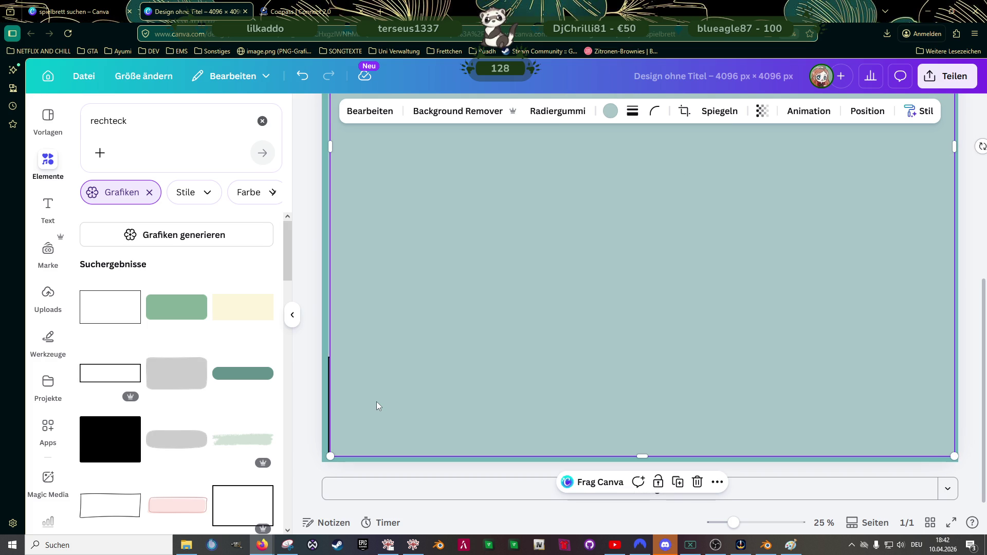
{"action": "key", "text": "ctrl+z"}
{"action": "left_click", "coordinate": [396, 412]}
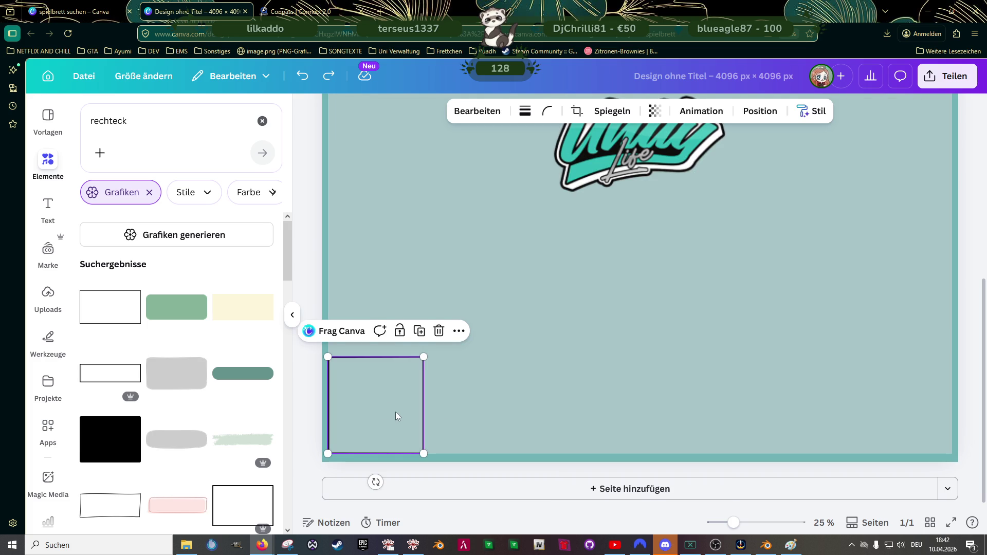
{"action": "left_click_drag", "start_coordinate": [396, 412], "coordinate": [918, 410], "text": "alt"}
{"action": "left_click", "coordinate": [381, 416], "text": "shift"}
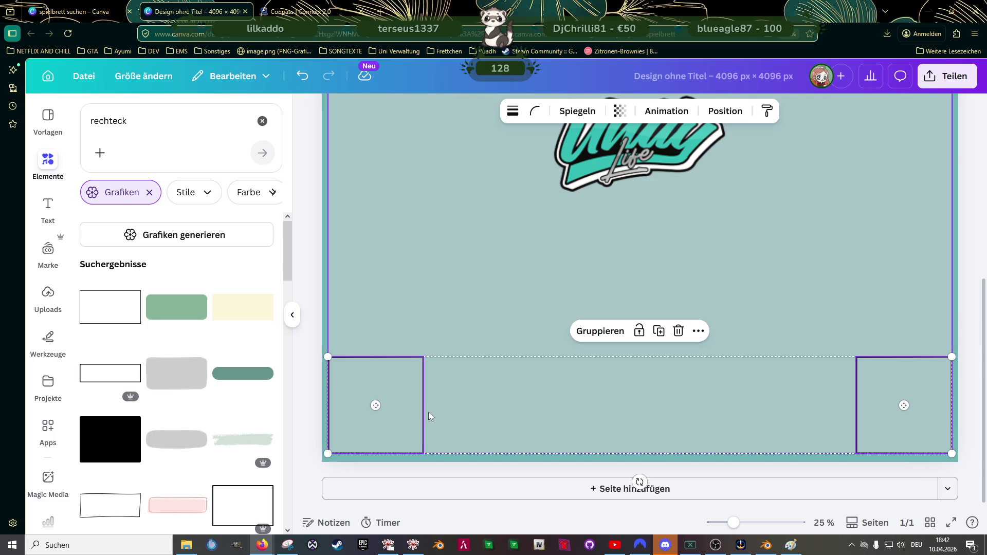
Step: Copy both bottom corner squares up to the top corners of the board
{"action": "scroll", "coordinate": [547, 396], "scroll_direction": "up", "scroll_amount": 3}
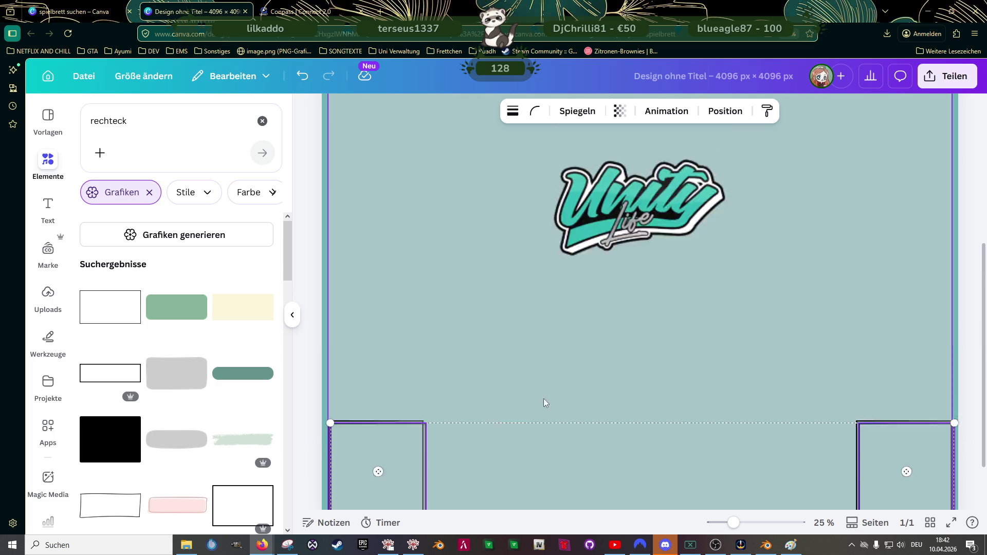
{"action": "mouse_move", "coordinate": [406, 489]}
{"action": "left_mouse_down", "text": "alt"}
{"action": "mouse_move", "coordinate": [433, 292]}
{"action": "mouse_move", "coordinate": [425, 242]}
{"action": "left_mouse_up", "text": "alt"}
{"action": "scroll", "coordinate": [425, 242], "scroll_direction": "up", "scroll_amount": 4}
{"action": "left_click_drag", "start_coordinate": [426, 409], "coordinate": [404, 197]}
{"action": "left_click", "coordinate": [665, 286]}
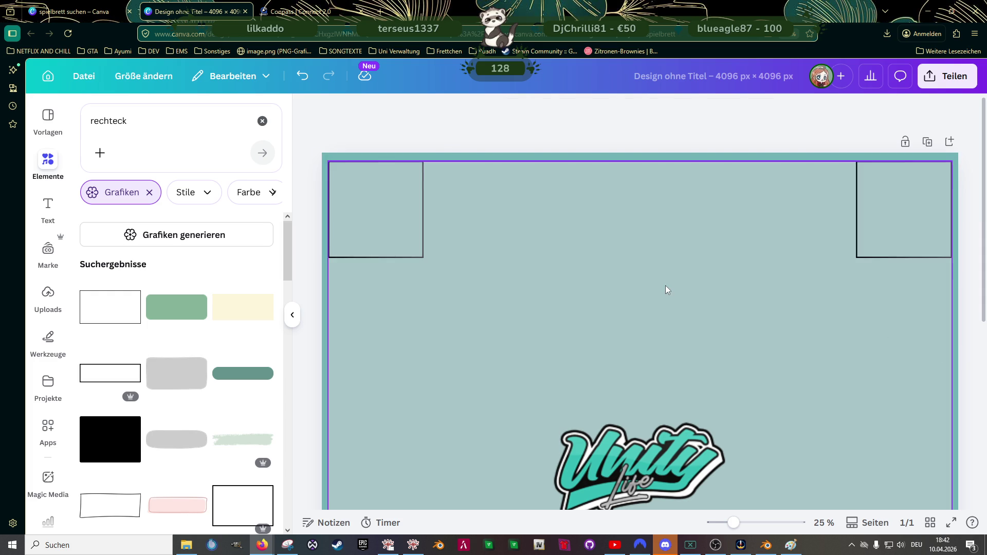
{"action": "scroll", "coordinate": [665, 285], "scroll_direction": "down", "scroll_amount": 3, "text": "ctrl"}
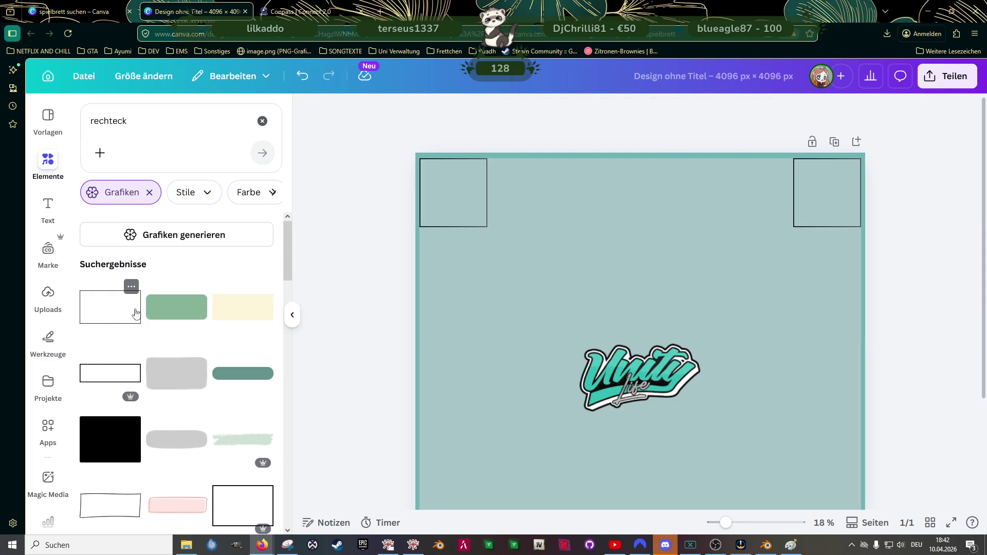
Step: Discard a stray white rectangle and search Elements for 'strich'
{"action": "left_click", "coordinate": [110, 313]}
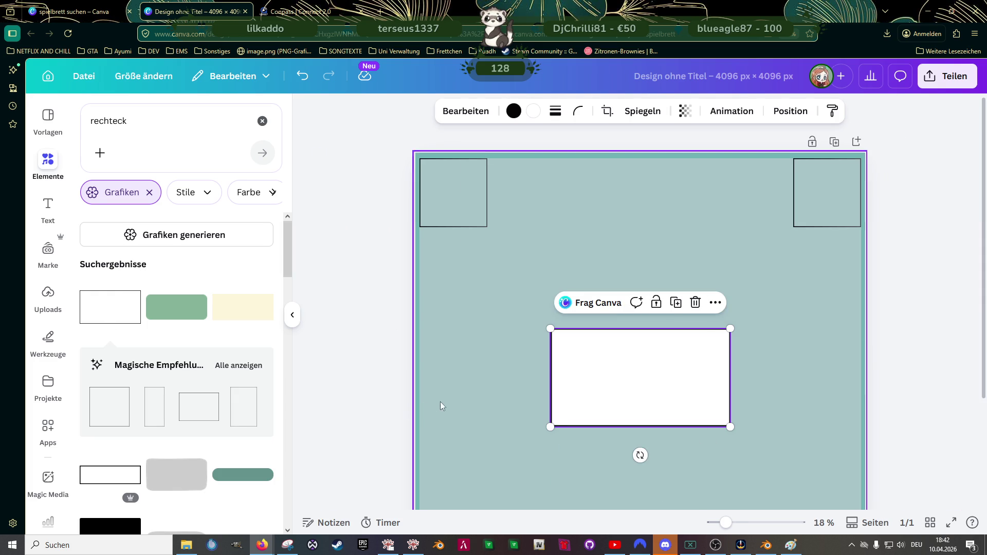
{"action": "key", "text": "Delete"}
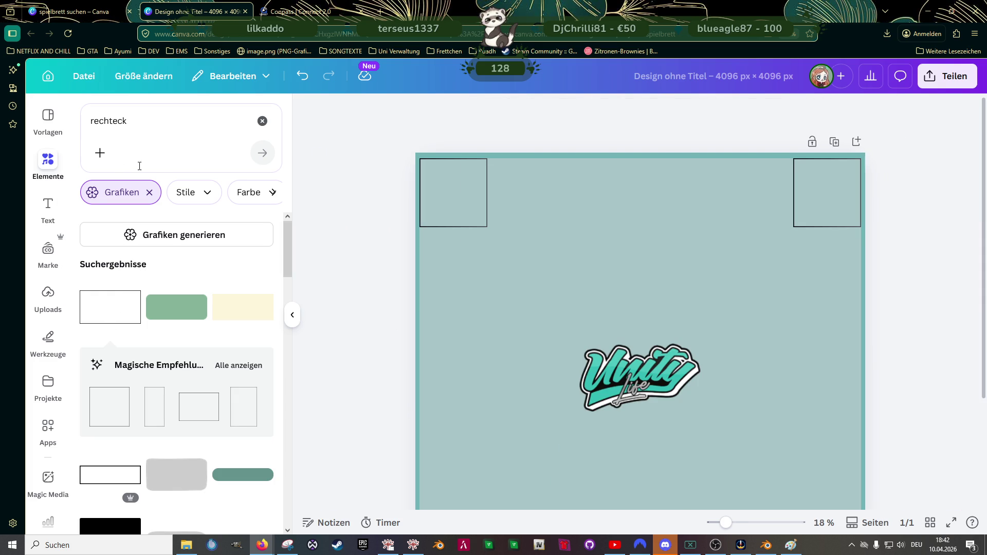
{"action": "left_click", "coordinate": [172, 128]}
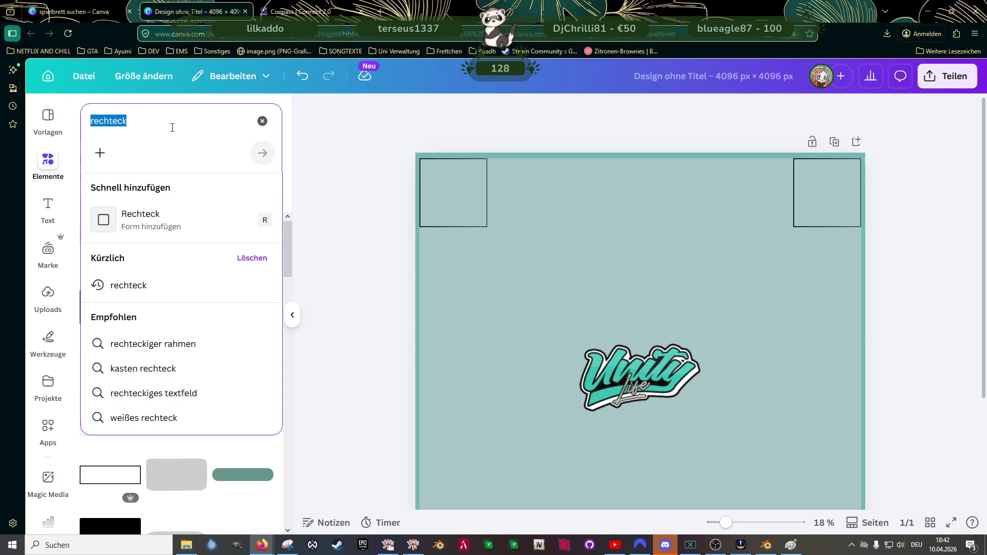
{"action": "key", "text": "BackSpace"}
{"action": "type", "text": "strich"}
{"action": "key", "text": "Return"}
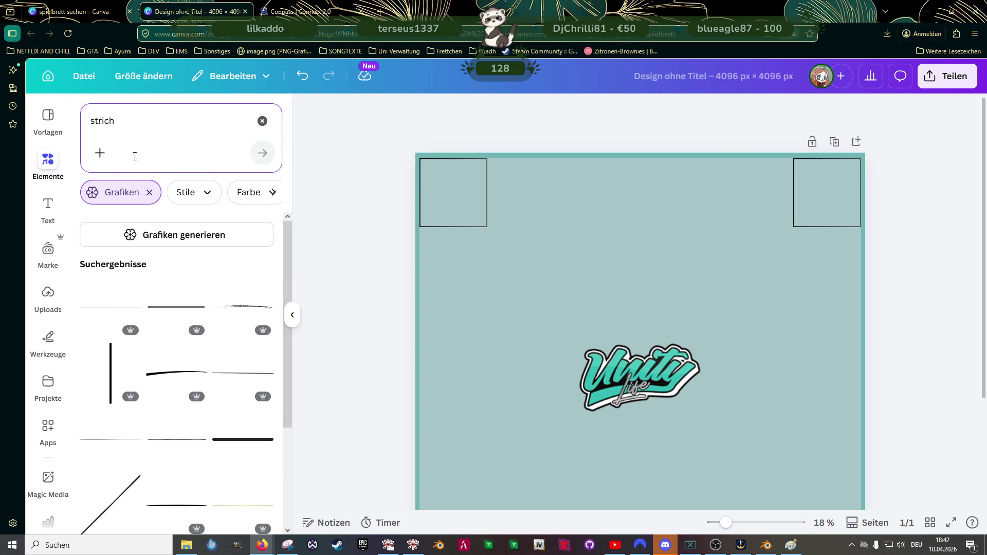
Step: Place a thin line along the top edge beside the top-left square, deleting the first attempt
{"action": "left_click", "coordinate": [109, 310]}
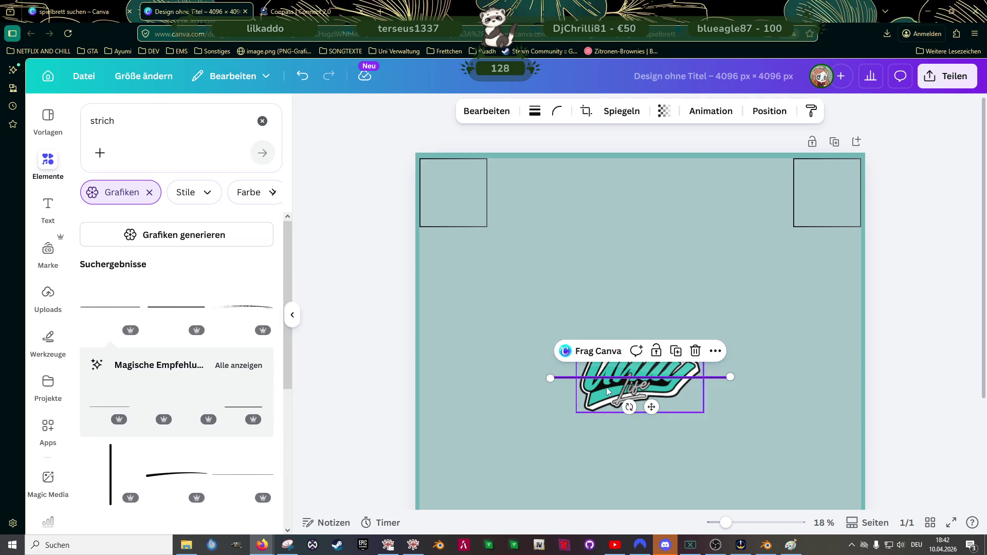
{"action": "left_click_drag", "start_coordinate": [652, 407], "coordinate": [591, 252]}
{"action": "left_click_drag", "start_coordinate": [671, 226], "coordinate": [795, 220]}
{"action": "left_click", "coordinate": [114, 405]}
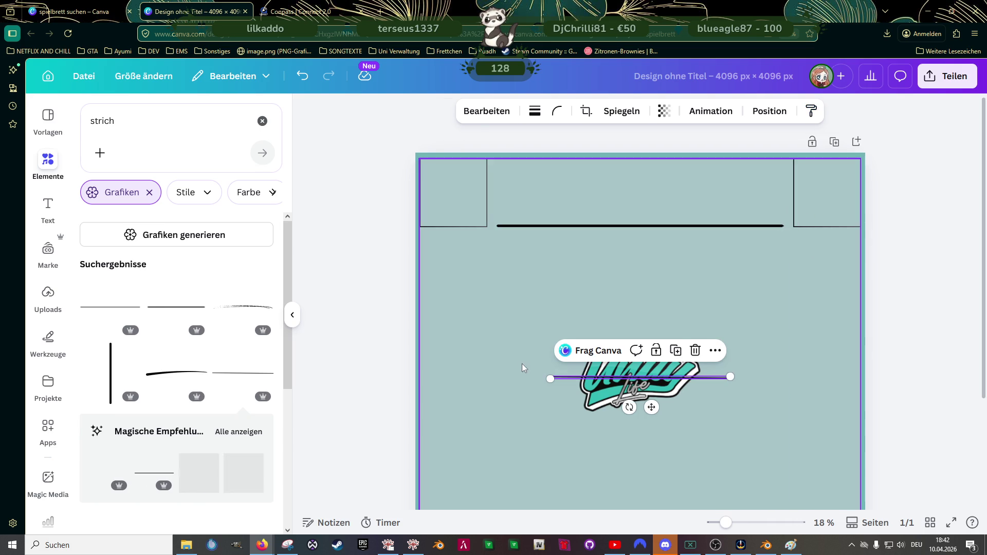
{"action": "left_click", "coordinate": [600, 226]}
{"action": "key", "text": "Delete"}
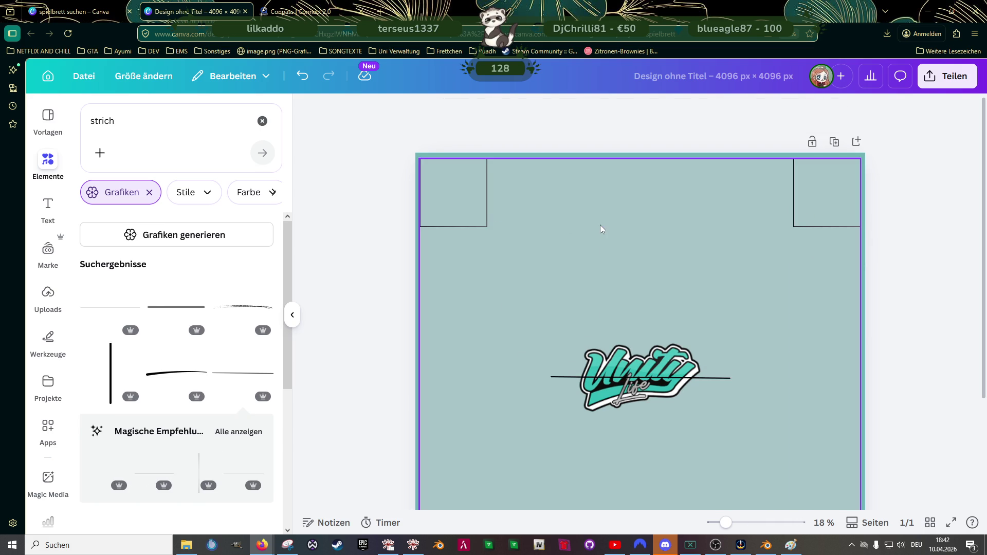
{"action": "left_click", "coordinate": [724, 378]}
{"action": "left_click_drag", "start_coordinate": [585, 256], "coordinate": [586, 256]}
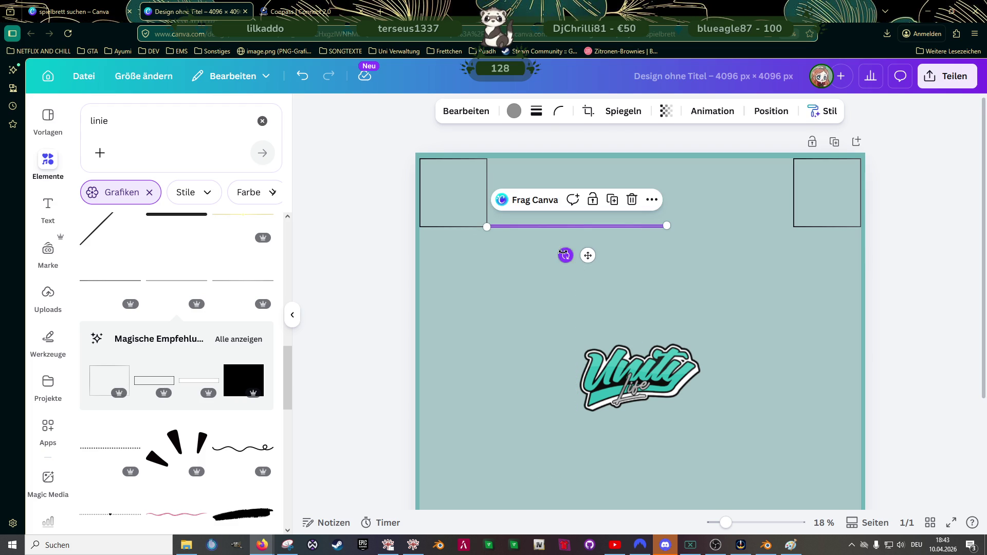
Step: Stretch the trial top line toward the right, then delete it
{"action": "scroll", "coordinate": [610, 239], "scroll_direction": "up", "scroll_amount": 5, "text": "ctrl"}
{"action": "left_click_drag", "start_coordinate": [724, 211], "coordinate": [939, 202]}
{"action": "key", "text": "Delete"}
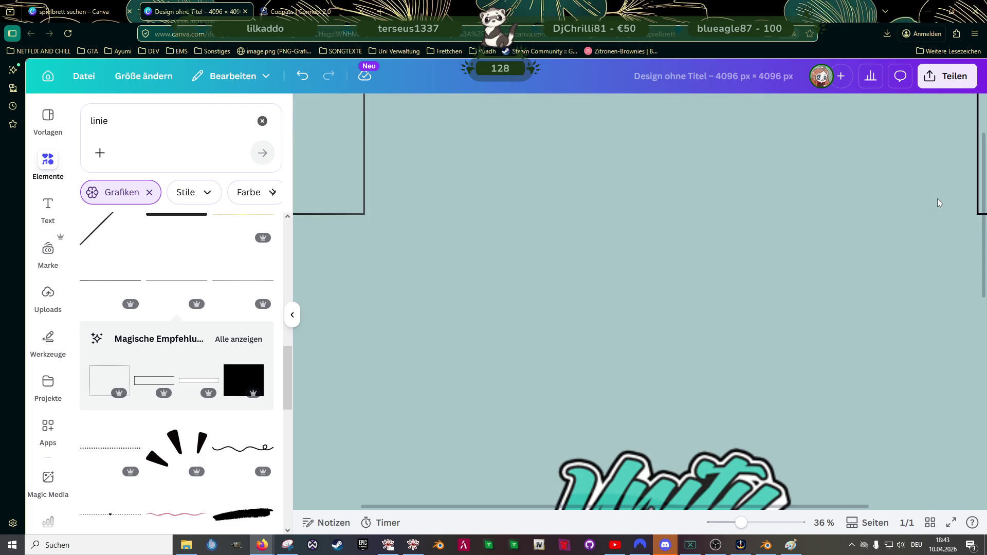
{"action": "scroll", "coordinate": [570, 211], "scroll_direction": "down", "scroll_amount": 2, "text": "ctrl"}
Step: Search Elements for 'rechteck', then add and delete two rectangles and a line element
{"action": "left_click", "coordinate": [166, 125]}
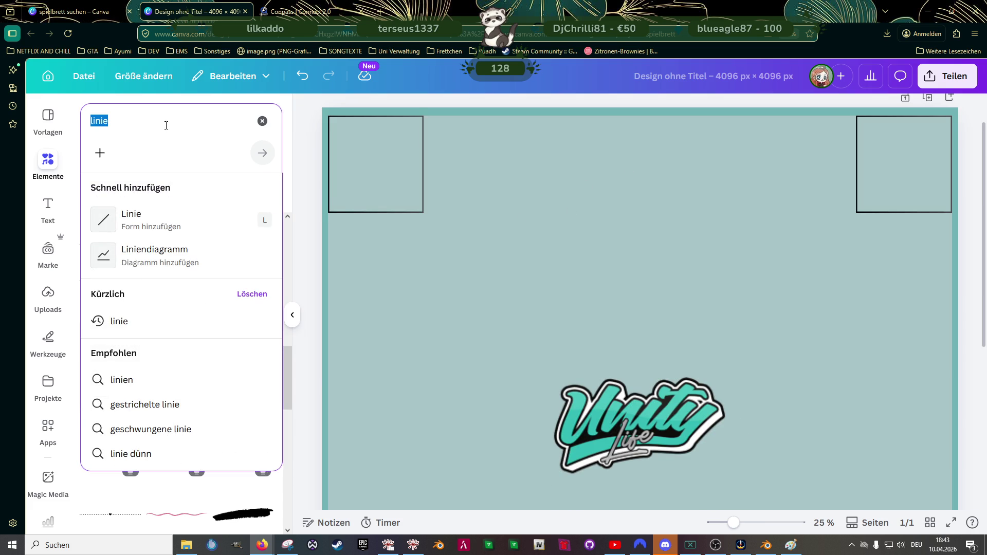
{"action": "type", "text": "recht"}
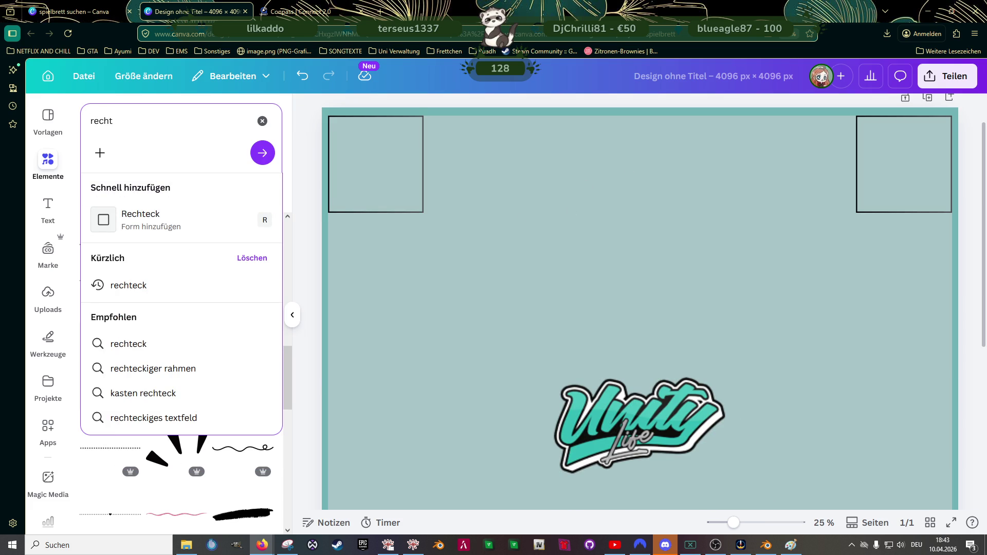
{"action": "type", "text": "eck"}
{"action": "key", "text": "Return"}
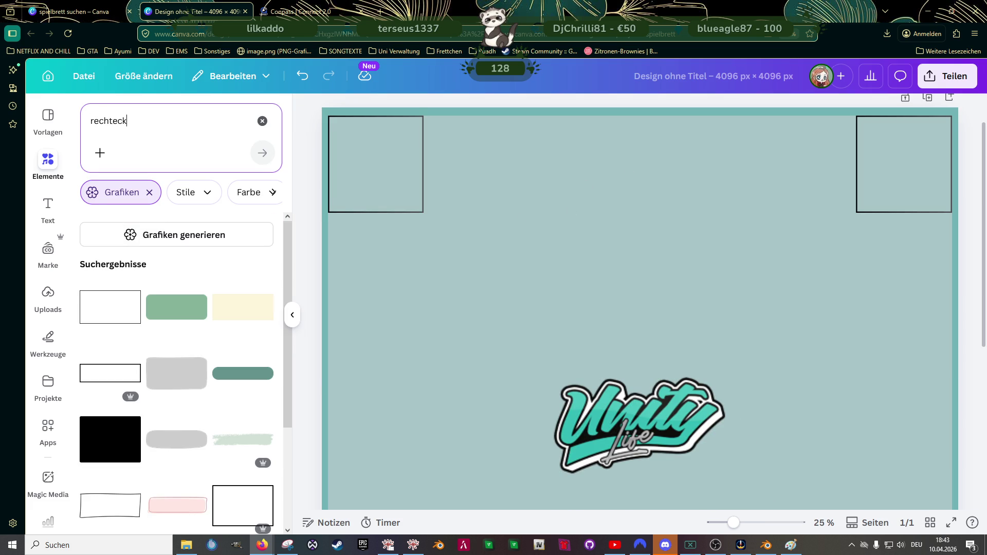
{"action": "left_click", "coordinate": [131, 320]}
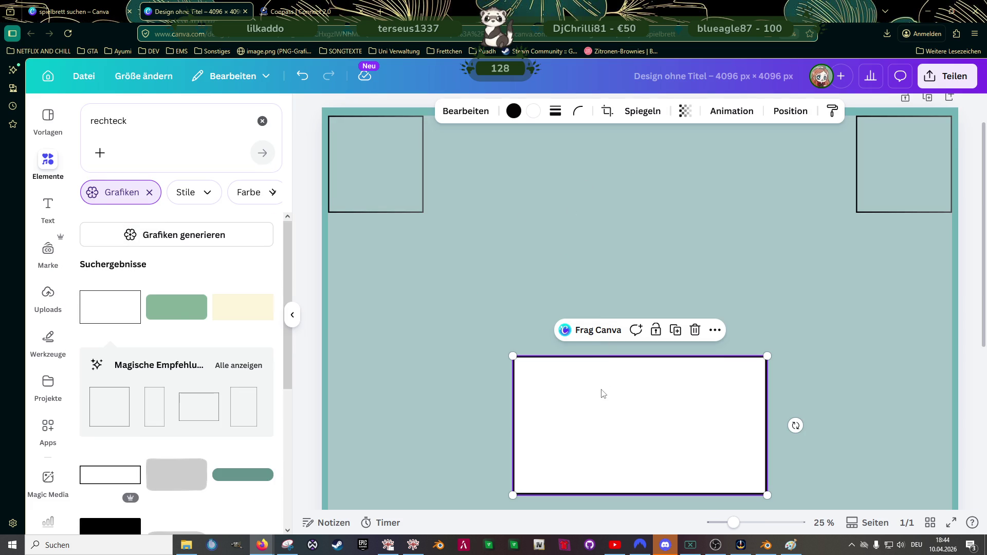
{"action": "key", "text": "Delete"}
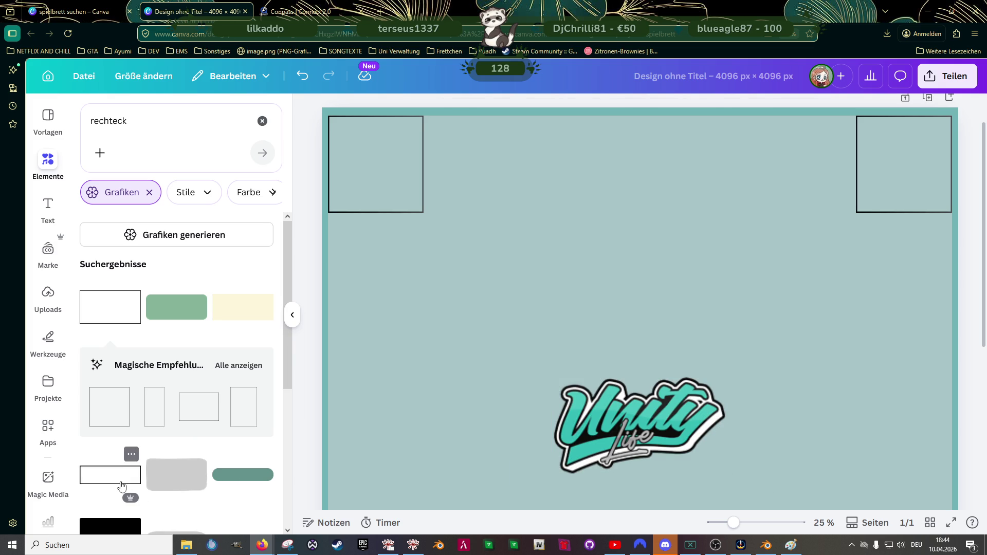
{"action": "left_click", "coordinate": [129, 474]}
{"action": "key", "text": "Delete"}
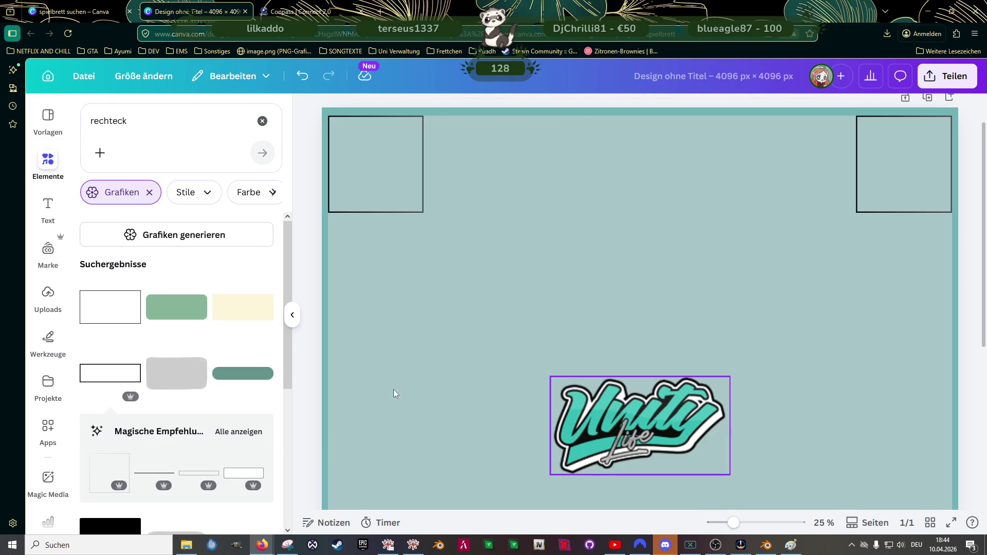
{"action": "scroll", "coordinate": [110, 379], "scroll_direction": "down", "scroll_amount": 4}
{"action": "left_click", "coordinate": [158, 264]}
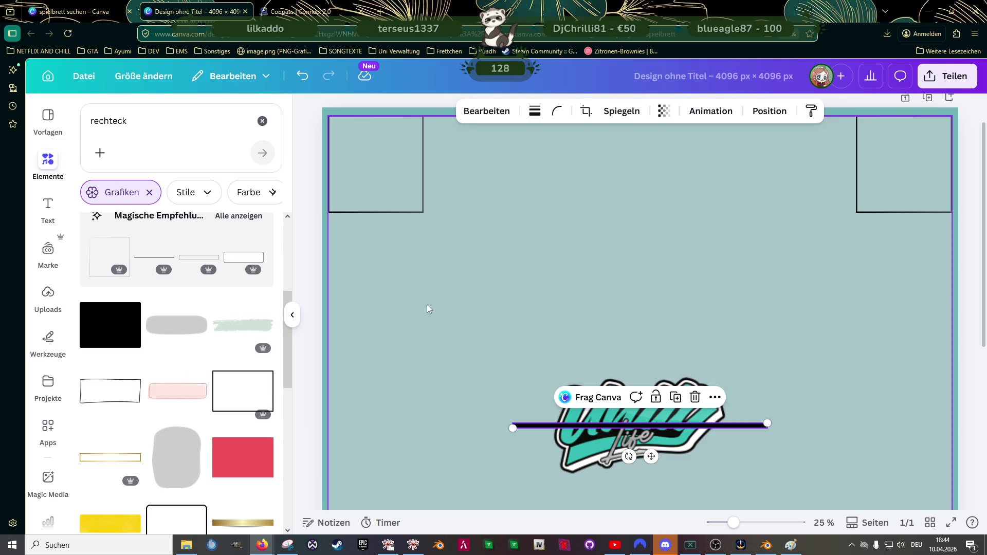
{"action": "key", "text": "Delete"}
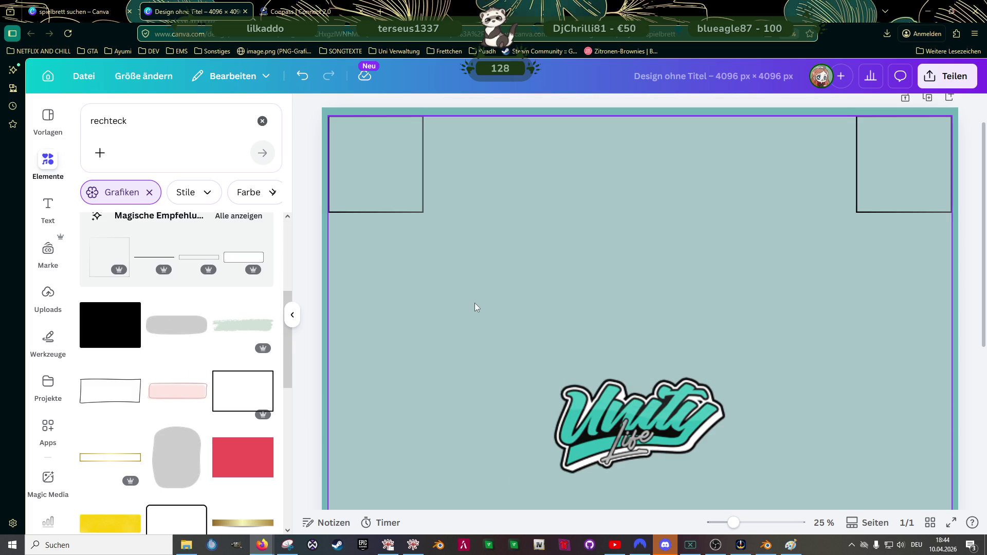
{"action": "scroll", "coordinate": [467, 295], "scroll_direction": "down", "scroll_amount": 3}
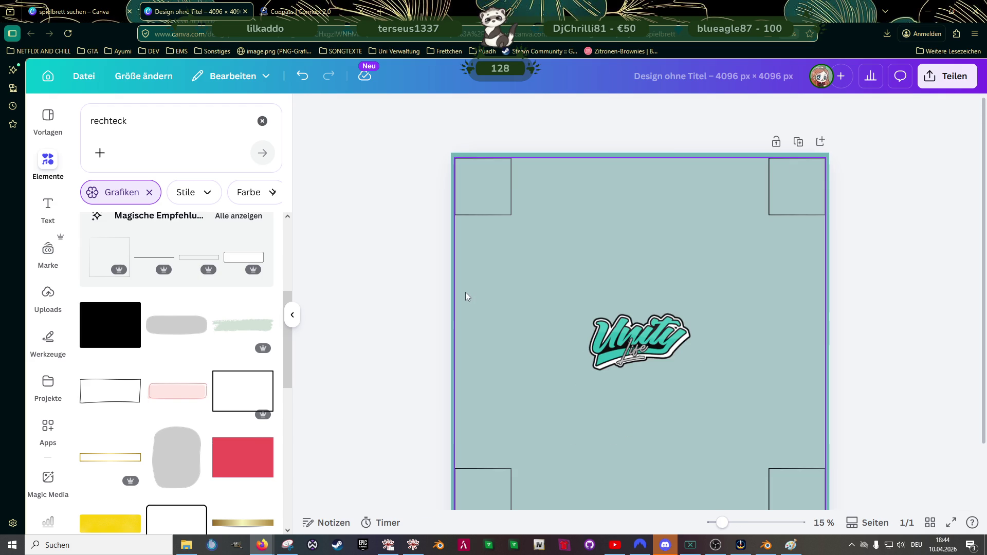
Step: Insert a straight line from Werkzeuge > Linie and move it up to the top squares
{"action": "scroll", "coordinate": [477, 300], "scroll_direction": "down", "scroll_amount": 2}
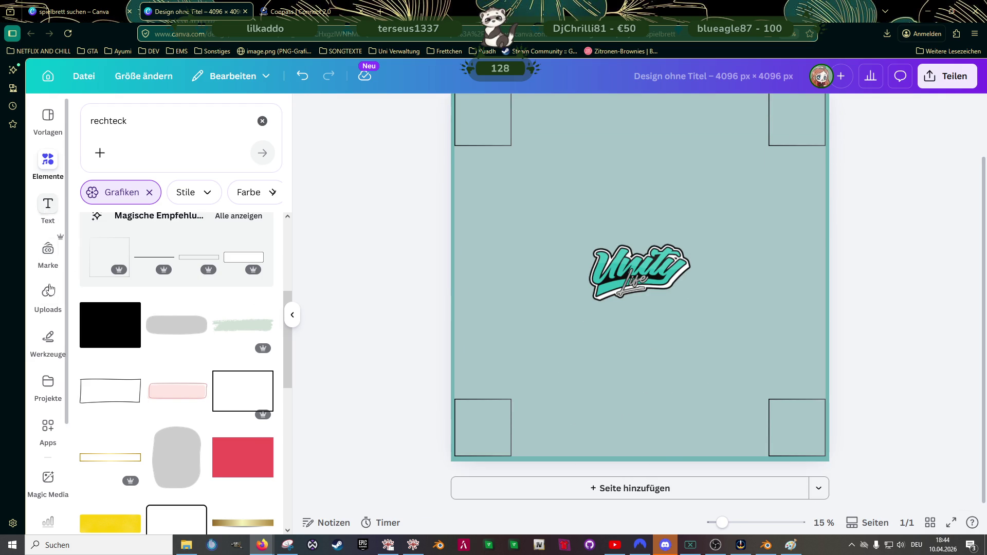
{"action": "left_click", "coordinate": [49, 341]}
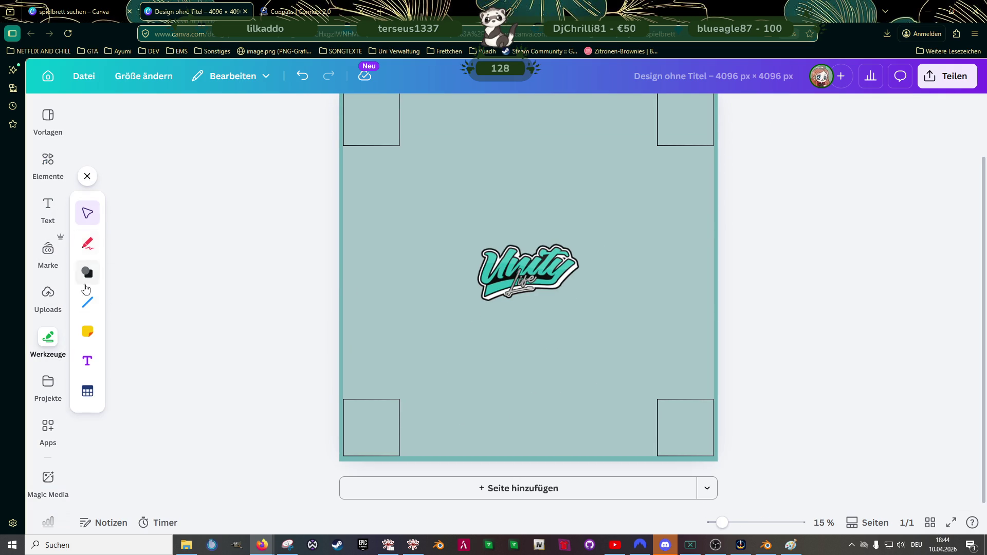
{"action": "left_click", "coordinate": [88, 302]}
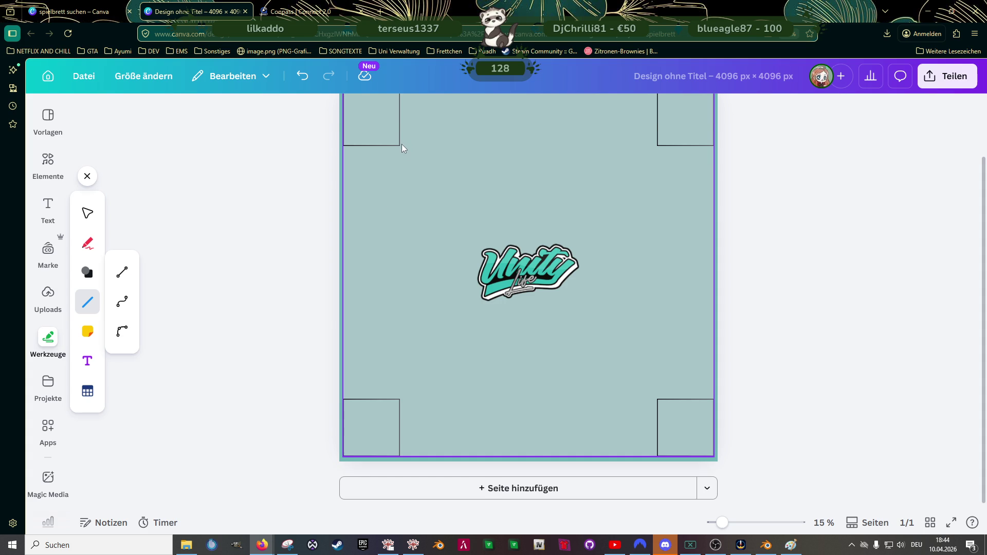
{"action": "left_click", "coordinate": [402, 148]}
{"action": "left_click", "coordinate": [281, 176]}
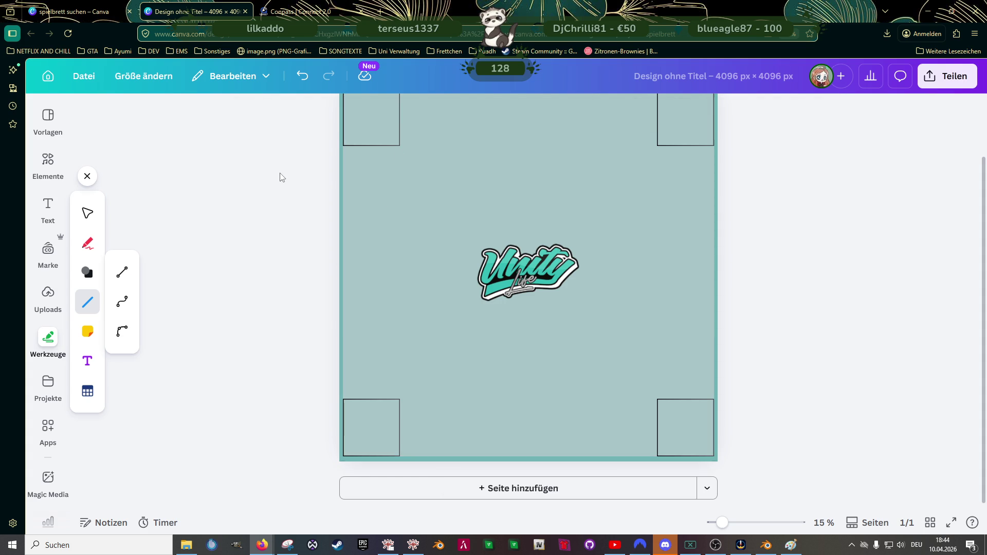
{"action": "left_click", "coordinate": [124, 273]}
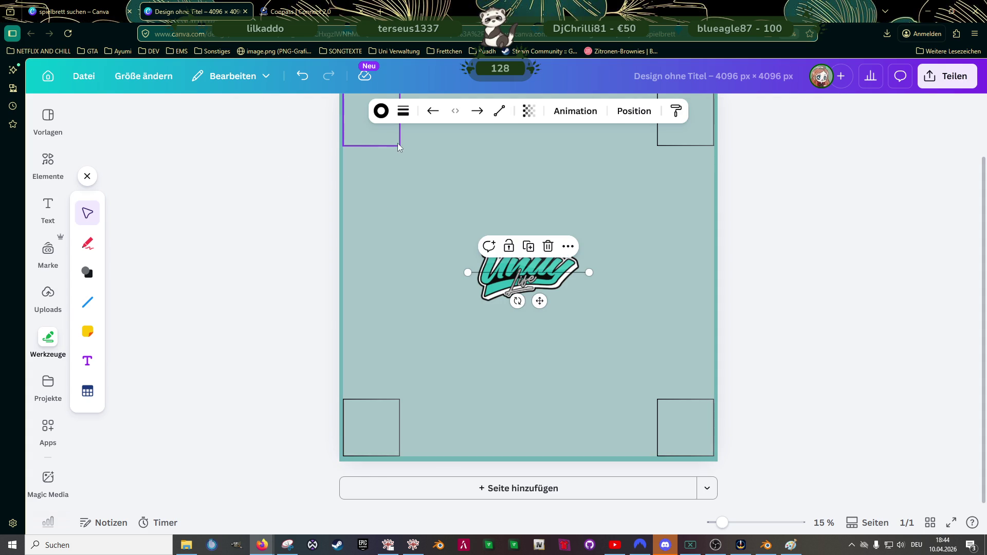
{"action": "mouse_move", "coordinate": [543, 302]}
{"action": "left_mouse_down"}
{"action": "mouse_move", "coordinate": [474, 165]}
{"action": "mouse_move", "coordinate": [476, 175]}
{"action": "left_mouse_up"}
Step: Align the line with the top-left square's bottom edge and stretch it to the top-right square
{"action": "scroll", "coordinate": [434, 200], "scroll_direction": "up", "scroll_amount": 5}
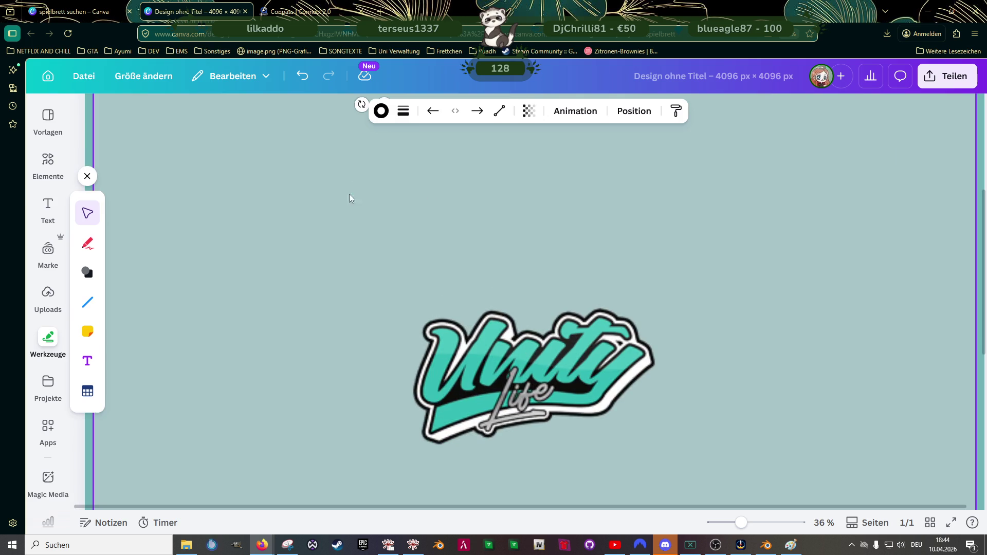
{"action": "left_click", "coordinate": [348, 188]}
{"action": "scroll", "coordinate": [353, 271], "scroll_direction": "up", "scroll_amount": 3}
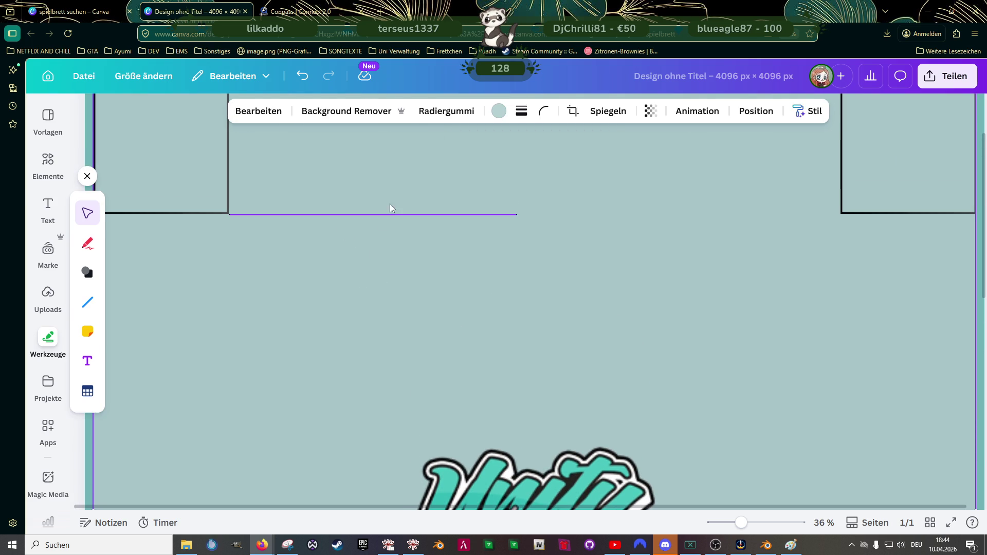
{"action": "left_click", "coordinate": [393, 214]}
{"action": "left_click_drag", "start_coordinate": [384, 243], "coordinate": [402, 242]}
{"action": "mouse_move", "coordinate": [517, 214]}
{"action": "left_mouse_down"}
{"action": "mouse_move", "coordinate": [925, 216]}
{"action": "mouse_move", "coordinate": [860, 223]}
{"action": "mouse_move", "coordinate": [863, 214]}
{"action": "left_mouse_up"}
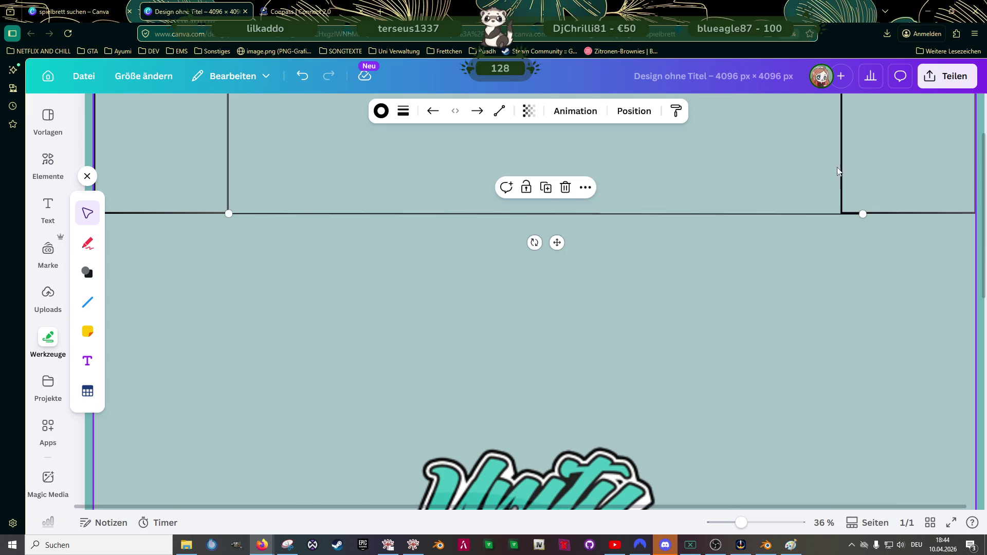
{"action": "left_click", "coordinate": [851, 173]}
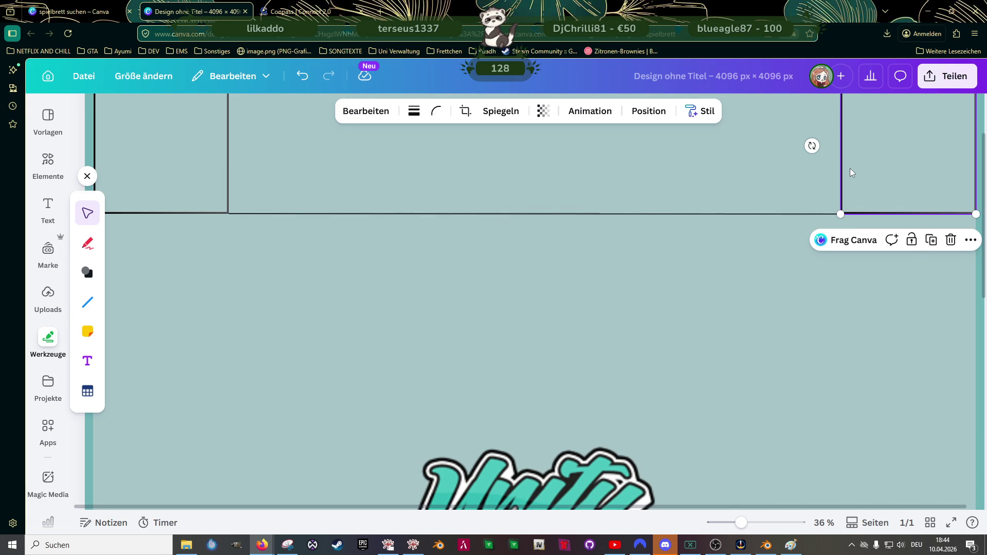
{"action": "key", "text": "Delete"}
{"action": "key", "text": "ctrl+z"}
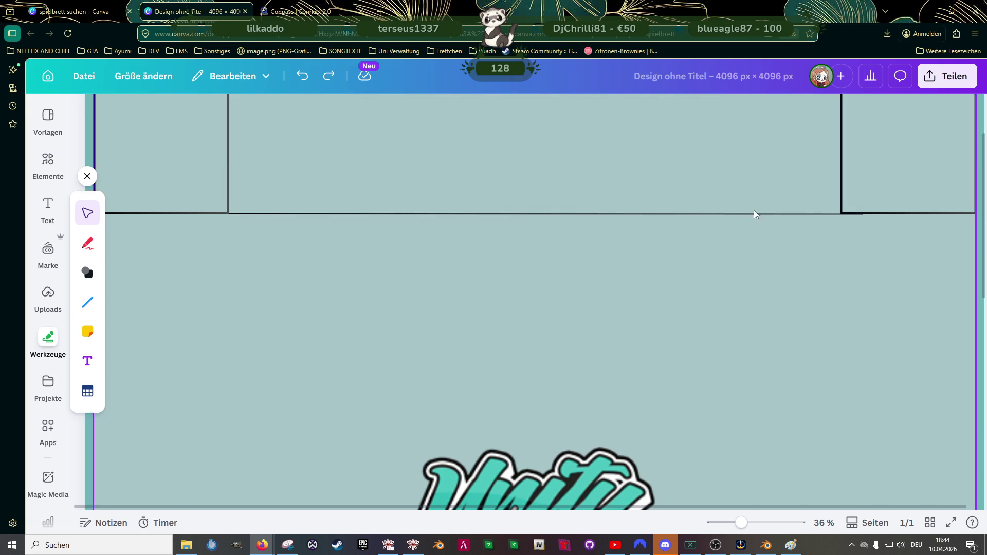
{"action": "left_click", "coordinate": [756, 216]}
{"action": "mouse_move", "coordinate": [881, 213]}
{"action": "left_mouse_down"}
{"action": "mouse_move", "coordinate": [976, 214]}
{"action": "mouse_move", "coordinate": [932, 205]}
{"action": "left_mouse_up"}
Step: Extend the line's left end out to the board edge
{"action": "scroll", "coordinate": [240, 216], "scroll_direction": "down", "scroll_amount": 3, "text": "ctrl"}
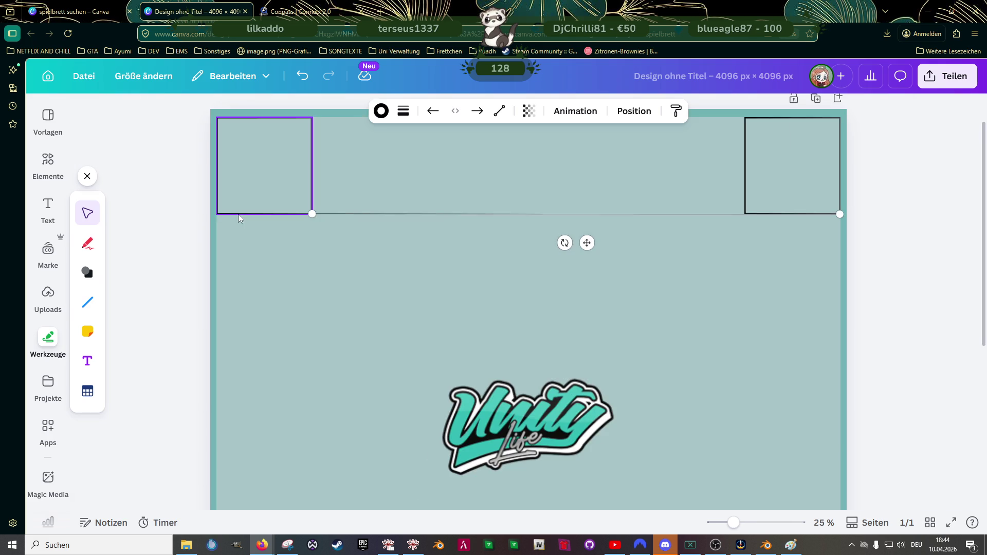
{"action": "scroll", "coordinate": [253, 240], "scroll_direction": "up", "scroll_amount": 3, "text": "ctrl"}
{"action": "left_click", "coordinate": [330, 233]}
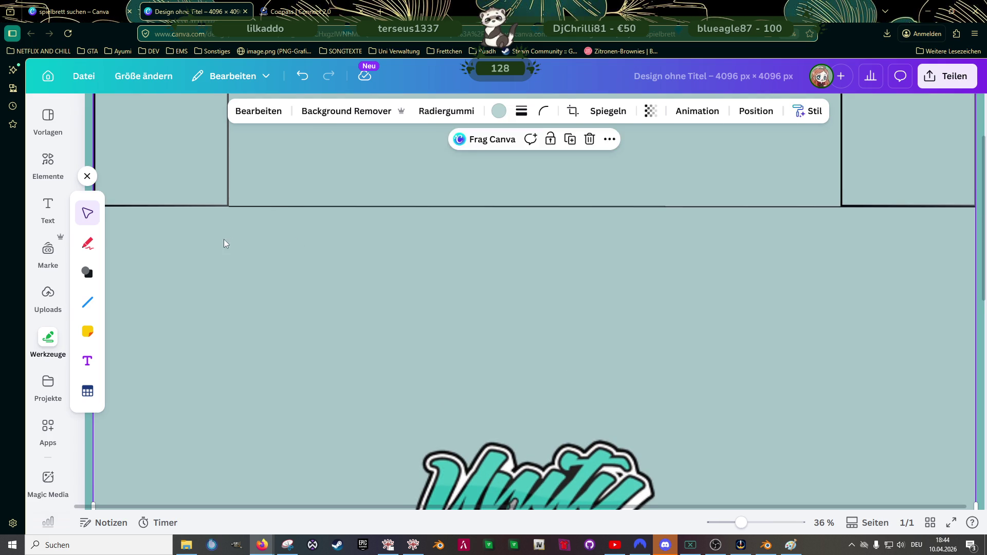
{"action": "scroll", "coordinate": [257, 252], "scroll_direction": "up", "scroll_amount": 2, "text": "ctrl"}
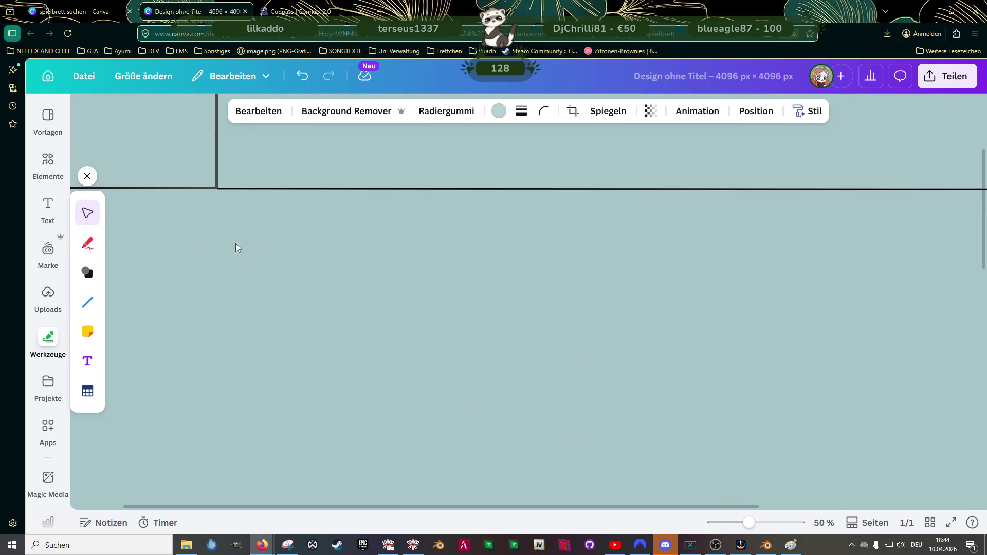
{"action": "scroll", "coordinate": [293, 234], "scroll_direction": "up", "scroll_amount": 2}
{"action": "left_click", "coordinate": [330, 272]}
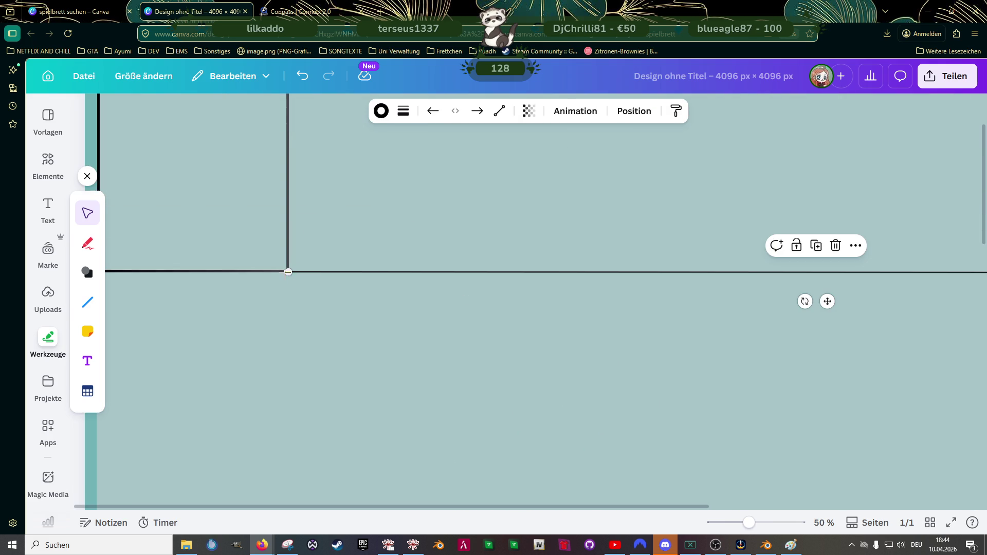
{"action": "mouse_move", "coordinate": [287, 271]}
{"action": "left_mouse_down"}
{"action": "mouse_move", "coordinate": [91, 271]}
{"action": "mouse_move", "coordinate": [106, 272]}
{"action": "left_mouse_up"}
{"action": "left_click", "coordinate": [220, 236]}
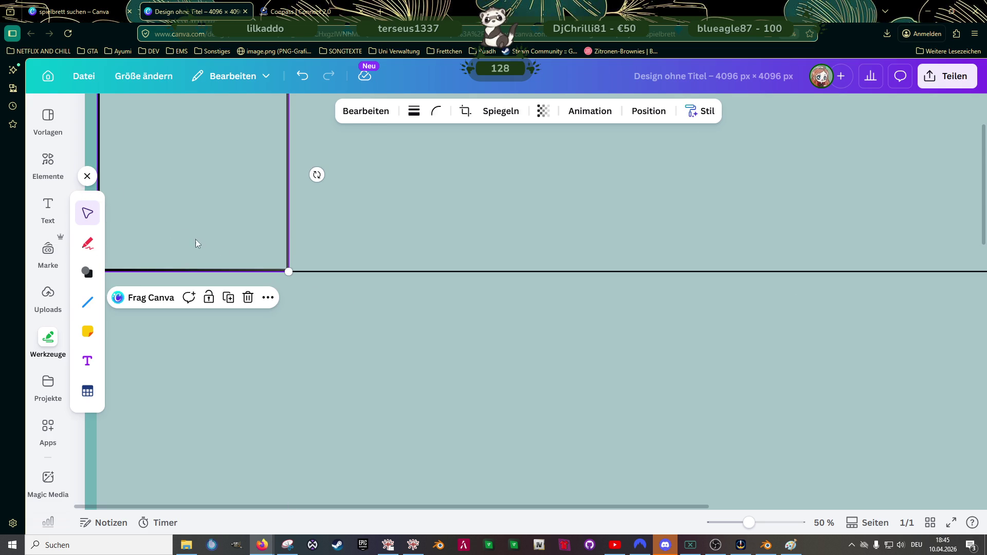
Step: Remove the extra horizontal line from the board
{"action": "scroll", "coordinate": [181, 242], "scroll_direction": "down", "scroll_amount": 3}
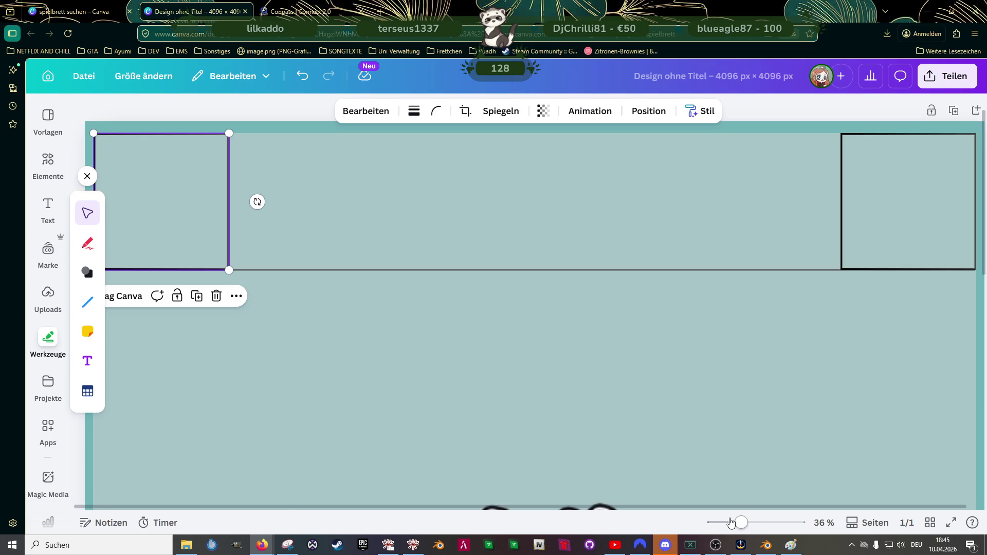
{"action": "left_click", "coordinate": [407, 386]}
{"action": "scroll", "coordinate": [394, 371], "scroll_direction": "down", "scroll_amount": 2}
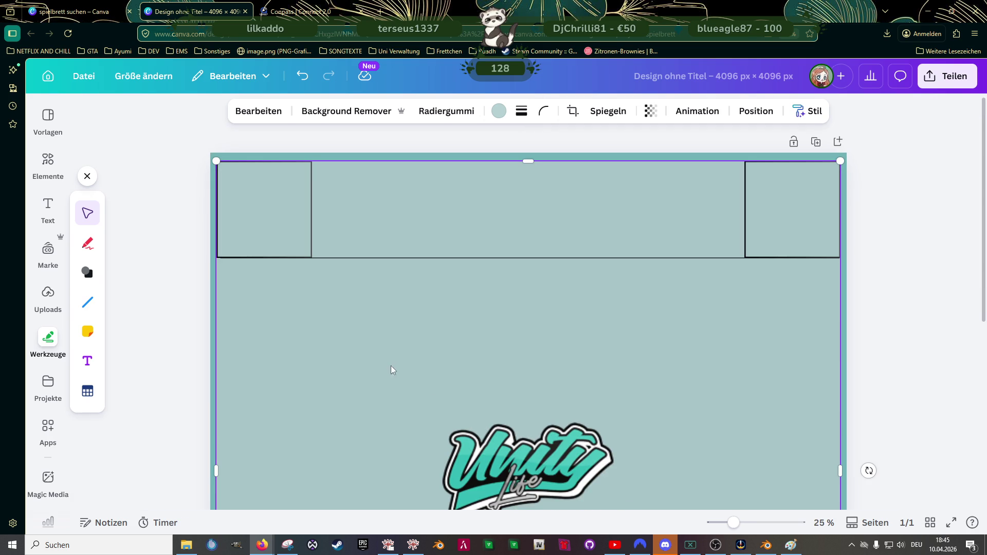
{"action": "left_click", "coordinate": [356, 261]}
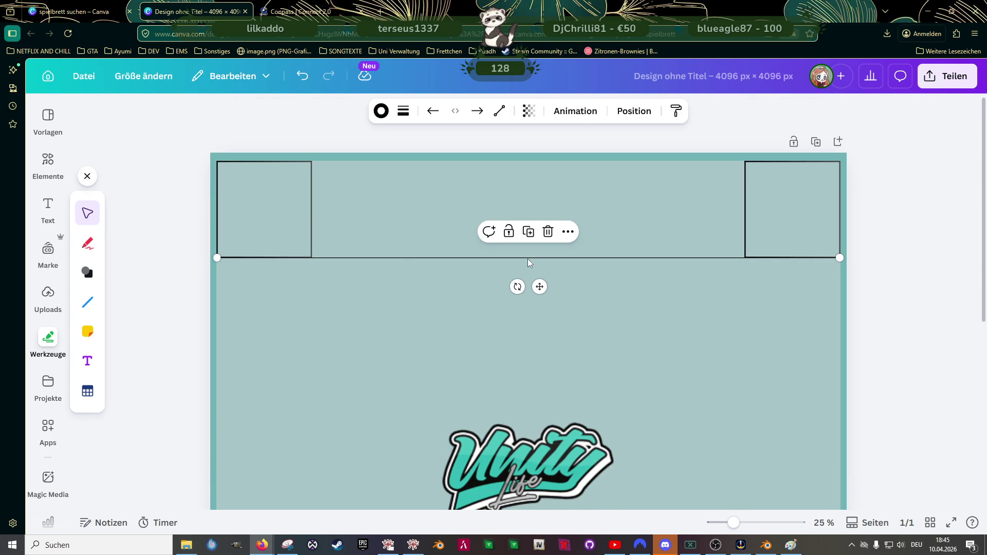
{"action": "left_click_drag", "start_coordinate": [540, 287], "coordinate": [540, 336]}
{"action": "scroll", "coordinate": [548, 316], "scroll_direction": "down", "scroll_amount": 4}
{"action": "scroll", "coordinate": [548, 316], "scroll_direction": "down", "scroll_amount": 2}
{"action": "scroll", "coordinate": [537, 293], "scroll_direction": "down", "scroll_amount": 1, "text": "ctrl"}
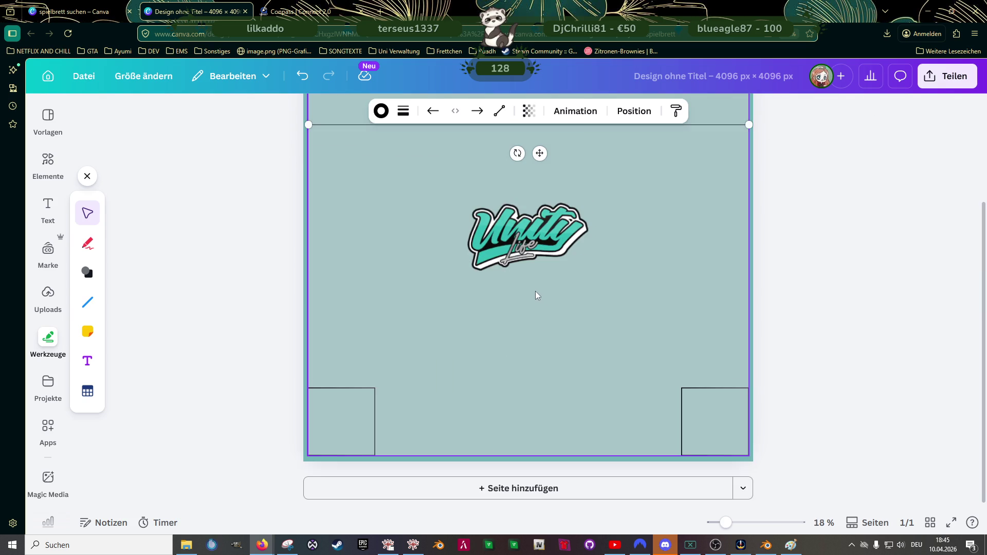
{"action": "scroll", "coordinate": [540, 237], "scroll_direction": "up", "scroll_amount": 2}
{"action": "key", "text": "Delete"}
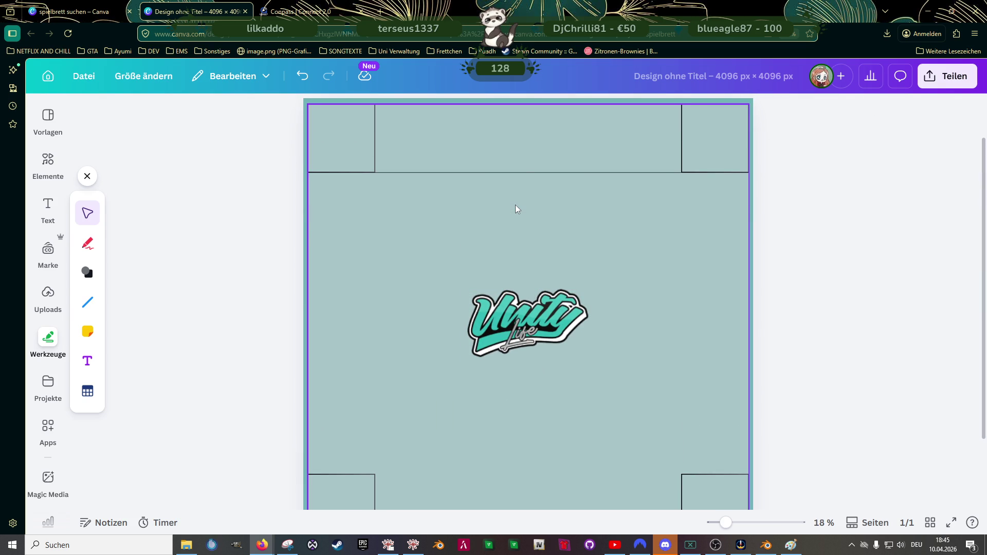
Step: Set the top line's Strichstärke to 8 and copy it down between the bottom corner squares
{"action": "left_click", "coordinate": [523, 173]}
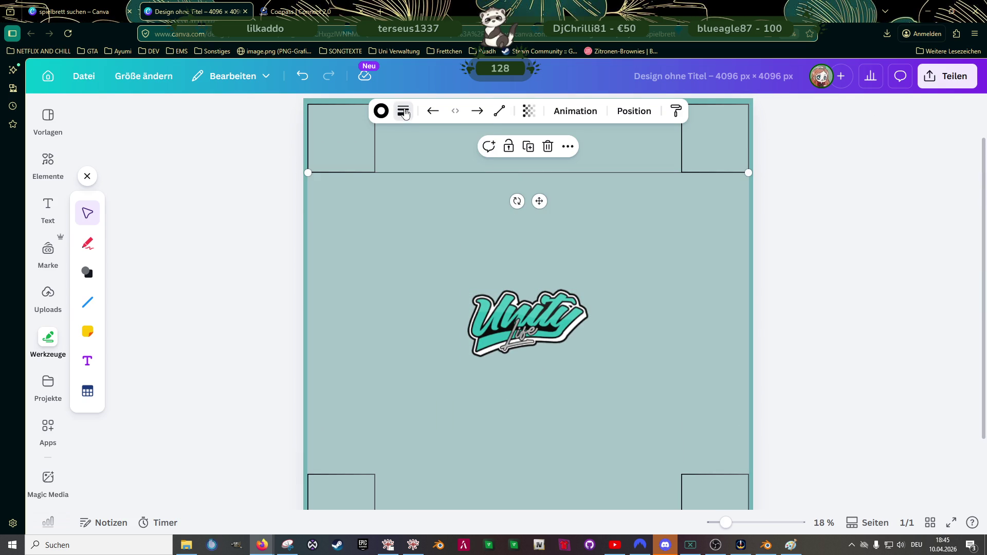
{"action": "left_click", "coordinate": [403, 111]}
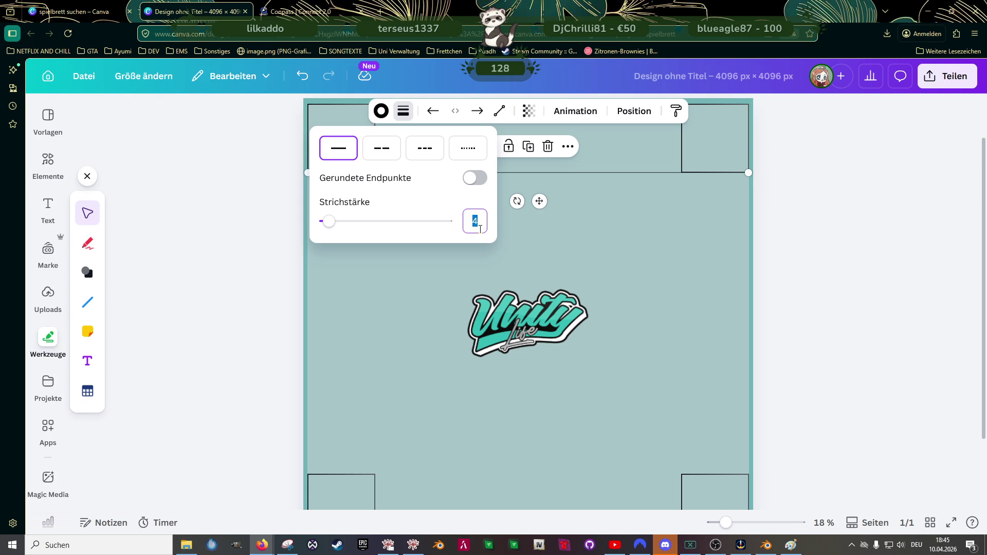
{"action": "type", "text": "8"}
{"action": "key", "text": "Return"}
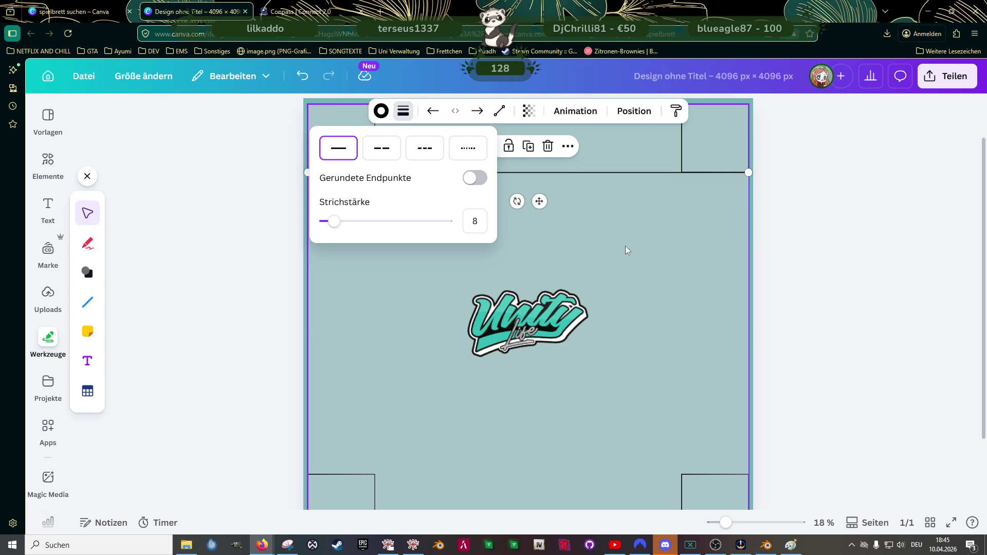
{"action": "left_click", "coordinate": [626, 250]}
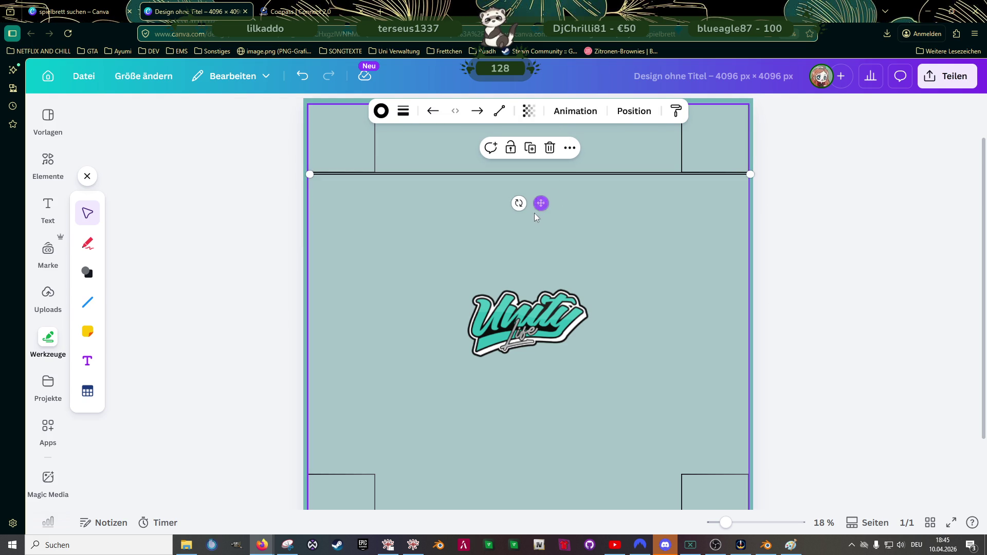
{"action": "left_click_drag", "start_coordinate": [540, 202], "coordinate": [539, 498]}
{"action": "left_click_drag", "start_coordinate": [749, 474], "coordinate": [754, 470]}
Step: Select the bottom line plus the element above it and rotate them -90° to run vertically
{"action": "scroll", "coordinate": [638, 425], "scroll_direction": "down", "scroll_amount": 2}
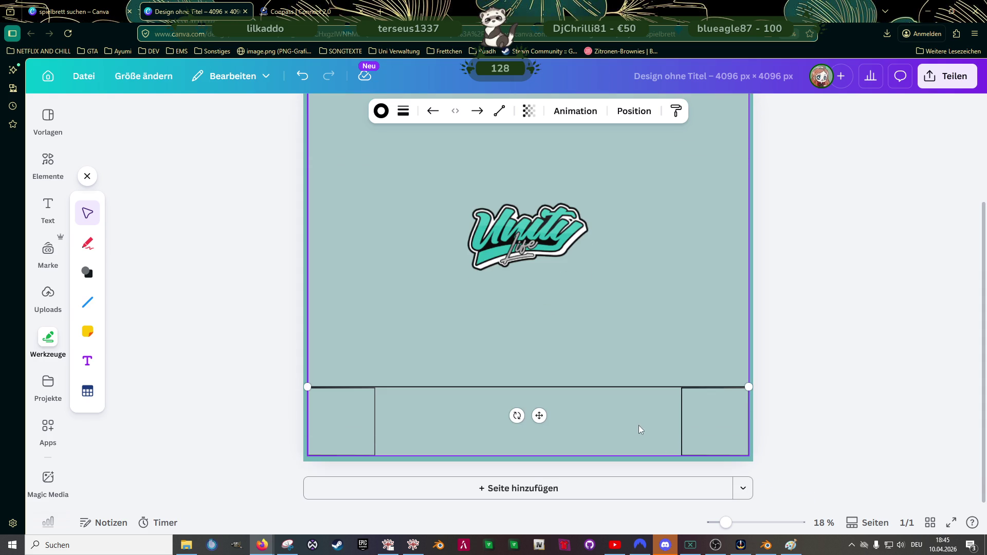
{"action": "left_click", "coordinate": [697, 424]}
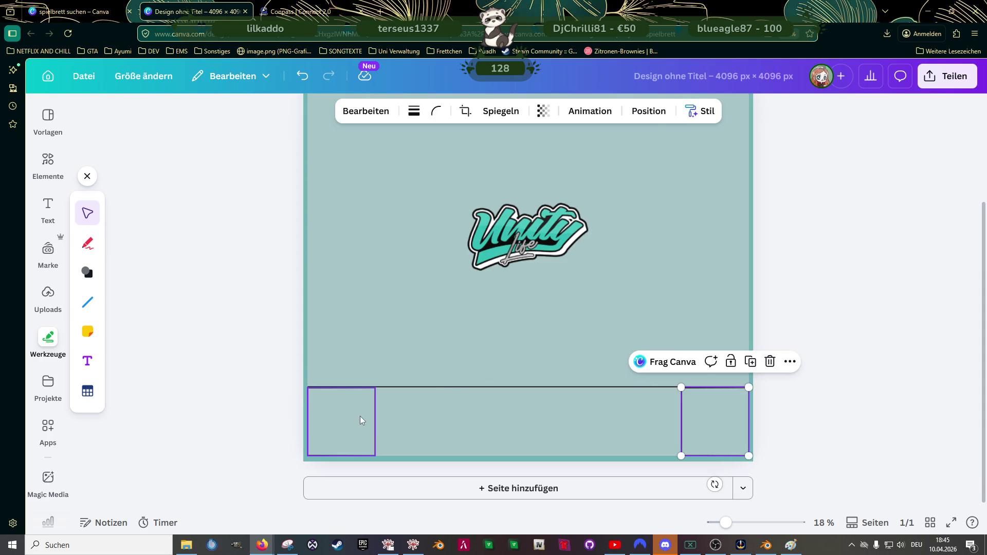
{"action": "left_click", "coordinate": [448, 387]}
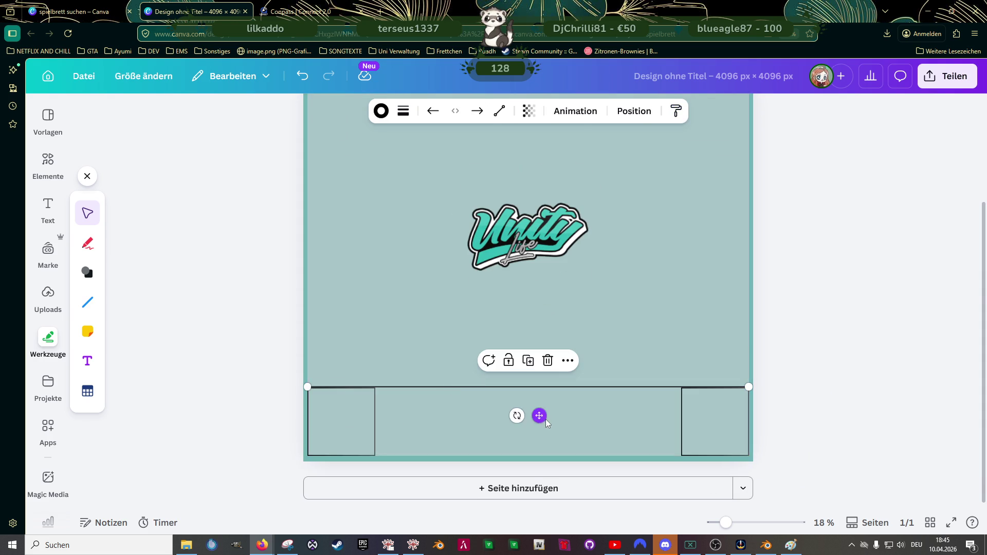
{"action": "scroll", "coordinate": [545, 419], "scroll_direction": "up", "scroll_amount": 5}
{"action": "left_click_drag", "start_coordinate": [529, 374], "coordinate": [531, 377]}
{"action": "scroll", "coordinate": [546, 375], "scroll_direction": "down", "scroll_amount": 3}
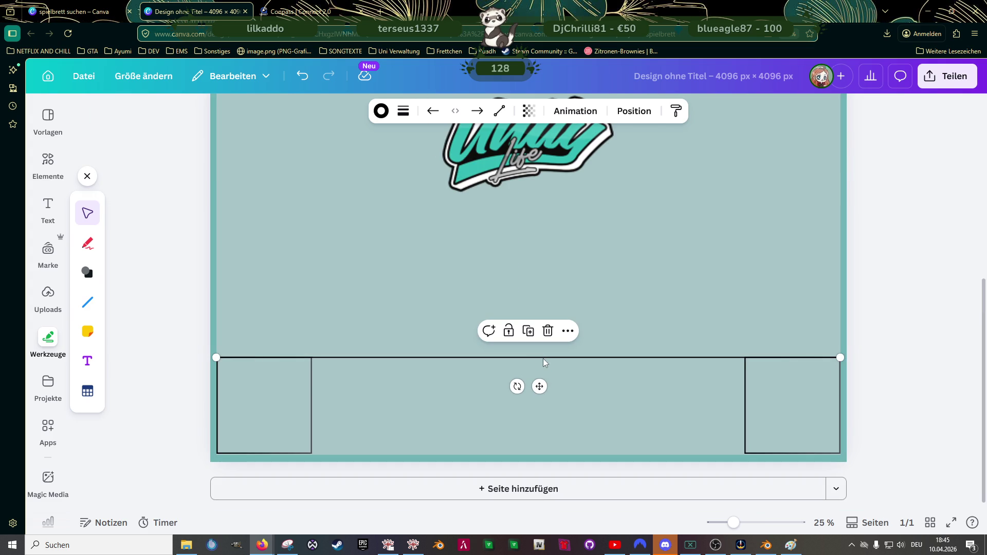
{"action": "scroll", "coordinate": [544, 353], "scroll_direction": "up", "scroll_amount": 4}
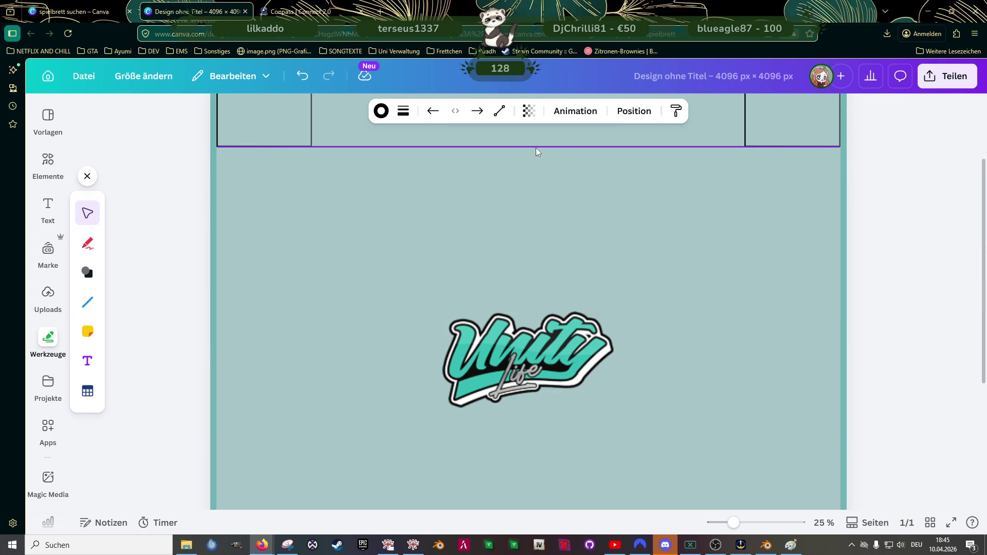
{"action": "scroll", "coordinate": [593, 388], "scroll_direction": "down", "scroll_amount": 3}
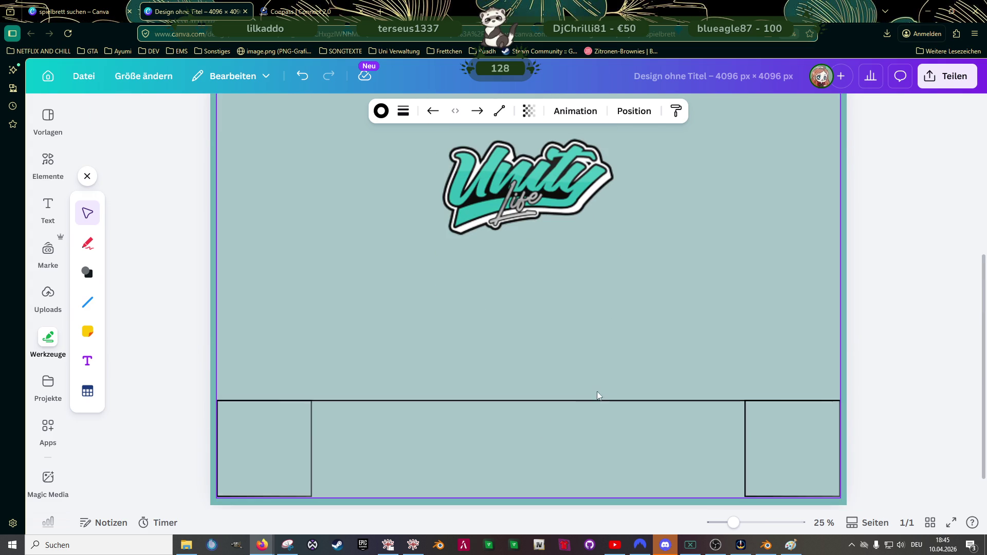
{"action": "left_click", "coordinate": [610, 393], "text": "shift"}
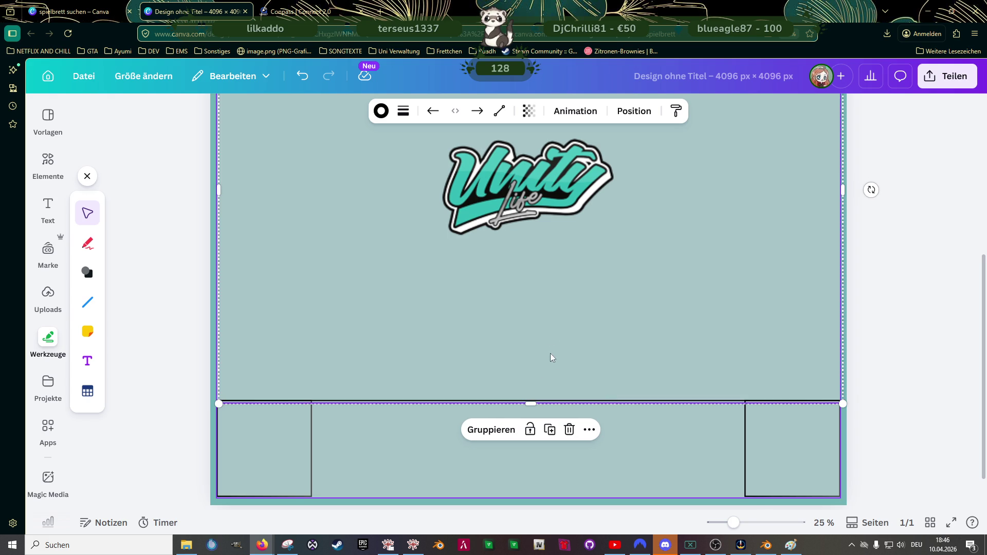
{"action": "scroll", "coordinate": [545, 331], "scroll_direction": "down", "scroll_amount": 2}
{"action": "mouse_move", "coordinate": [743, 273]}
{"action": "left_mouse_down"}
{"action": "mouse_move", "coordinate": [740, 263]}
{"action": "mouse_move", "coordinate": [638, 214]}
{"action": "mouse_move", "coordinate": [527, 192]}
{"action": "left_mouse_up"}
Step: Remove the top-left, bottom-right and bottom-left corner squares from the board
{"action": "scroll", "coordinate": [598, 289], "scroll_direction": "up", "scroll_amount": 2}
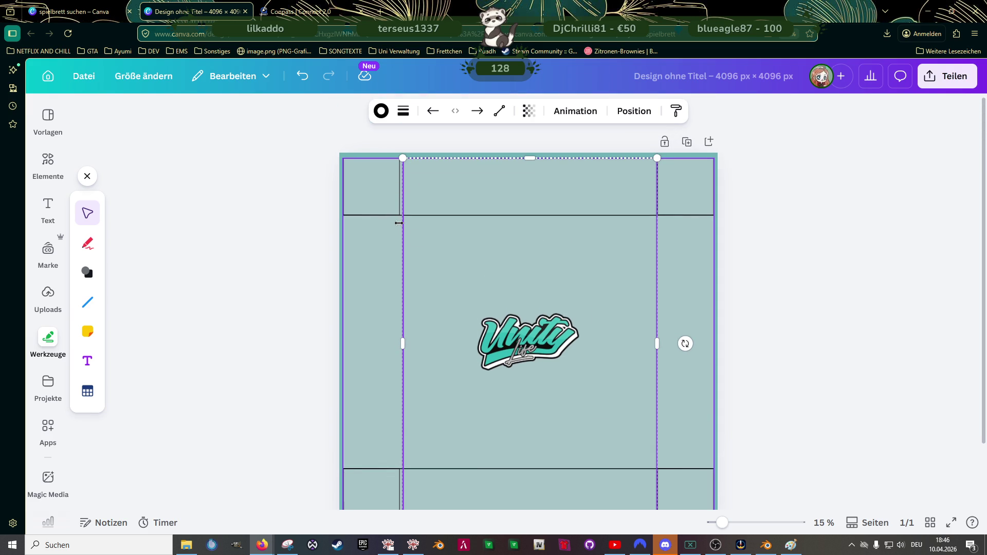
{"action": "left_click", "coordinate": [307, 216]}
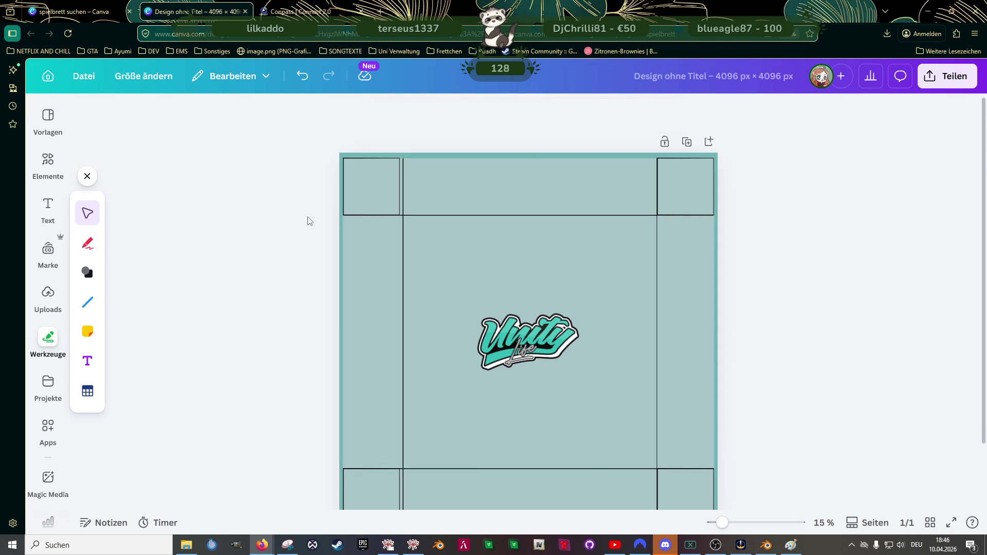
{"action": "left_click", "coordinate": [359, 199]}
{"action": "key", "text": "Escape"}
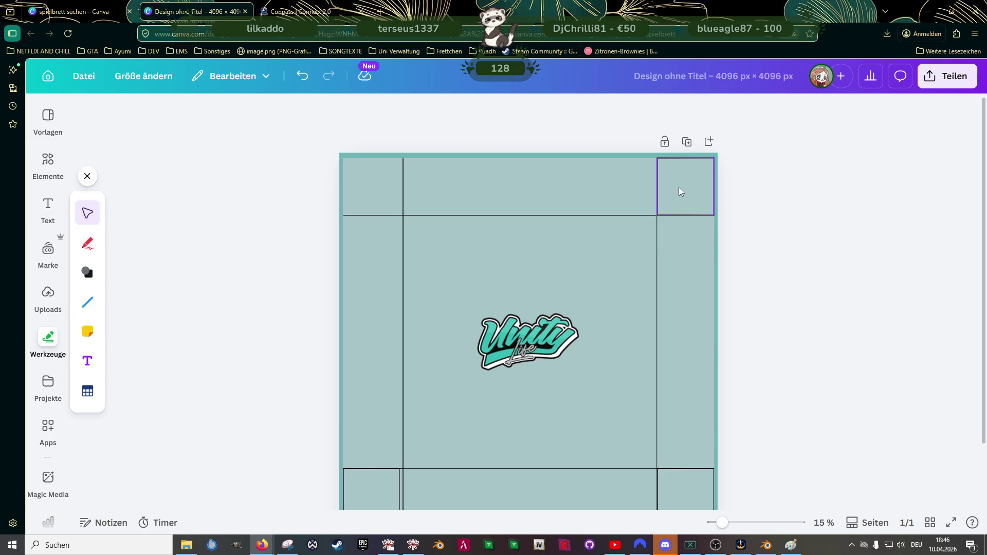
{"action": "scroll", "coordinate": [649, 273], "scroll_direction": "down", "scroll_amount": 2}
{"action": "left_click", "coordinate": [685, 425]}
{"action": "key", "text": "Escape"}
{"action": "left_click", "coordinate": [376, 429]}
{"action": "key", "text": "Escape"}
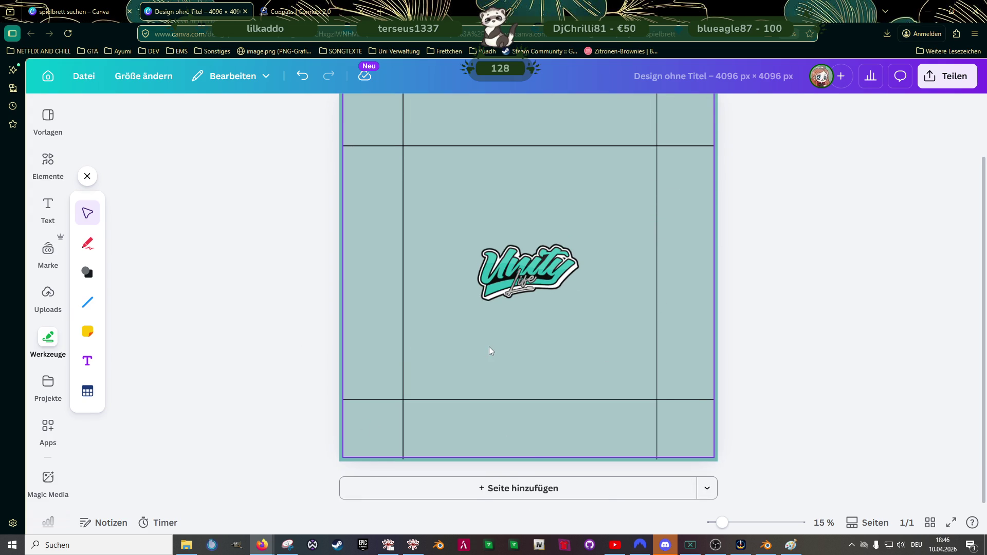
{"action": "left_click", "coordinate": [489, 352]}
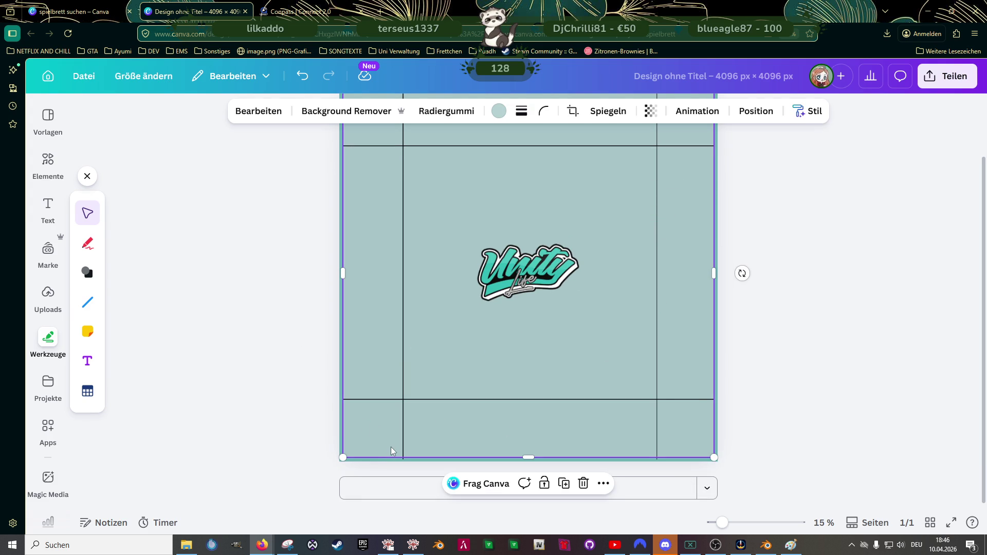
Step: Trim the bottom ends of the left and right vertical grid lines to the page edge
{"action": "scroll", "coordinate": [641, 409], "scroll_direction": "up", "scroll_amount": 2}
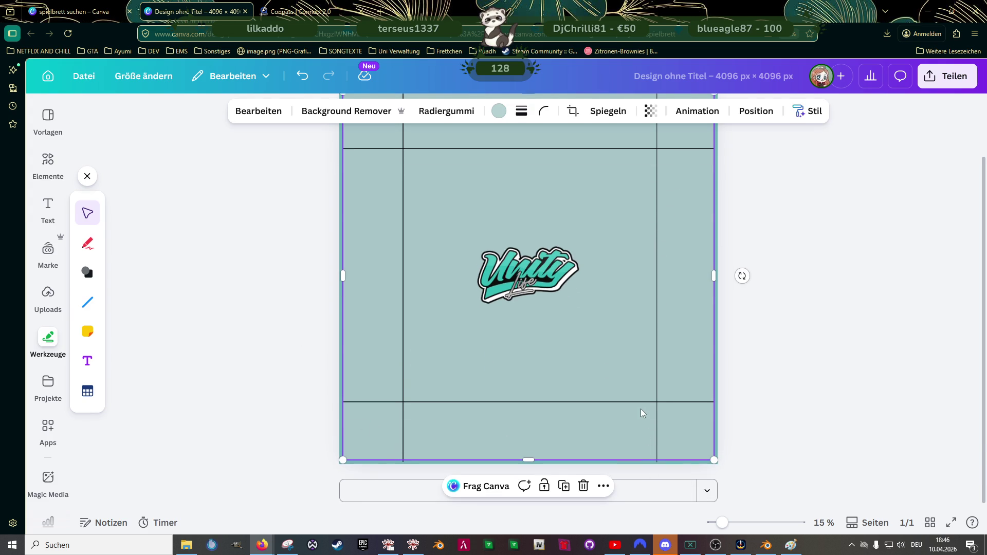
{"action": "scroll", "coordinate": [639, 409], "scroll_direction": "down", "scroll_amount": 2}
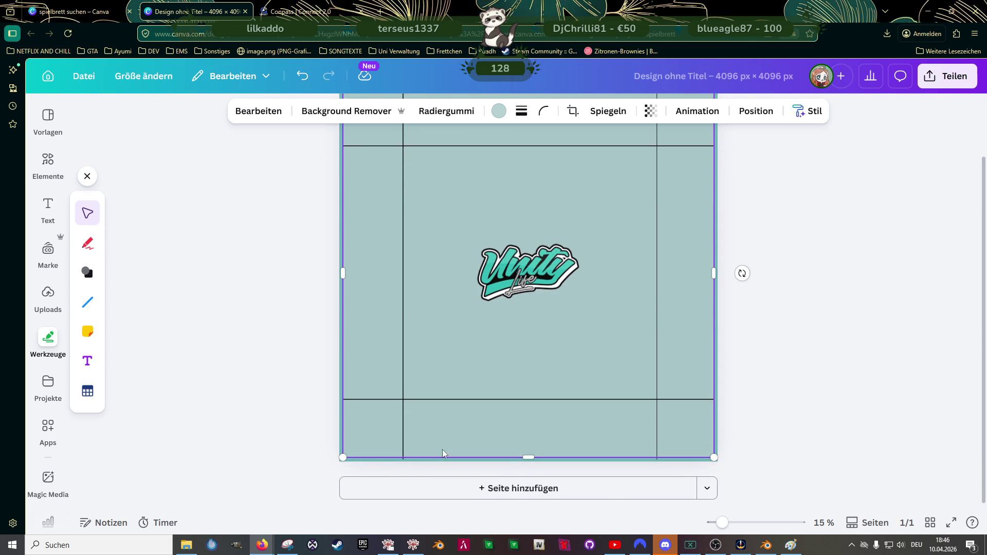
{"action": "left_click", "coordinate": [403, 451]}
{"action": "scroll", "coordinate": [403, 445], "scroll_direction": "up", "scroll_amount": 2}
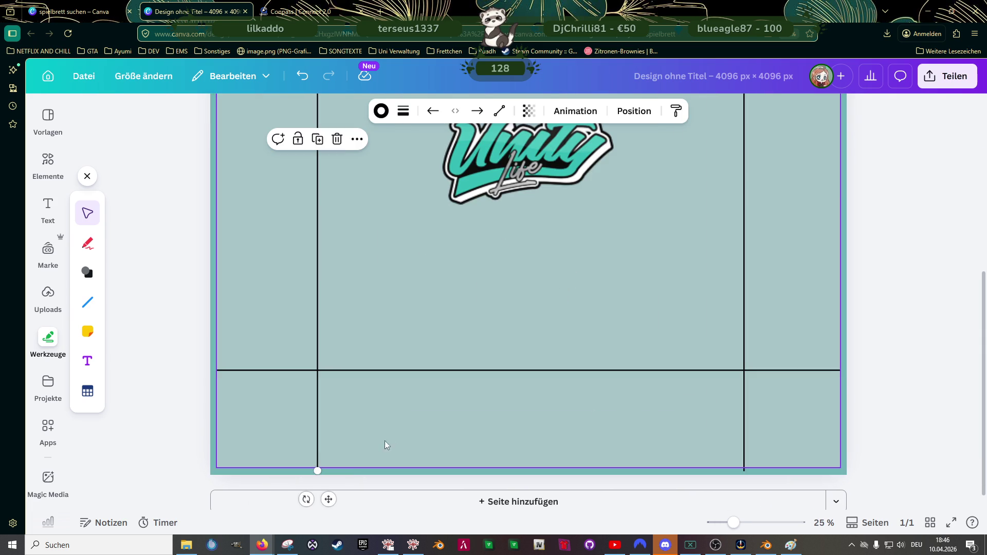
{"action": "left_click_drag", "start_coordinate": [317, 470], "coordinate": [317, 467]}
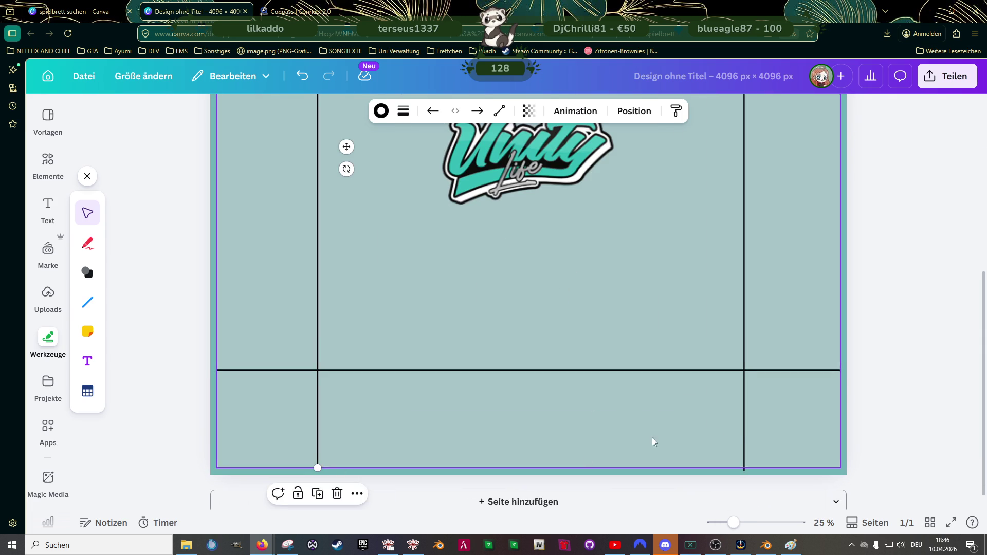
{"action": "left_click", "coordinate": [744, 457]}
{"action": "left_click_drag", "start_coordinate": [745, 471], "coordinate": [744, 468]}
{"action": "scroll", "coordinate": [691, 374], "scroll_direction": "up", "scroll_amount": 6}
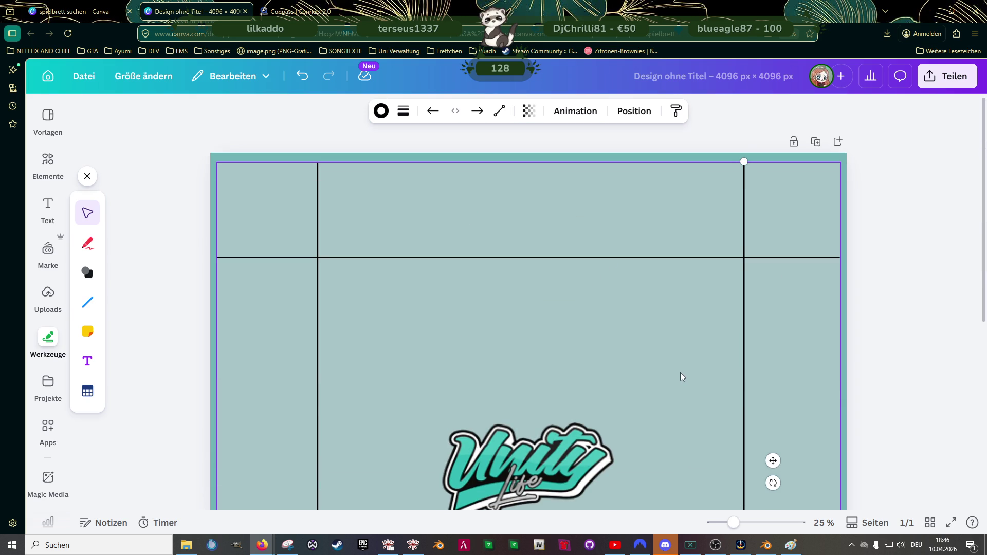
{"action": "scroll", "coordinate": [679, 372], "scroll_direction": "down", "scroll_amount": 2}
{"action": "scroll", "coordinate": [580, 342], "scroll_direction": "down", "scroll_amount": 3}
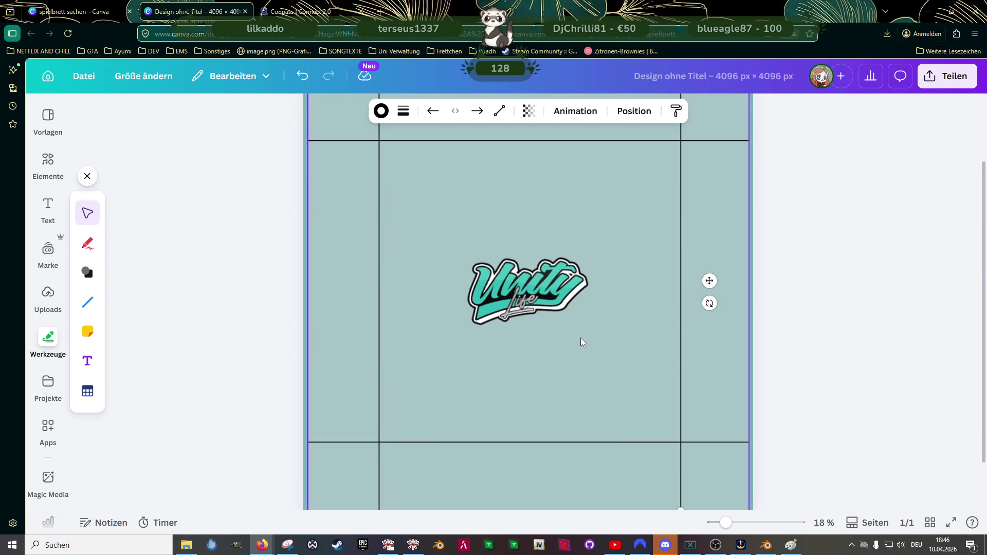
{"action": "scroll", "coordinate": [646, 391], "scroll_direction": "up", "scroll_amount": 1}
{"action": "scroll", "coordinate": [646, 388], "scroll_direction": "down", "scroll_amount": 1}
Step: Duplicate the left vertical line and move the copy toward the page centre
{"action": "mouse_move", "coordinate": [481, 322]}
{"action": "left_mouse_down"}
{"action": "mouse_move", "coordinate": [397, 301]}
{"action": "mouse_move", "coordinate": [383, 314]}
{"action": "left_mouse_up"}
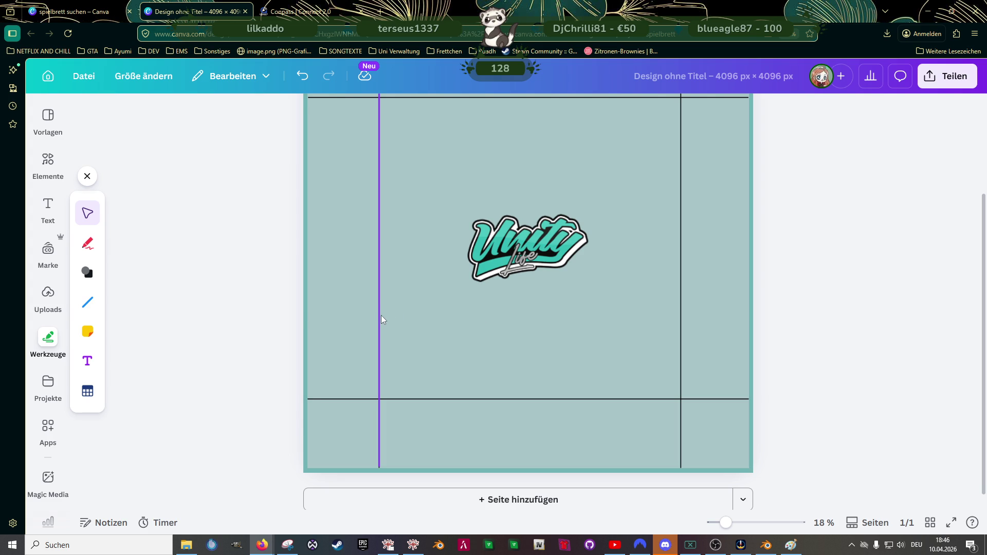
{"action": "left_click", "coordinate": [381, 316]}
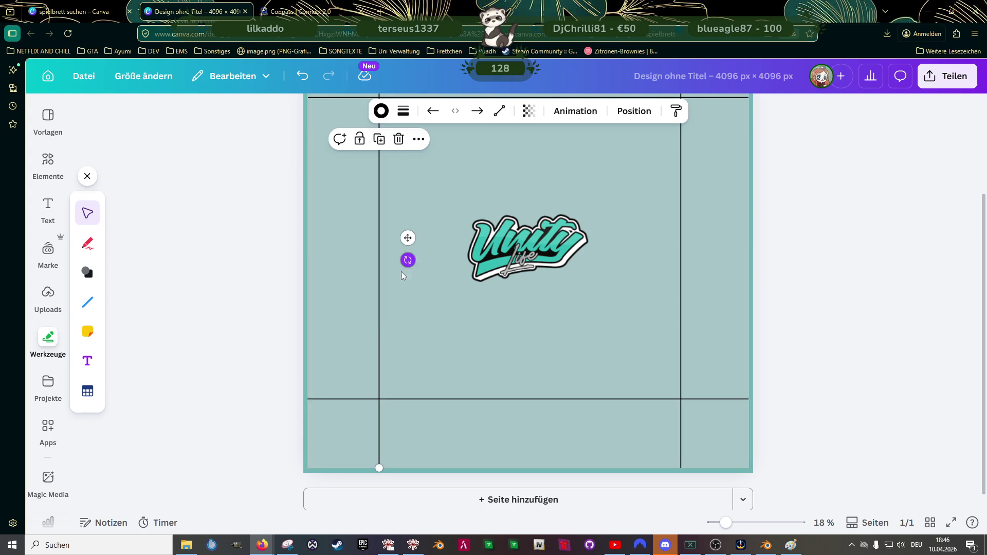
{"action": "key", "text": "ctrl+d"}
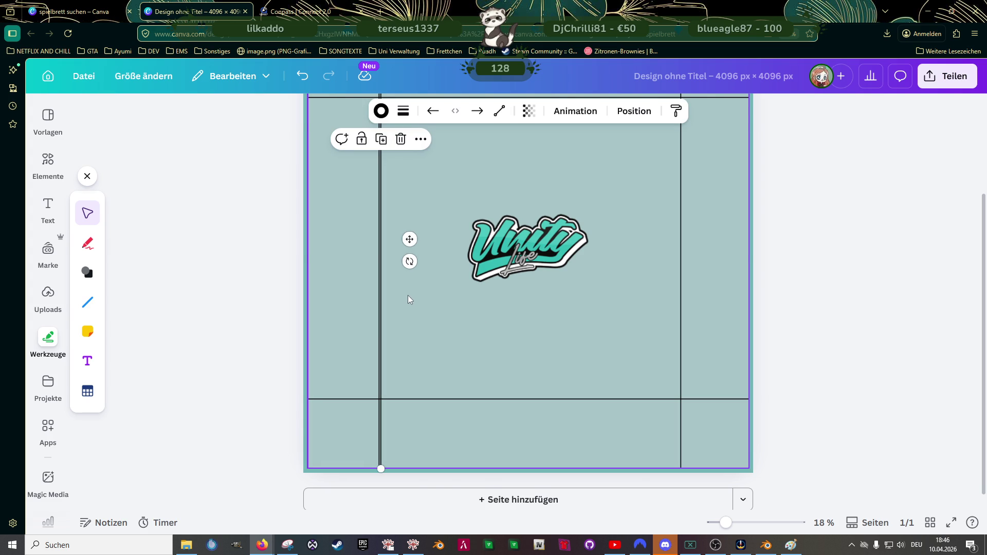
{"action": "right_click", "coordinate": [409, 295]}
{"action": "left_click", "coordinate": [381, 269]}
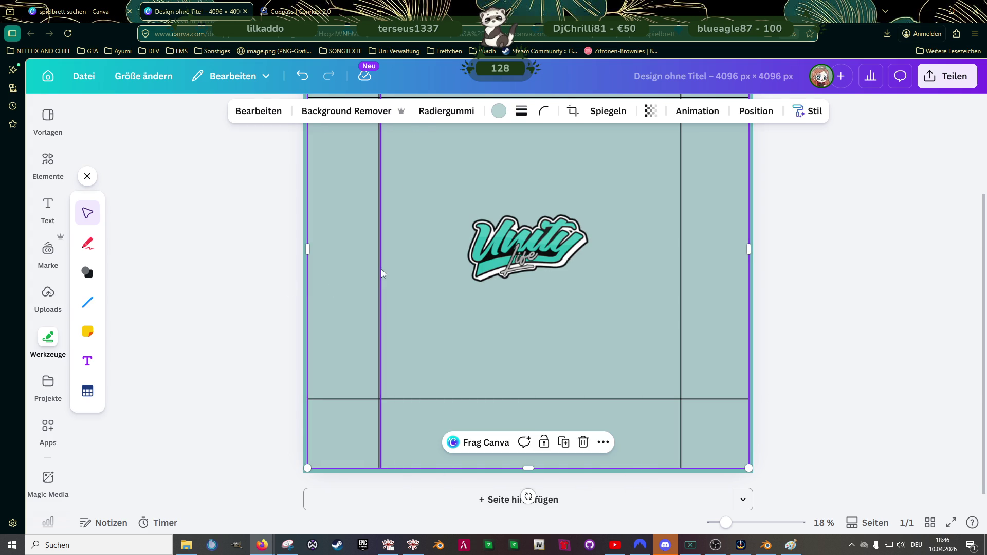
{"action": "left_click", "coordinate": [381, 270]}
{"action": "left_click_drag", "start_coordinate": [411, 239], "coordinate": [553, 239]}
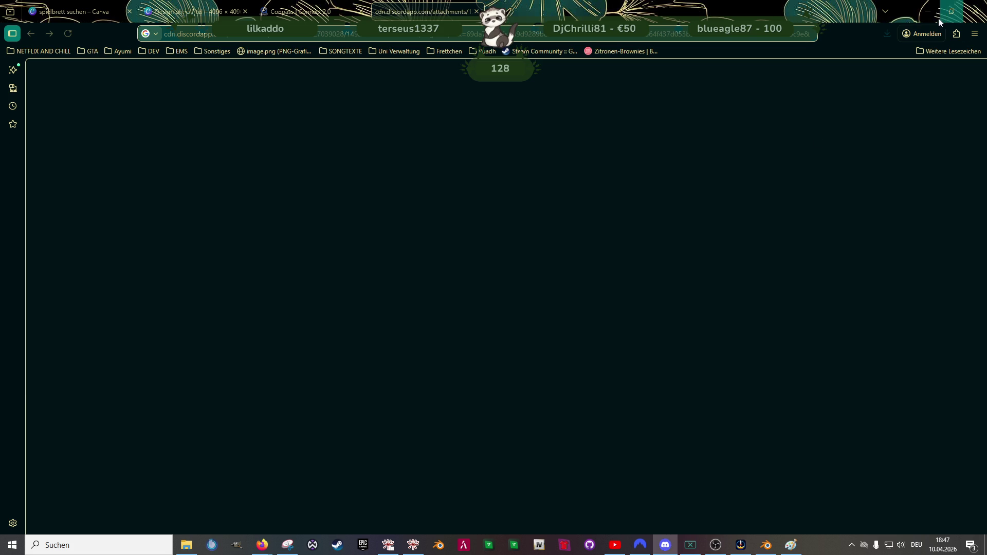
Step: Return to the Canva board design tab
{"action": "left_click", "coordinate": [196, 12]}
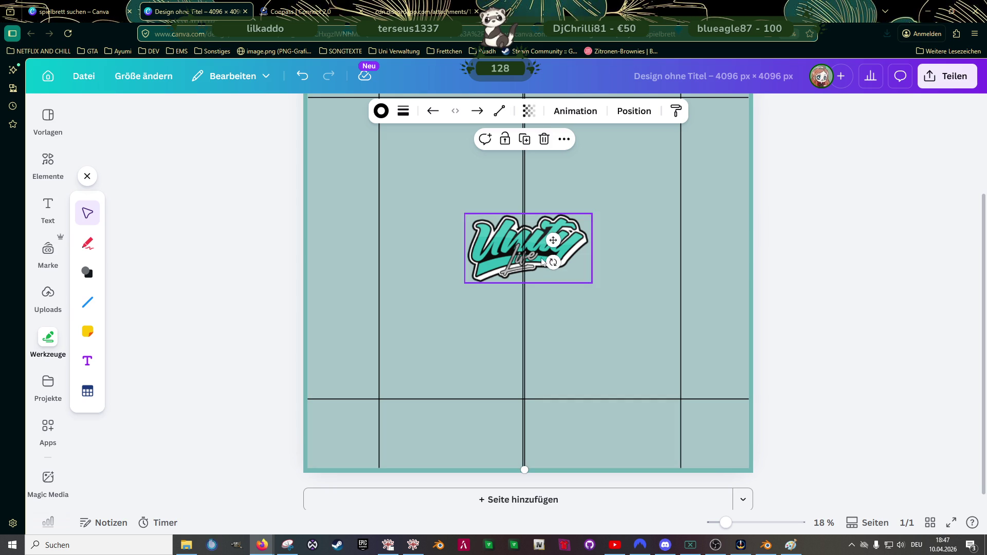
Step: Space the middle vertical line evenly and place a duplicate one even space to its right
{"action": "left_click_drag", "start_coordinate": [551, 238], "coordinate": [567, 240]}
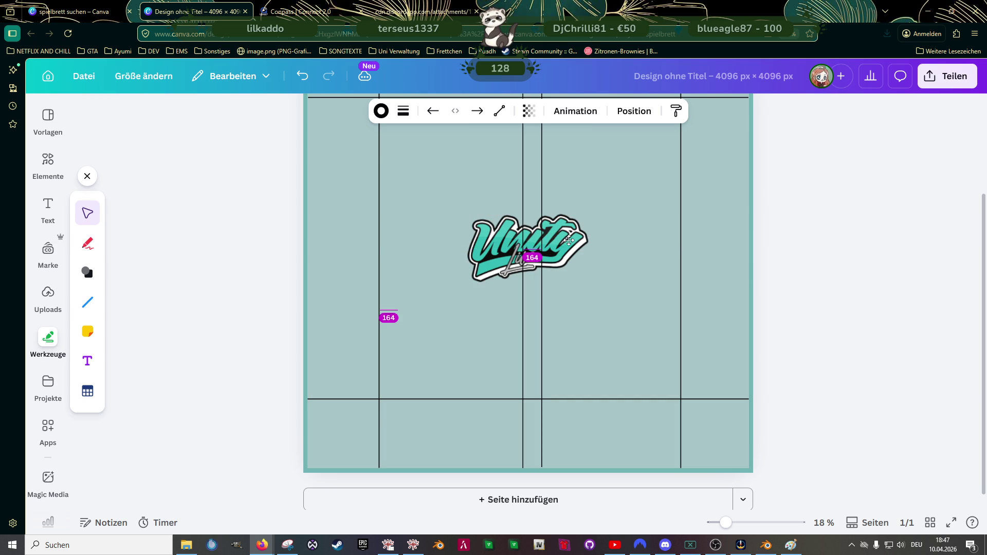
{"action": "left_click_drag", "start_coordinate": [570, 241], "coordinate": [537, 239]}
{"action": "key", "text": "ctrl+d"}
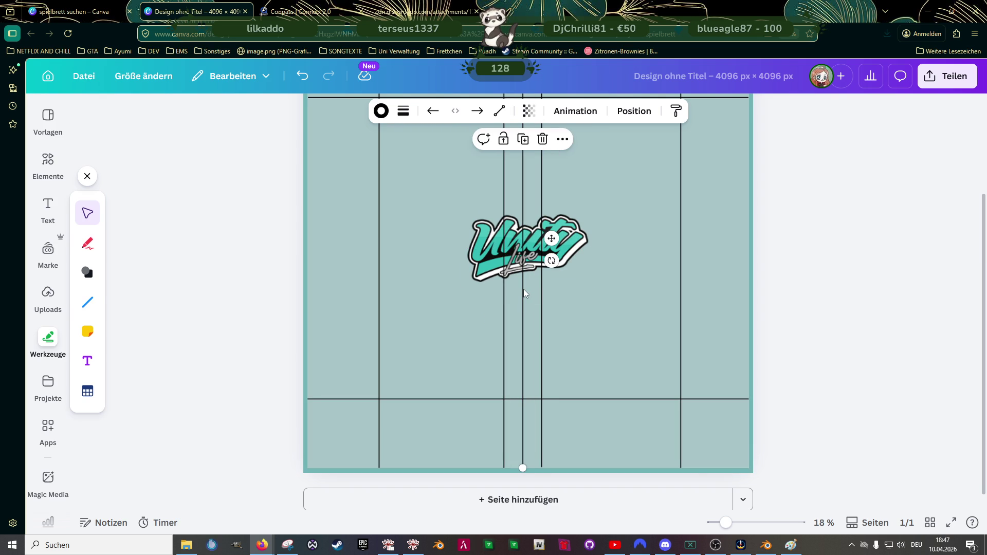
{"action": "key", "text": "Delete"}
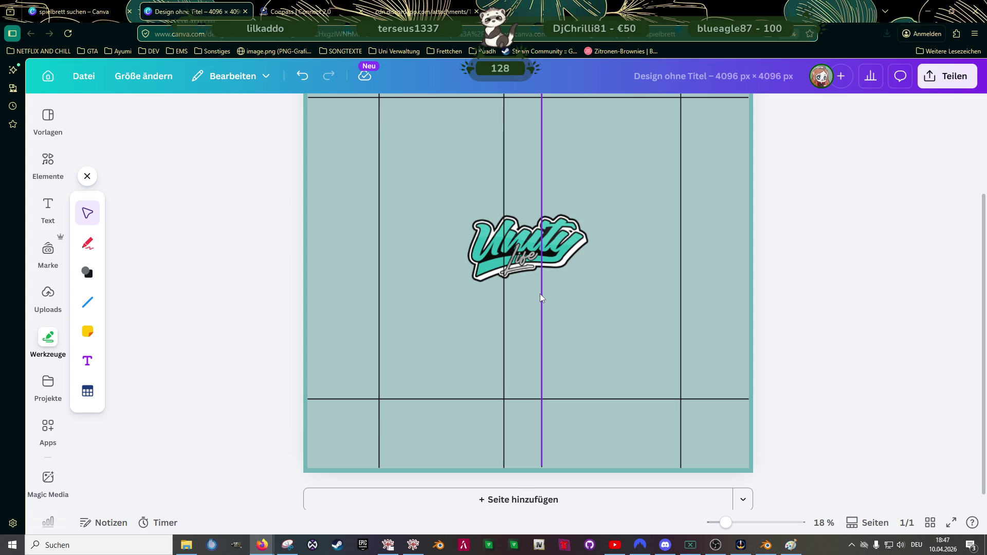
{"action": "left_click", "coordinate": [541, 297]}
{"action": "key", "text": "ctrl+d"}
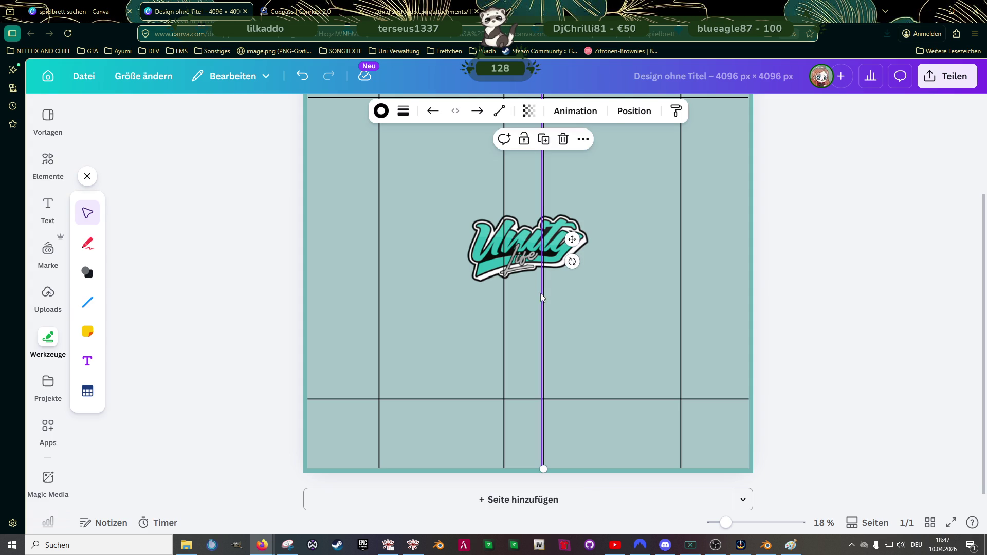
{"action": "left_click_drag", "start_coordinate": [571, 238], "coordinate": [610, 239]}
Step: Shift the two inner vertical lines right, then delete them and select the line through the logo
{"action": "left_click", "coordinate": [542, 303]}
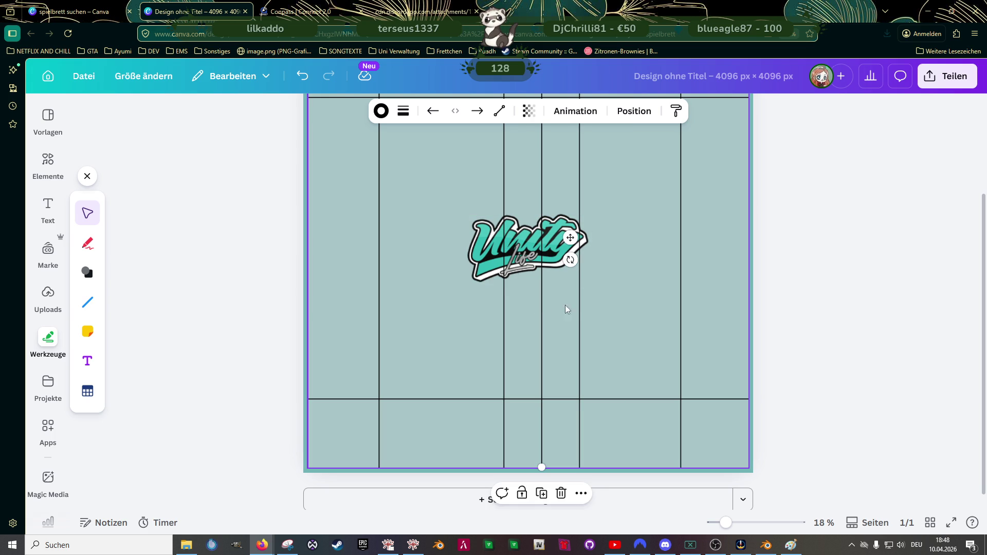
{"action": "left_click", "coordinate": [579, 301], "text": "shift"}
{"action": "left_click_drag", "start_coordinate": [579, 302], "coordinate": [580, 302]}
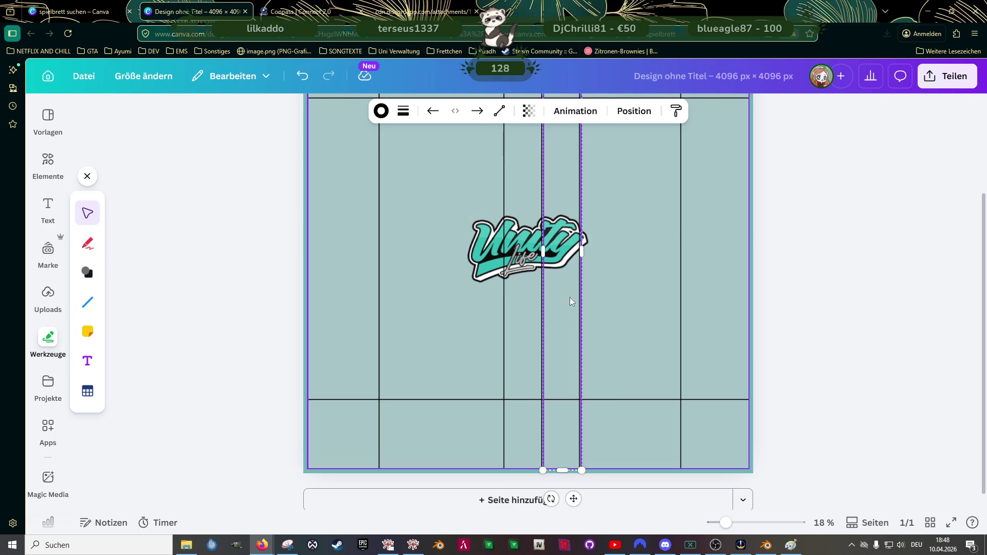
{"action": "mouse_move", "coordinate": [563, 313]}
{"action": "left_mouse_down"}
{"action": "mouse_move", "coordinate": [635, 310]}
{"action": "mouse_move", "coordinate": [619, 316]}
{"action": "left_mouse_up"}
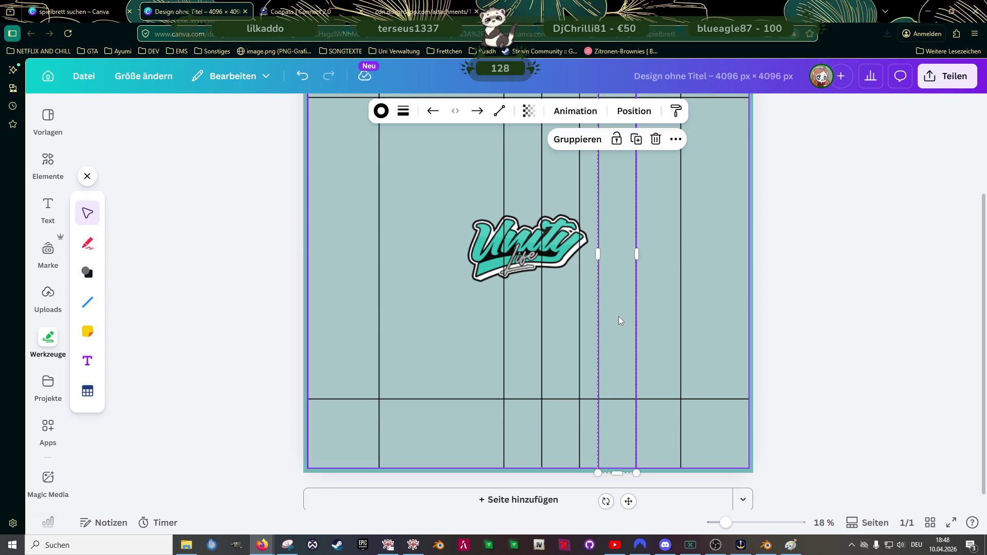
{"action": "key", "text": "Delete"}
{"action": "left_click", "coordinate": [535, 334]}
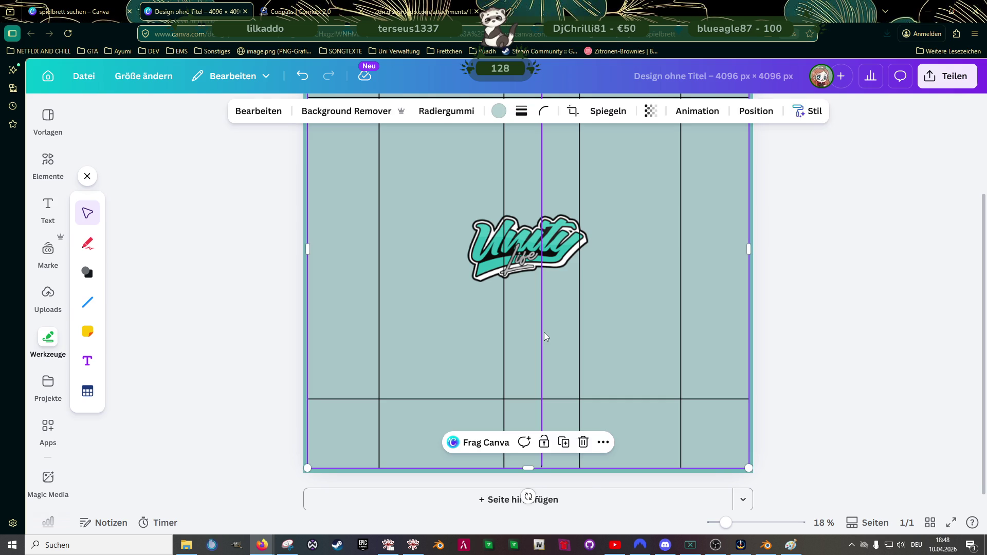
{"action": "left_click", "coordinate": [544, 333]}
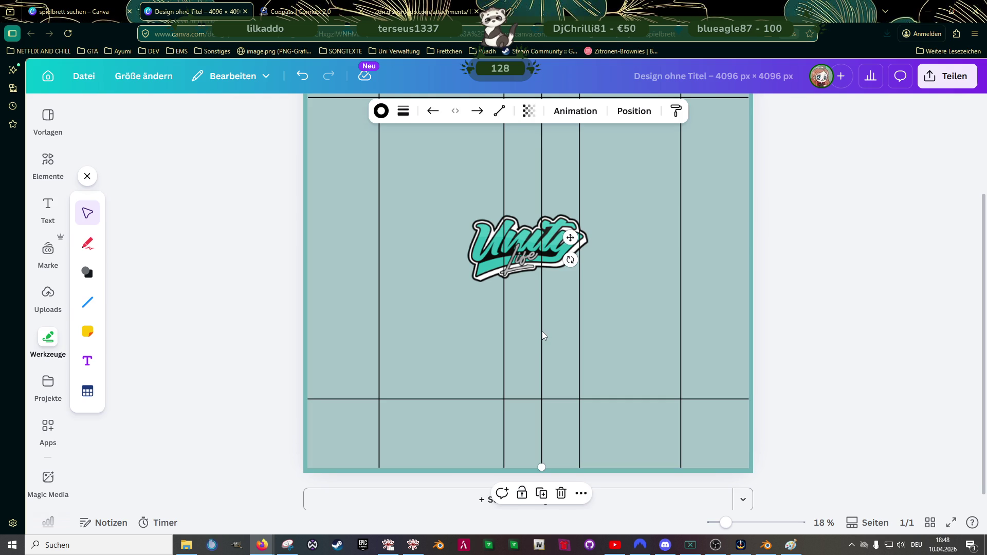
Step: Delete the two extra vertical lines on either side of the centre line
{"action": "scroll", "coordinate": [515, 310], "scroll_direction": "up", "scroll_amount": 2}
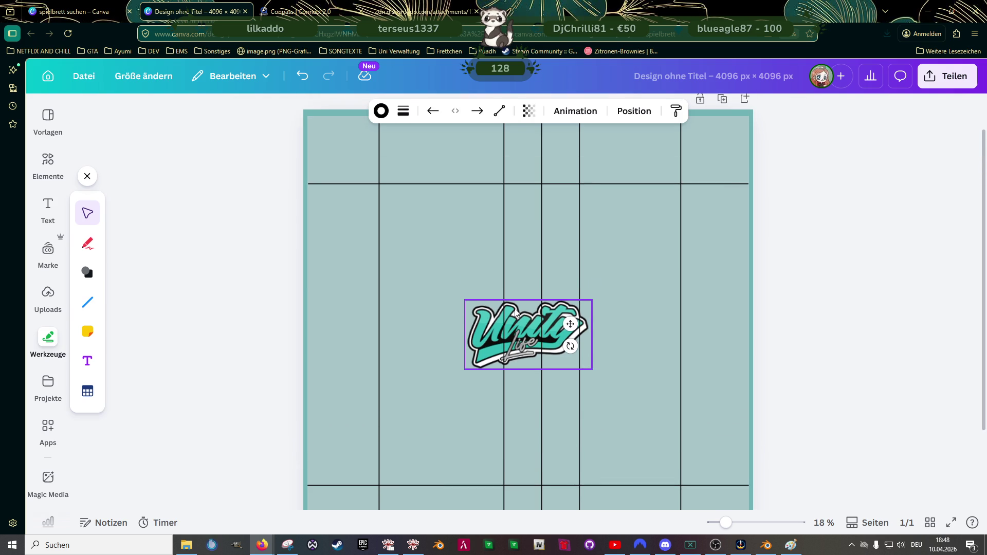
{"action": "left_click", "coordinate": [507, 270]}
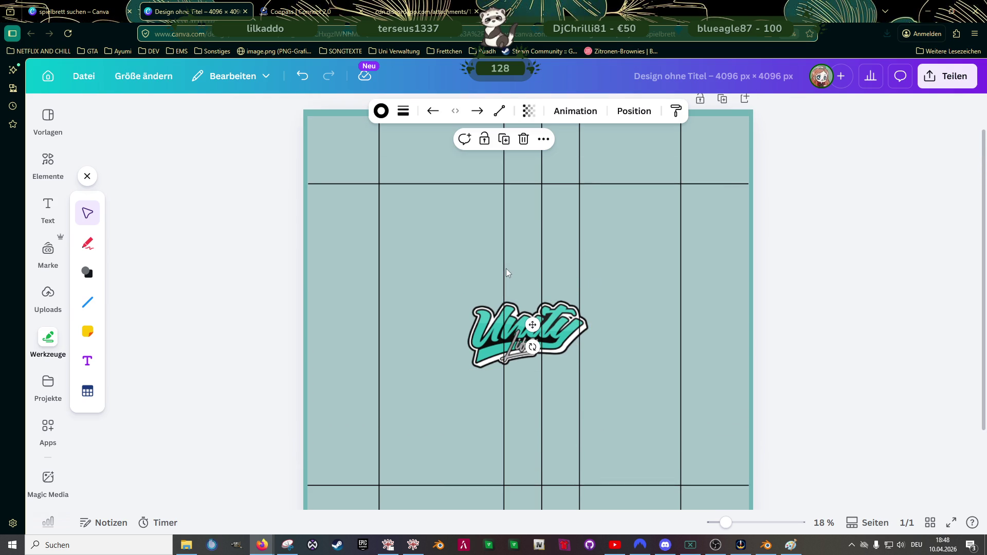
{"action": "key", "text": "Delete"}
{"action": "left_click", "coordinate": [582, 267]}
{"action": "key", "text": "Delete"}
{"action": "scroll", "coordinate": [545, 250], "scroll_direction": "up", "scroll_amount": 1}
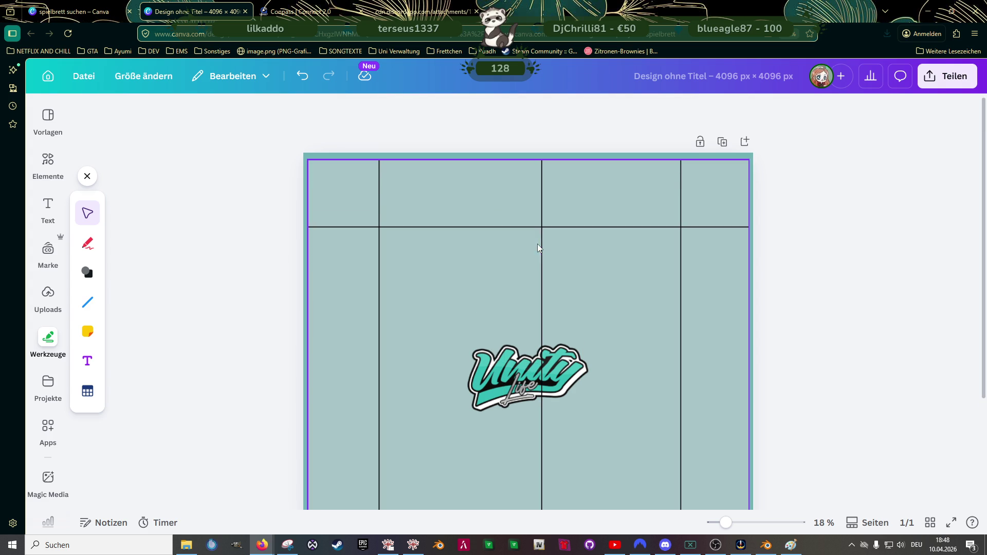
Step: Try narrowing the background grid image twice, undoing each resize
{"action": "left_click", "coordinate": [544, 214]}
{"action": "scroll", "coordinate": [537, 216], "scroll_direction": "down", "scroll_amount": 2}
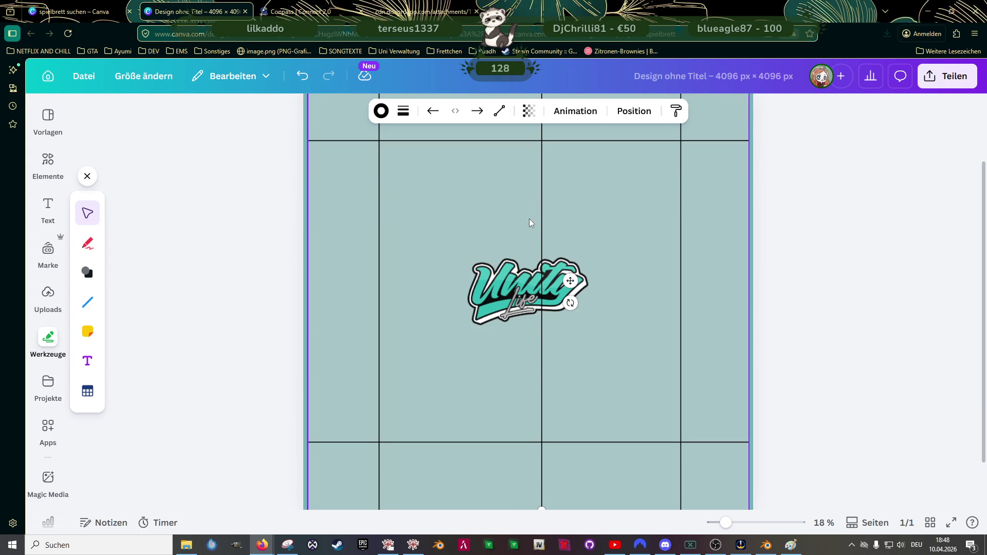
{"action": "left_click", "coordinate": [738, 284]}
{"action": "left_click_drag", "start_coordinate": [747, 295], "coordinate": [746, 295]}
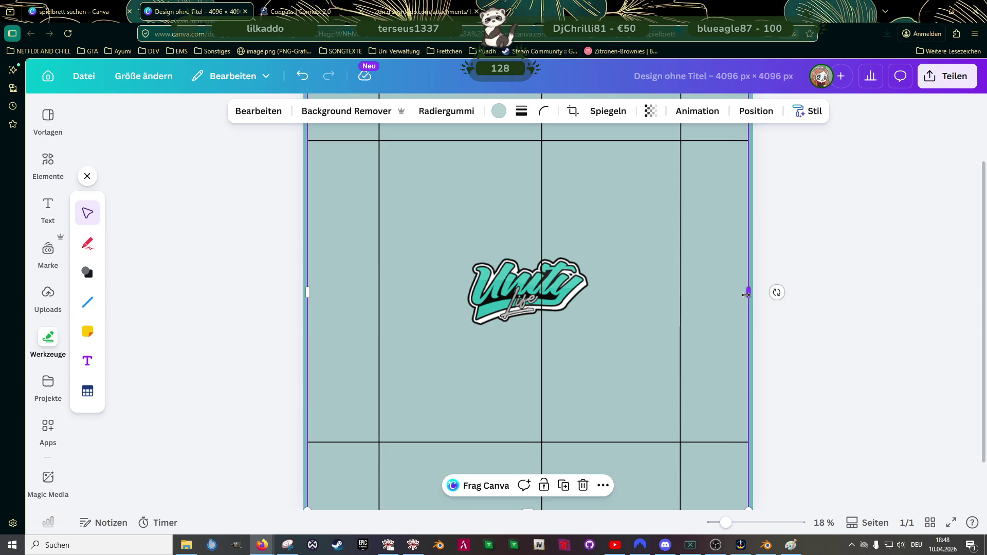
{"action": "key", "text": "ctrl+z"}
{"action": "scroll", "coordinate": [698, 261], "scroll_direction": "up", "scroll_amount": 2}
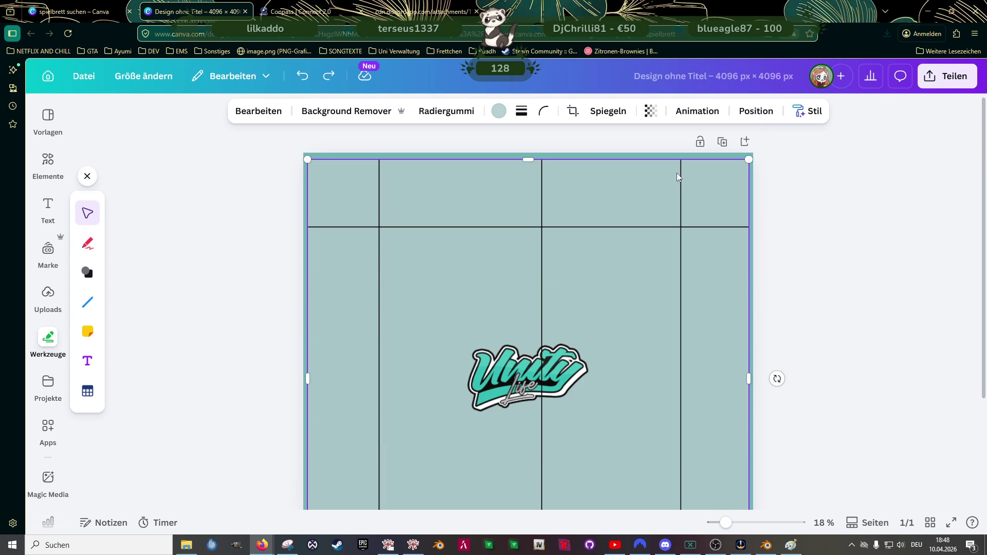
{"action": "mouse_move", "coordinate": [745, 379]}
{"action": "left_mouse_down"}
{"action": "mouse_move", "coordinate": [732, 377]}
{"action": "mouse_move", "coordinate": [737, 370]}
{"action": "left_mouse_up"}
{"action": "key", "text": "ctrl+z"}
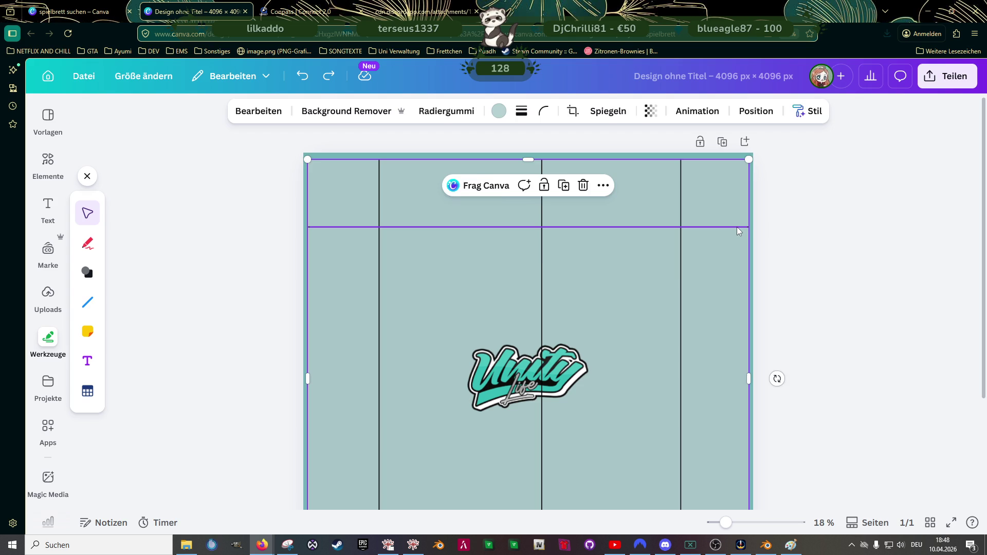
Step: Adjust the endpoints of the upper horizontal line, the right vertical line and the centre line
{"action": "left_click", "coordinate": [737, 227]}
{"action": "mouse_move", "coordinate": [749, 227]}
{"action": "left_mouse_down"}
{"action": "mouse_move", "coordinate": [767, 247]}
{"action": "mouse_move", "coordinate": [749, 227]}
{"action": "left_mouse_up"}
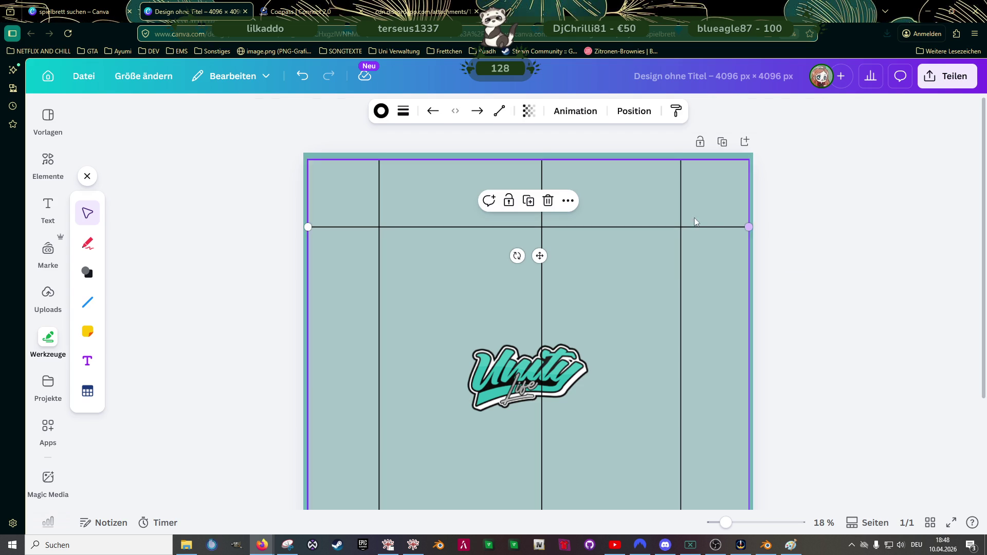
{"action": "left_click", "coordinate": [680, 175]}
{"action": "left_click_drag", "start_coordinate": [681, 159], "coordinate": [682, 159]}
{"action": "left_click_drag", "start_coordinate": [686, 162], "coordinate": [686, 162]}
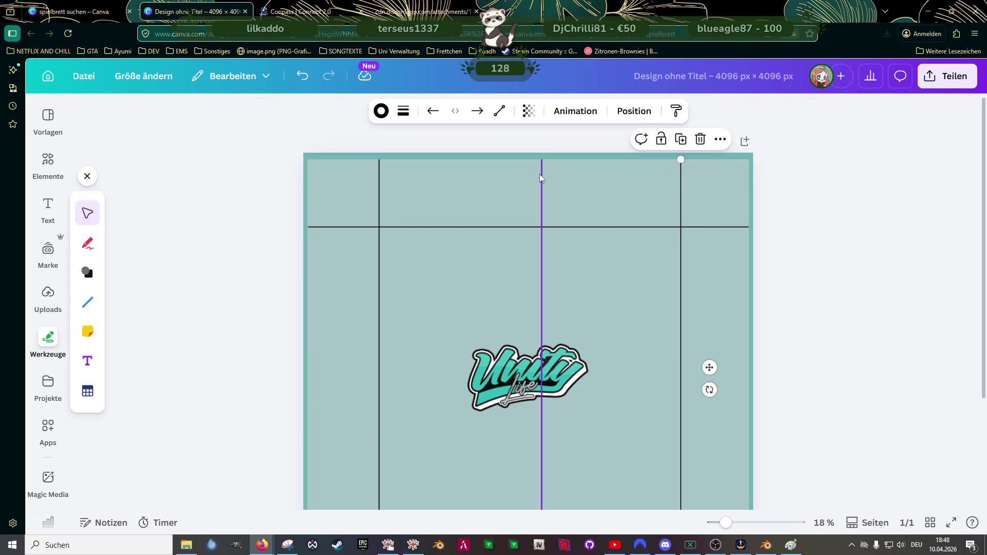
{"action": "left_click", "coordinate": [381, 171]}
{"action": "left_click", "coordinate": [376, 170]}
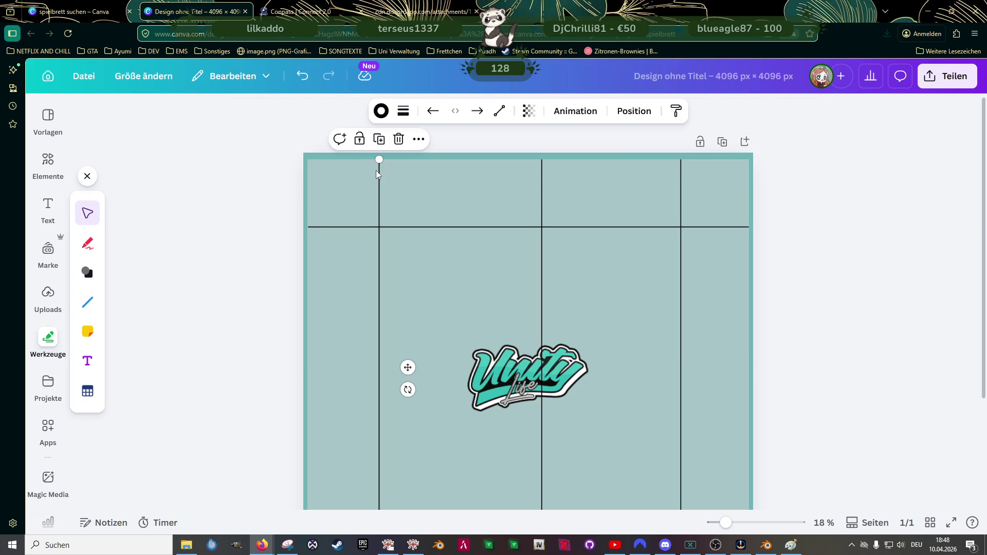
{"action": "left_click", "coordinate": [544, 178]}
{"action": "left_click_drag", "start_coordinate": [542, 160], "coordinate": [543, 154]}
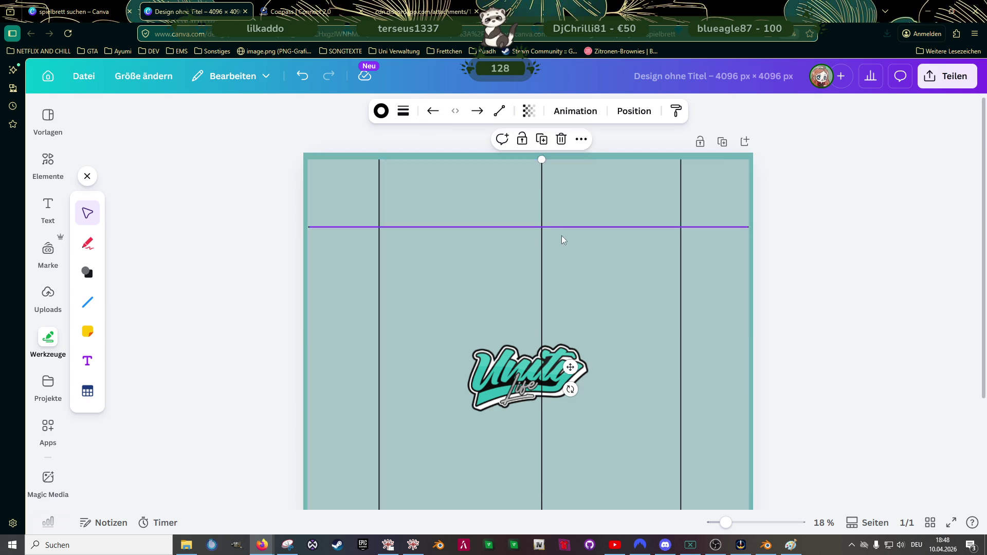
{"action": "scroll", "coordinate": [562, 236], "scroll_direction": "down", "scroll_amount": 3}
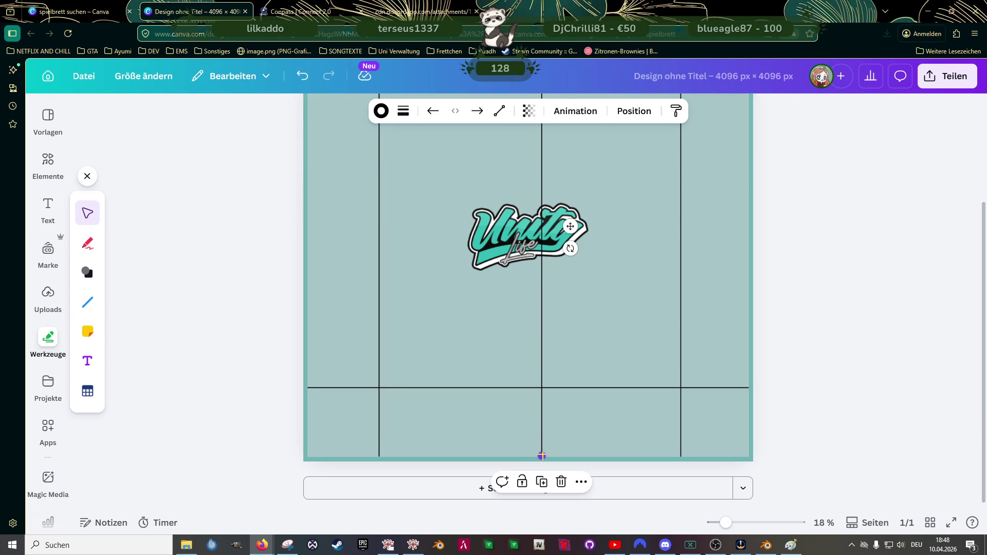
{"action": "left_click_drag", "start_coordinate": [542, 457], "coordinate": [542, 457]}
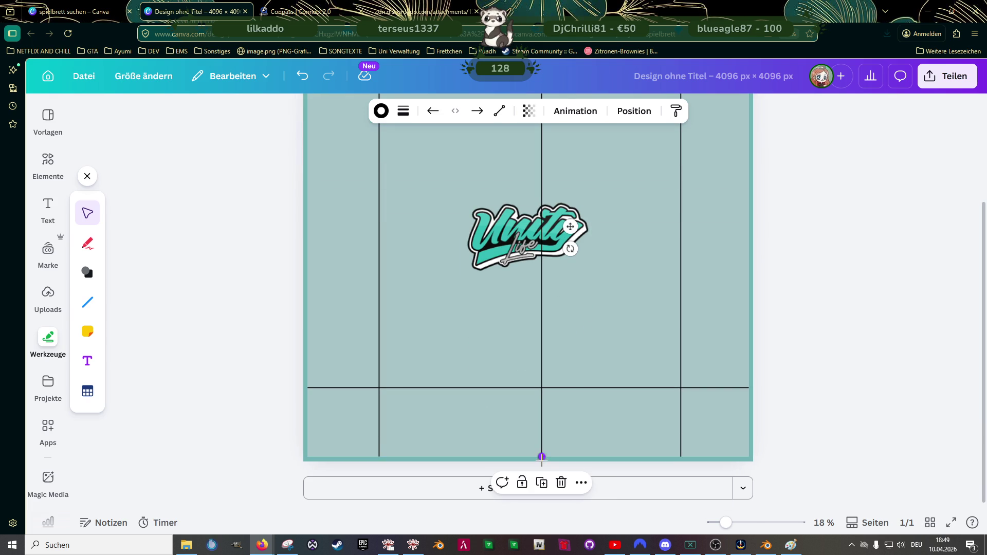
Step: Narrow the grid image from its right side again, then undo it
{"action": "left_click", "coordinate": [731, 299]}
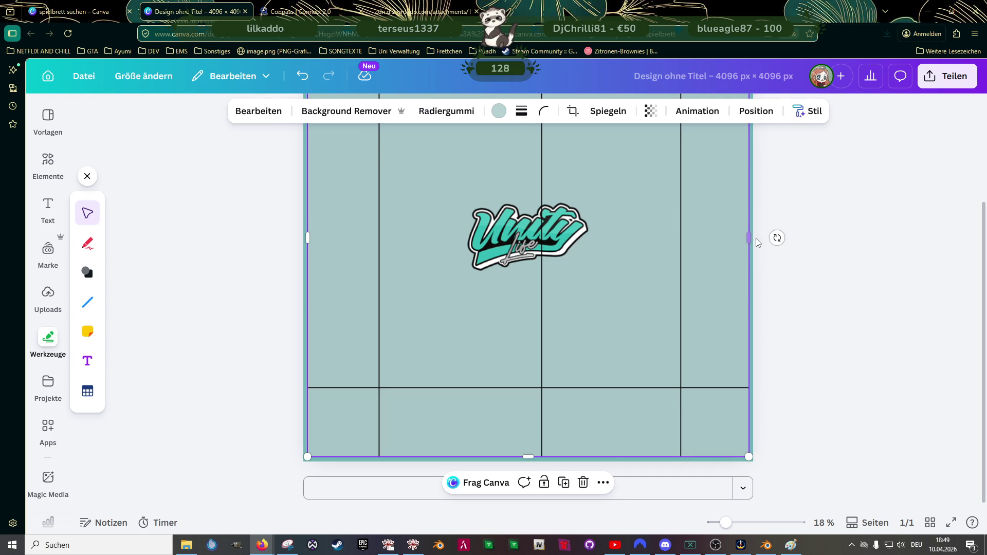
{"action": "mouse_move", "coordinate": [749, 237]}
{"action": "left_mouse_down"}
{"action": "mouse_move", "coordinate": [612, 238]}
{"action": "mouse_move", "coordinate": [689, 242]}
{"action": "left_mouse_up"}
{"action": "key", "text": "ctrl+z"}
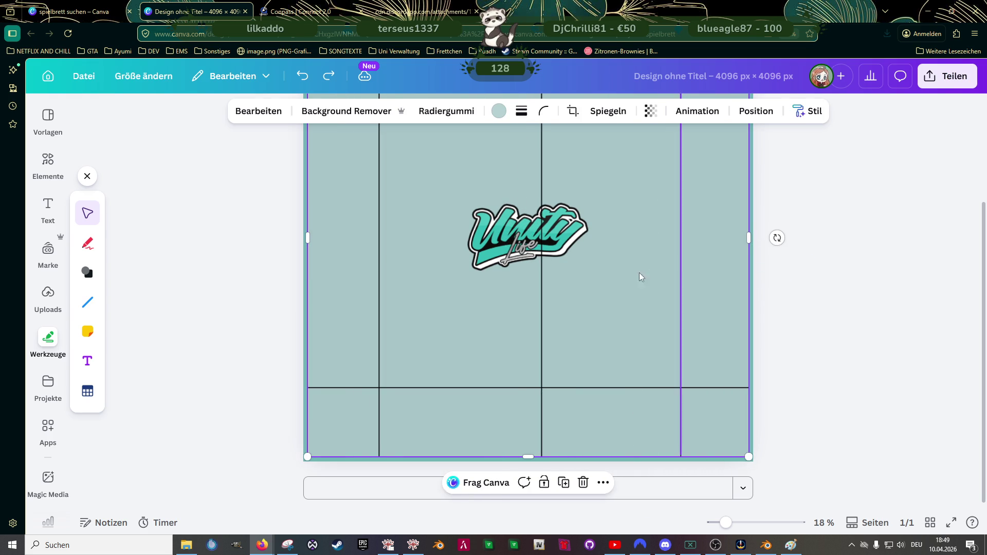
Step: Delete the grid image with its lines and the remaining horizontal line
{"action": "scroll", "coordinate": [623, 273], "scroll_direction": "up", "scroll_amount": 2}
{"action": "left_click", "coordinate": [480, 196]}
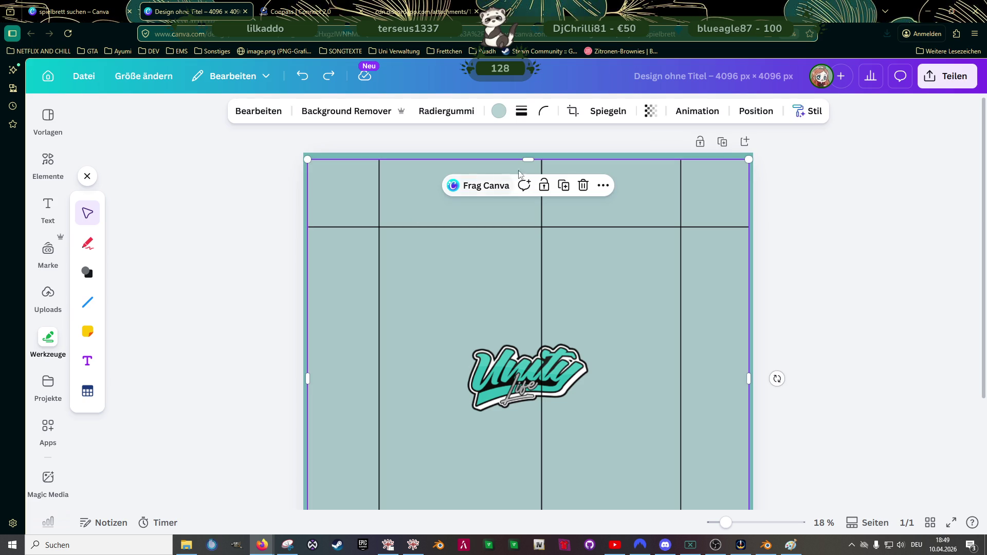
{"action": "left_click_drag", "start_coordinate": [529, 156], "coordinate": [528, 157]}
{"action": "scroll", "coordinate": [283, 257], "scroll_direction": "down", "scroll_amount": 3}
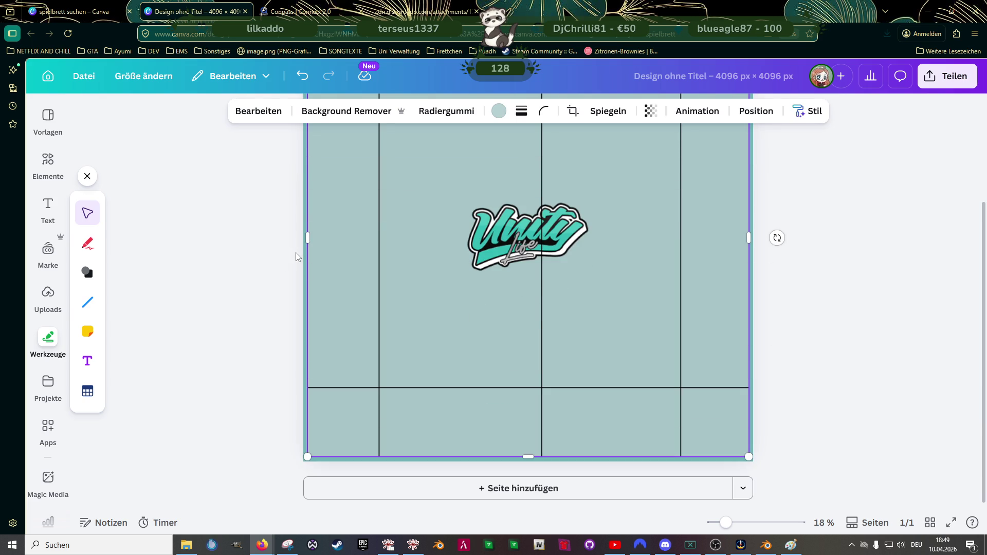
{"action": "key", "text": "Delete"}
{"action": "scroll", "coordinate": [578, 323], "scroll_direction": "up", "scroll_amount": 3}
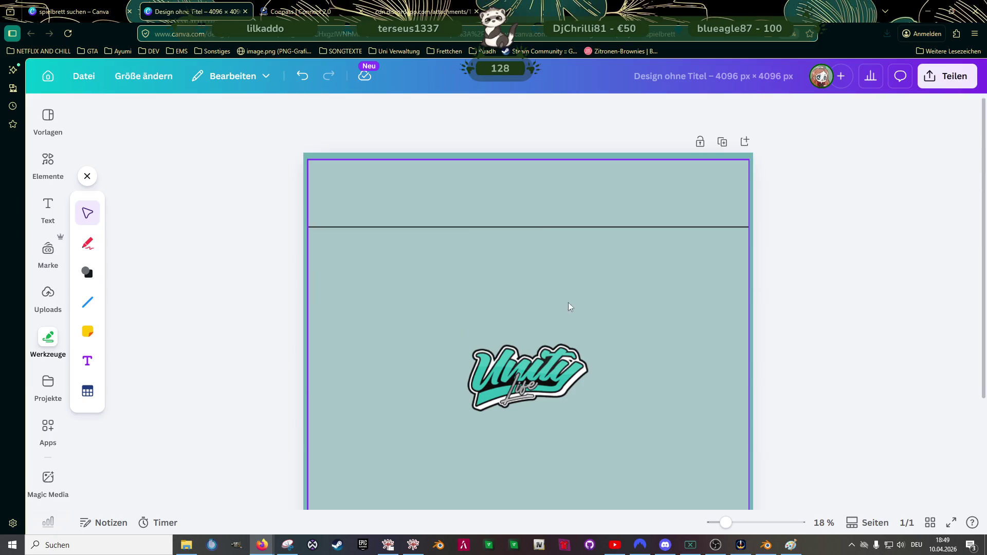
{"action": "left_click", "coordinate": [552, 227]}
{"action": "key", "text": "Delete"}
Step: Resize the teal background to about 3.984 square and centre it on the page
{"action": "left_click", "coordinate": [613, 298]}
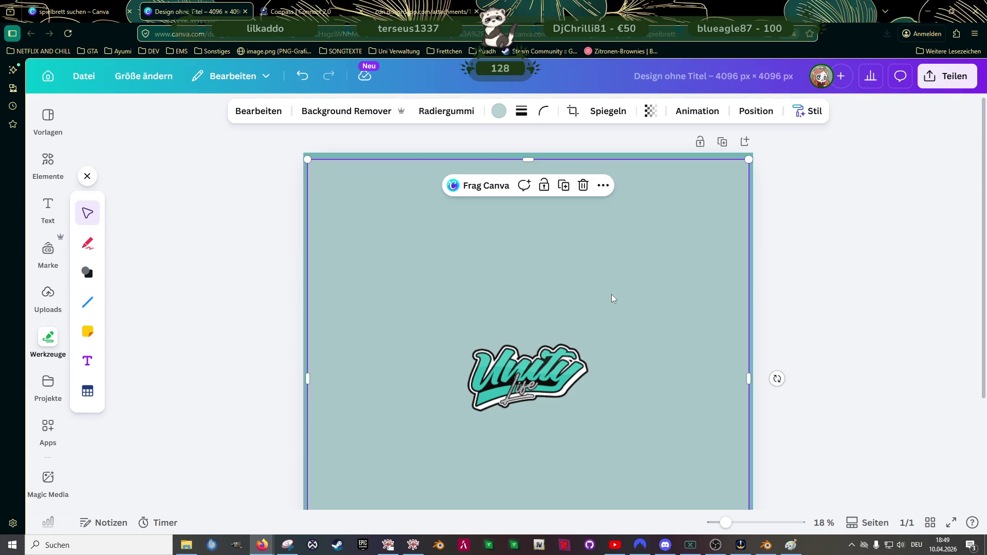
{"action": "left_click_drag", "start_coordinate": [610, 298], "coordinate": [623, 280]}
{"action": "scroll", "coordinate": [622, 280], "scroll_direction": "down", "scroll_amount": 3}
{"action": "left_click_drag", "start_coordinate": [745, 451], "coordinate": [753, 458]}
{"action": "left_click_drag", "start_coordinate": [530, 459], "coordinate": [530, 462]}
{"action": "scroll", "coordinate": [653, 360], "scroll_direction": "up", "scroll_amount": 3}
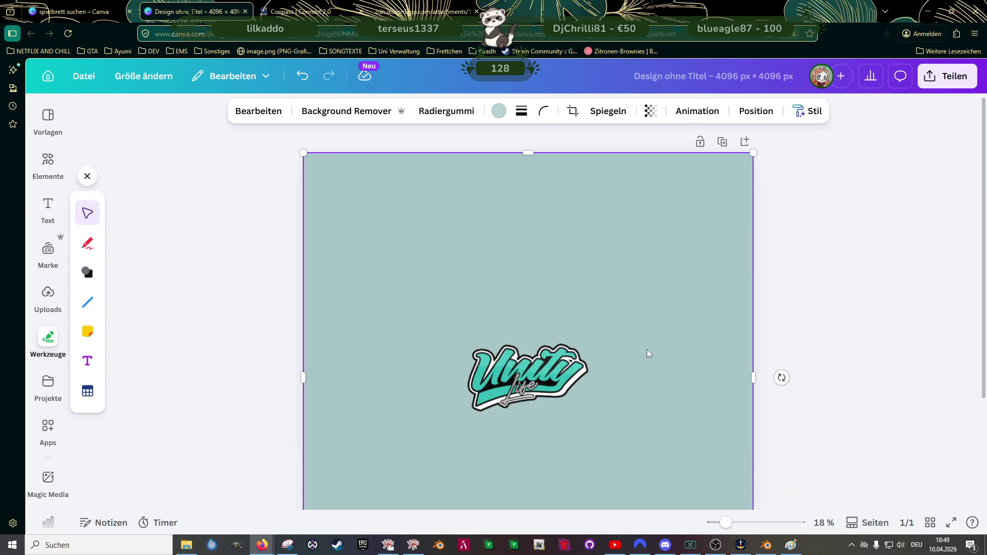
{"action": "left_click_drag", "start_coordinate": [753, 152], "coordinate": [739, 164]}
{"action": "left_click_drag", "start_coordinate": [507, 313], "coordinate": [514, 307]}
{"action": "left_click", "coordinate": [800, 347]}
{"action": "scroll", "coordinate": [799, 349], "scroll_direction": "down", "scroll_amount": 3}
{"action": "scroll", "coordinate": [799, 350], "scroll_direction": "up", "scroll_amount": 3}
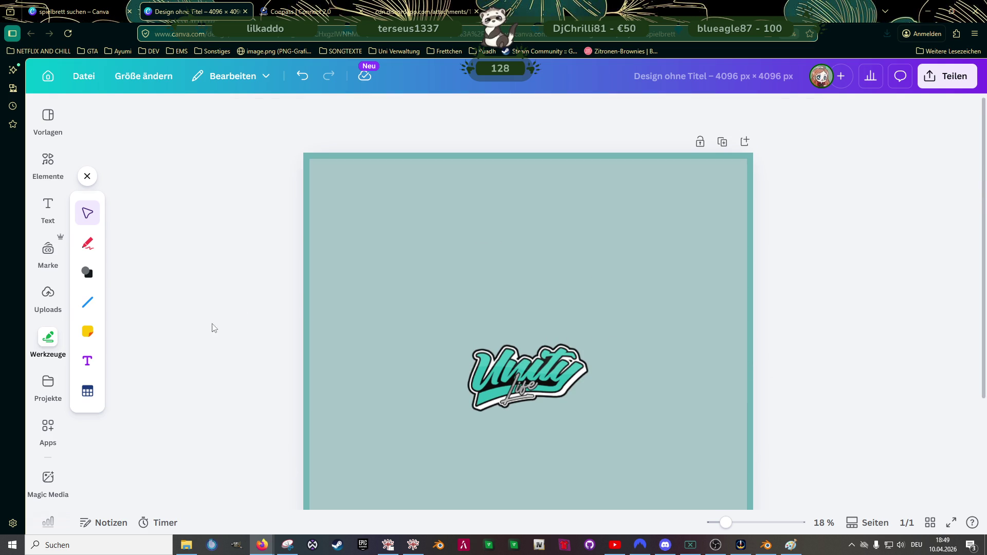
Step: Insert a 3x4 table and start adding columns with 'Spalte hinzufügen'
{"action": "left_click", "coordinate": [87, 392]}
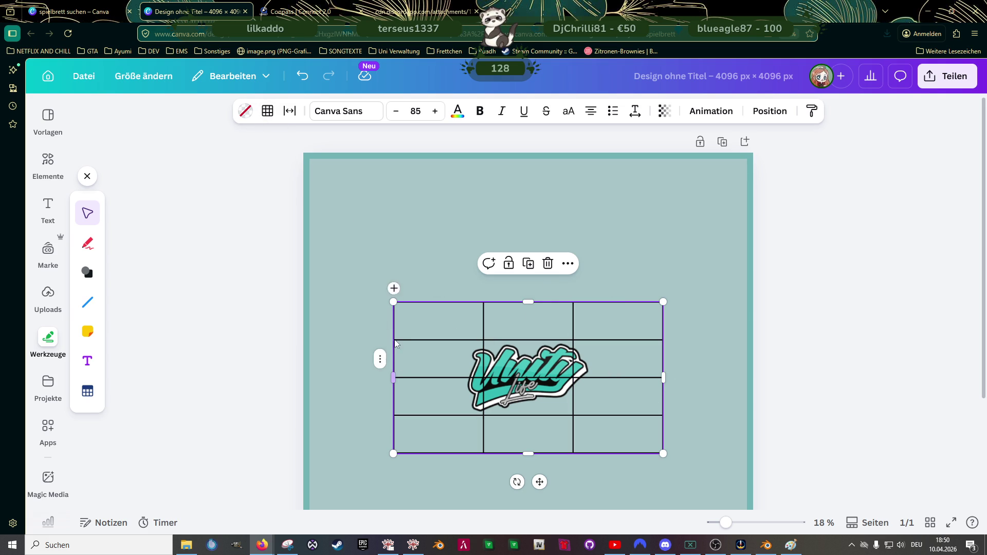
{"action": "left_click", "coordinate": [439, 290]}
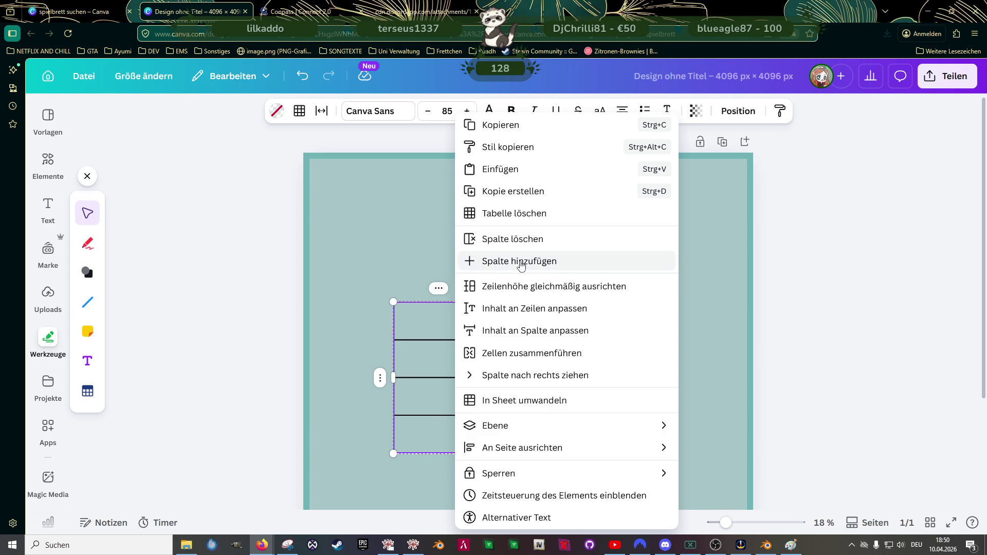
{"action": "left_click", "coordinate": [521, 264]}
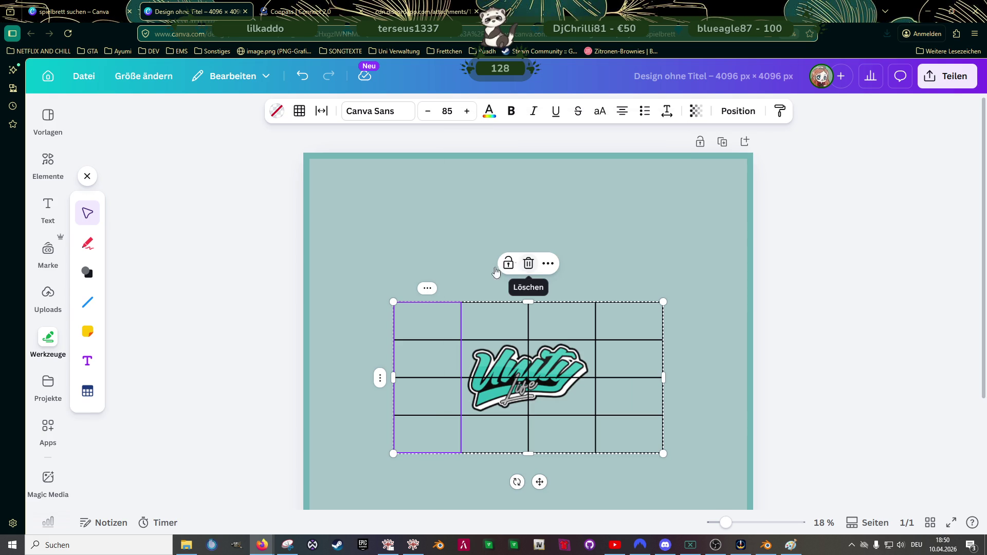
{"action": "left_click", "coordinate": [426, 290]}
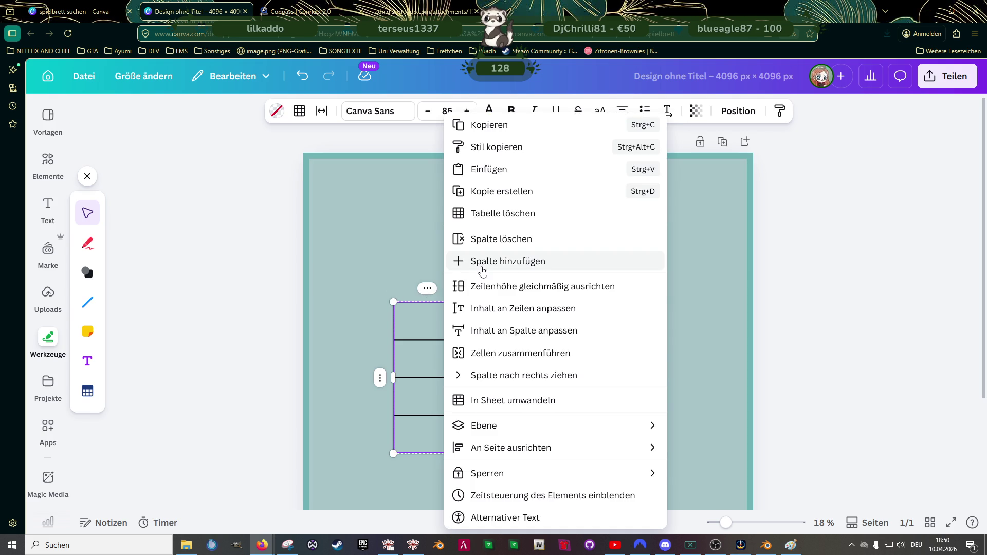
{"action": "left_click", "coordinate": [483, 270]}
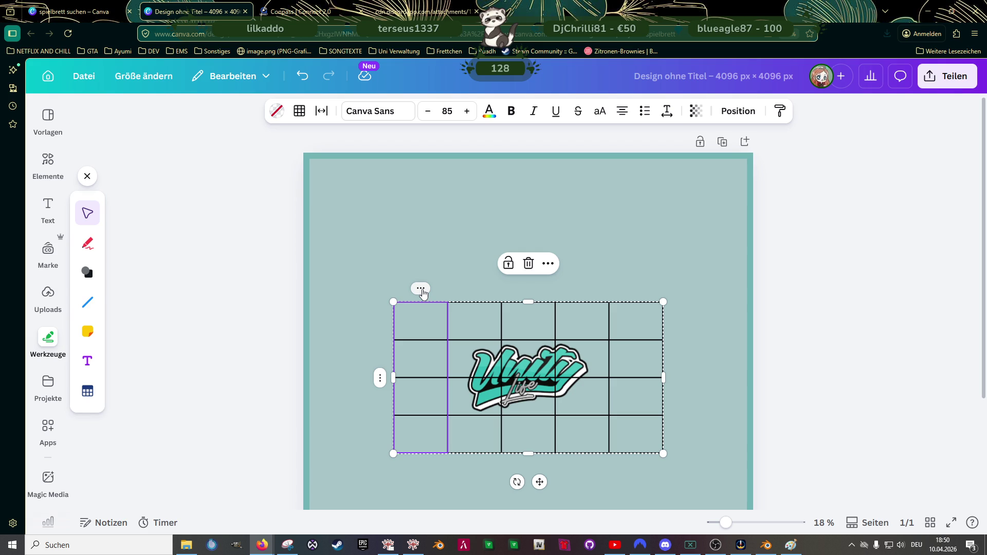
{"action": "left_click", "coordinate": [423, 291]}
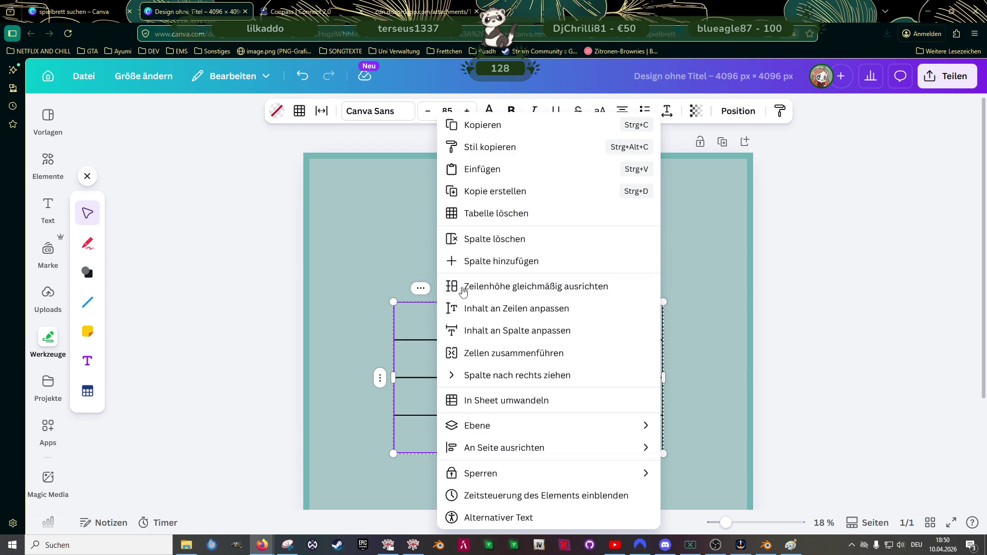
{"action": "left_click", "coordinate": [463, 259]}
{"action": "left_click", "coordinate": [418, 290]}
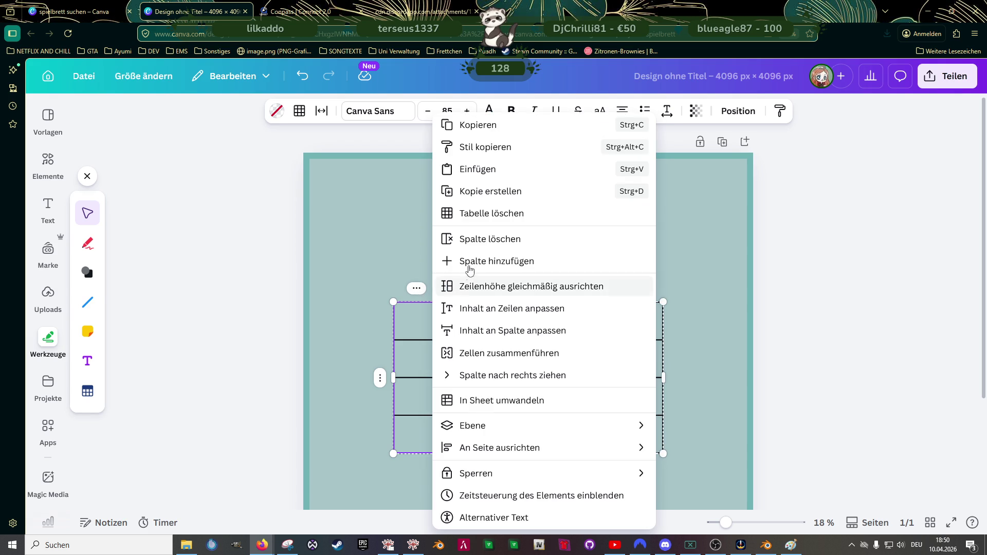
{"action": "left_click", "coordinate": [463, 261]}
{"action": "left_click", "coordinate": [413, 288]}
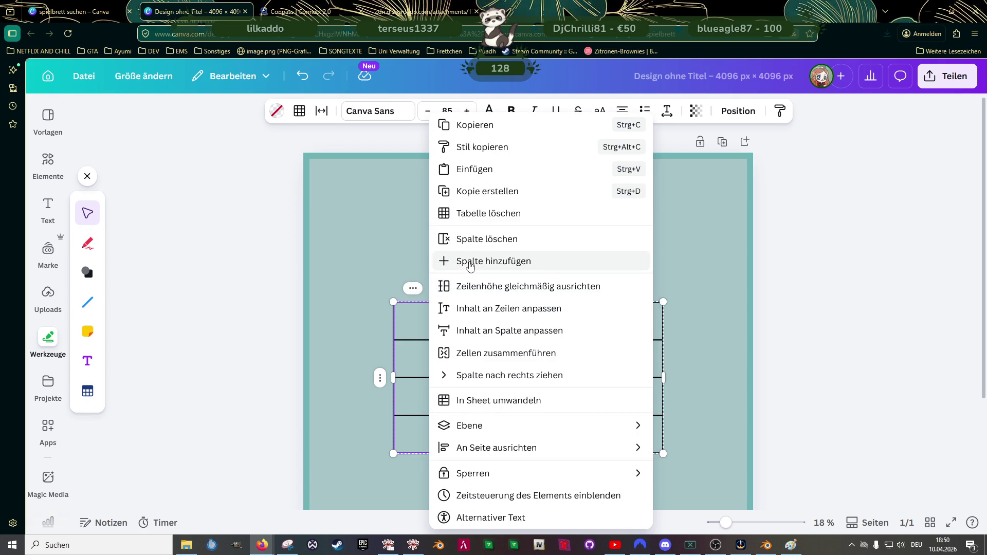
{"action": "left_click", "coordinate": [448, 261]}
Step: Keep adding columns until the table has about 13, then select a single cell
{"action": "left_click", "coordinate": [413, 291]}
{"action": "left_click", "coordinate": [447, 260]}
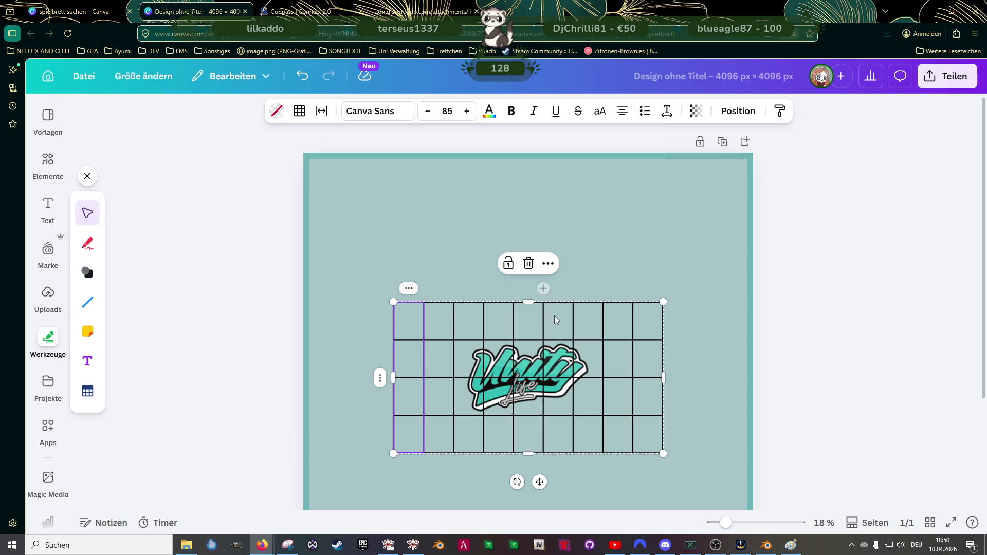
{"action": "left_click", "coordinate": [409, 288]}
{"action": "left_click", "coordinate": [461, 261]}
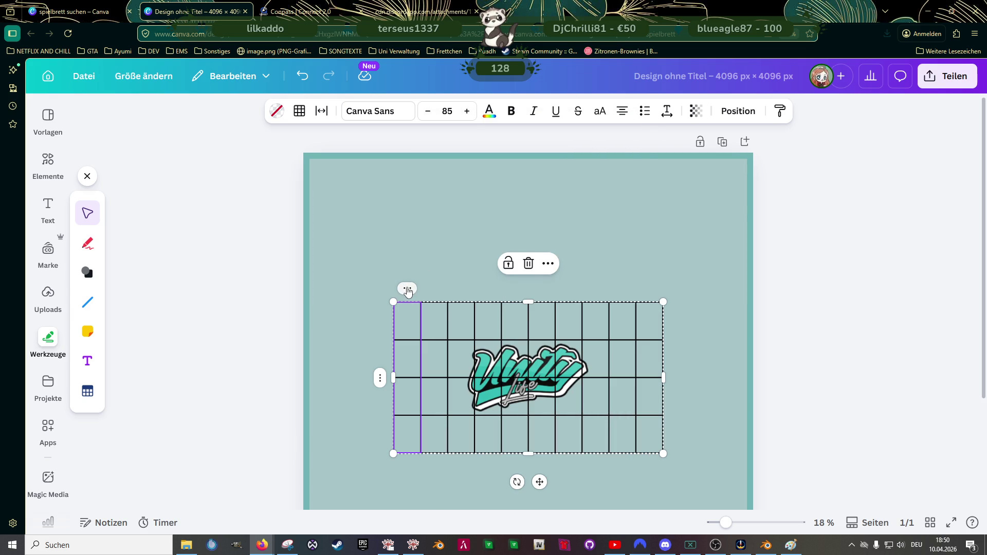
{"action": "left_click", "coordinate": [407, 290]}
{"action": "left_click", "coordinate": [447, 261]}
{"action": "left_click", "coordinate": [407, 288]}
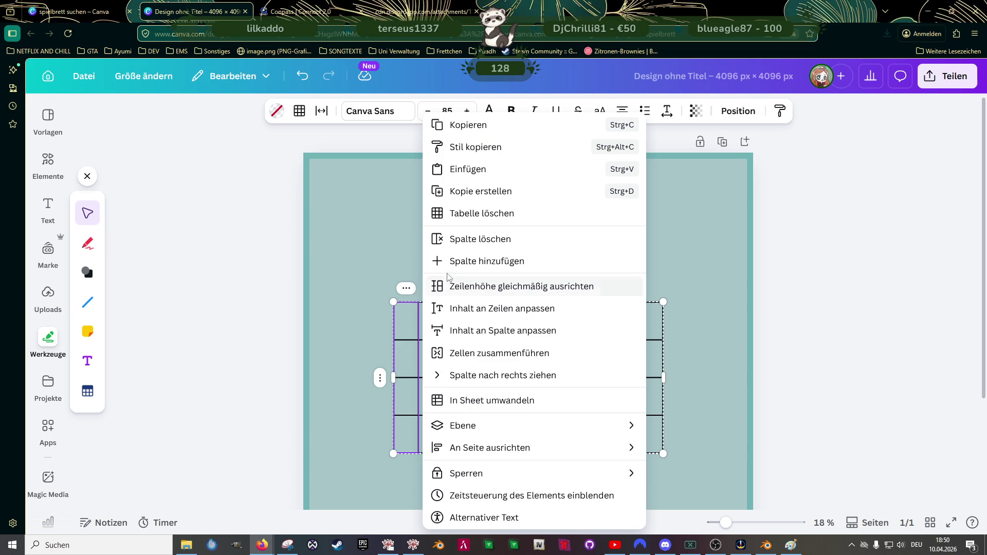
{"action": "left_click", "coordinate": [453, 262]}
{"action": "left_click", "coordinate": [406, 288]}
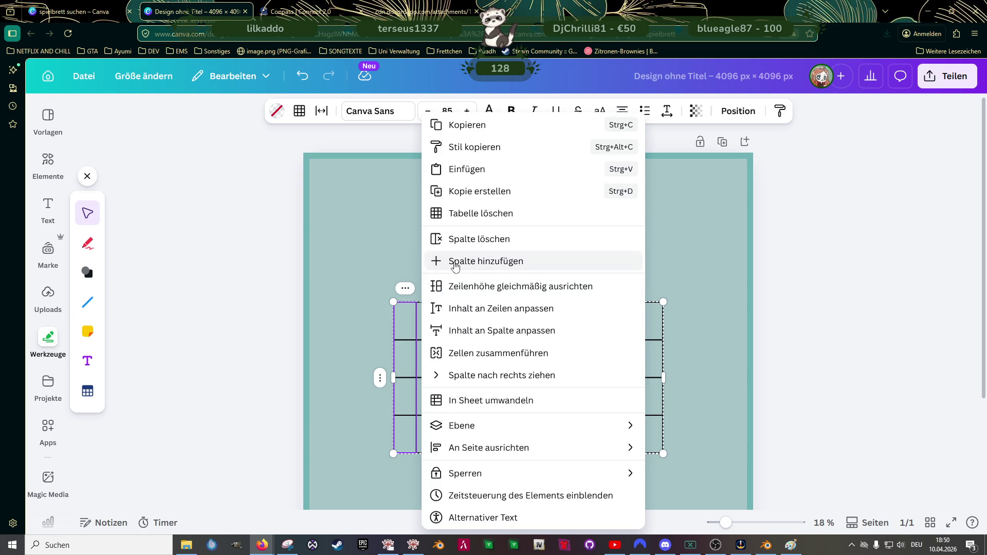
{"action": "left_click", "coordinate": [455, 262]}
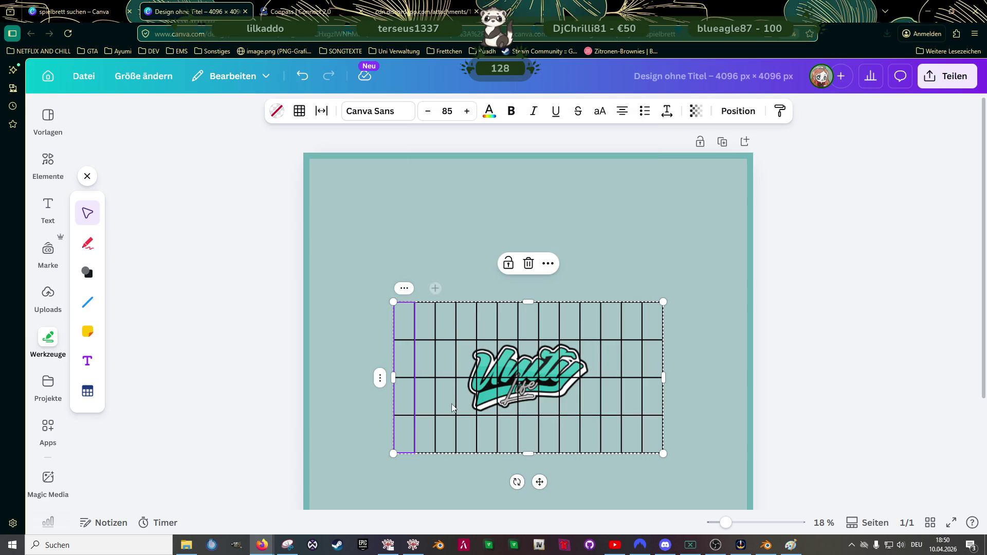
{"action": "left_click", "coordinate": [445, 390]}
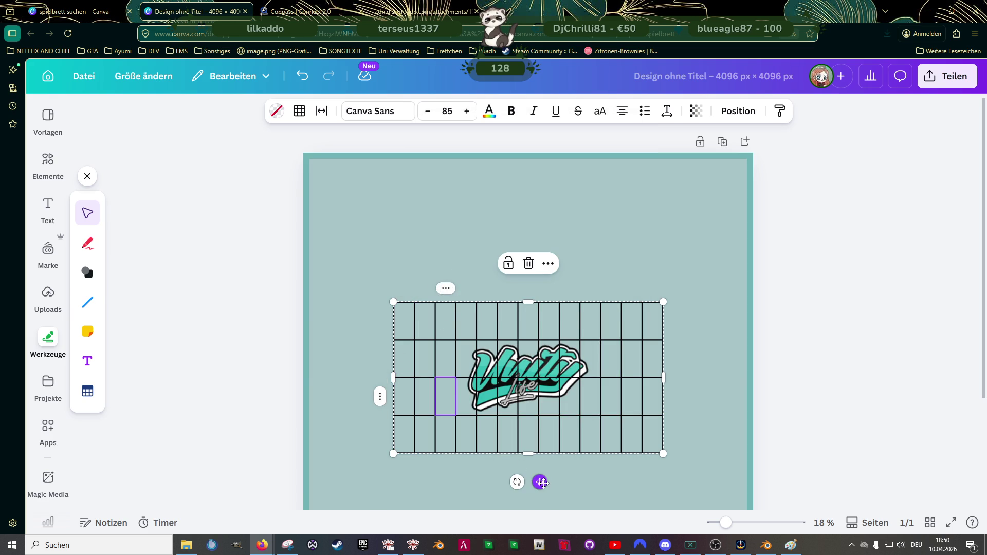
Step: Move the table to the top-left, stretch it across the full page width and add a row
{"action": "left_click_drag", "start_coordinate": [543, 482], "coordinate": [458, 329]}
{"action": "left_click_drag", "start_coordinate": [580, 311], "coordinate": [748, 432]}
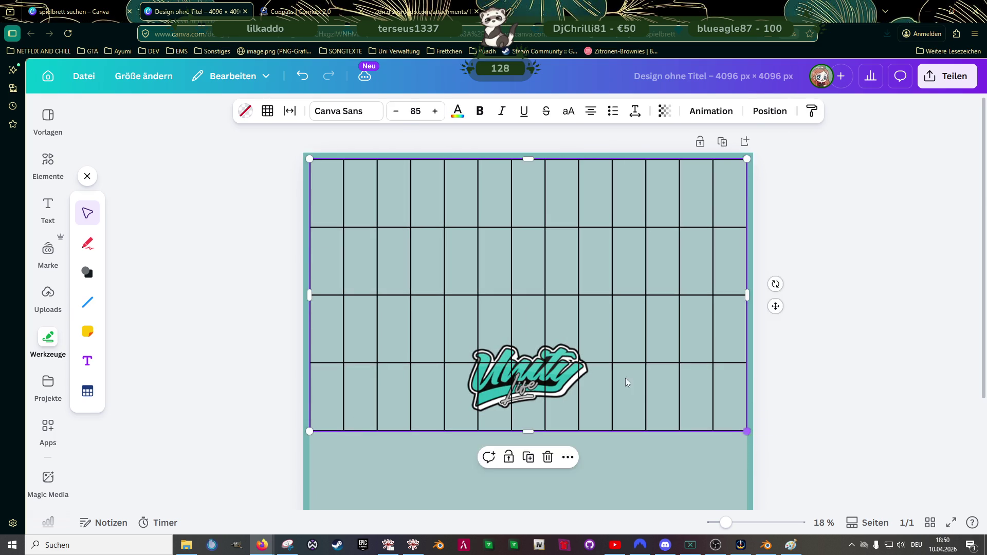
{"action": "scroll", "coordinate": [628, 382], "scroll_direction": "down", "scroll_amount": 3}
{"action": "left_click_drag", "start_coordinate": [528, 287], "coordinate": [539, 454]}
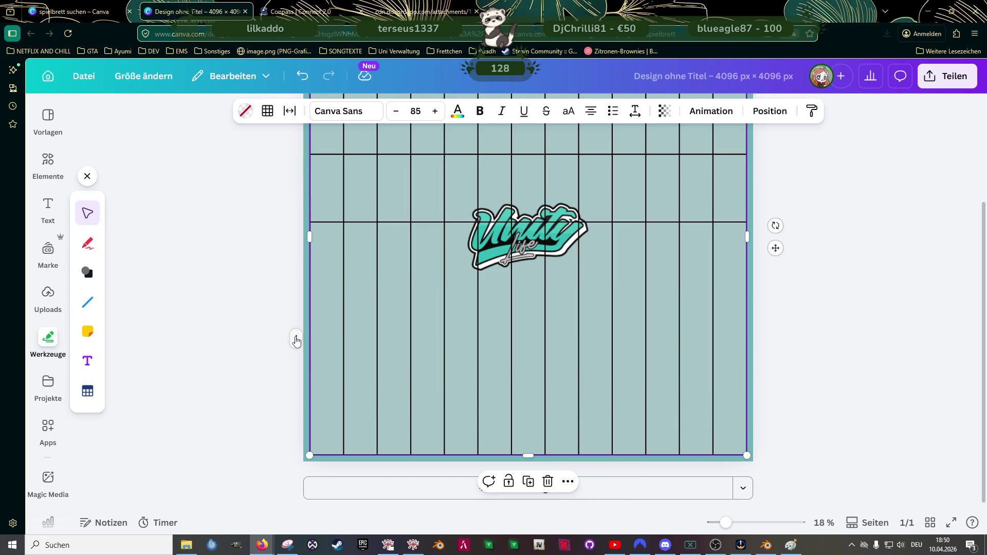
{"action": "left_click", "coordinate": [296, 340]}
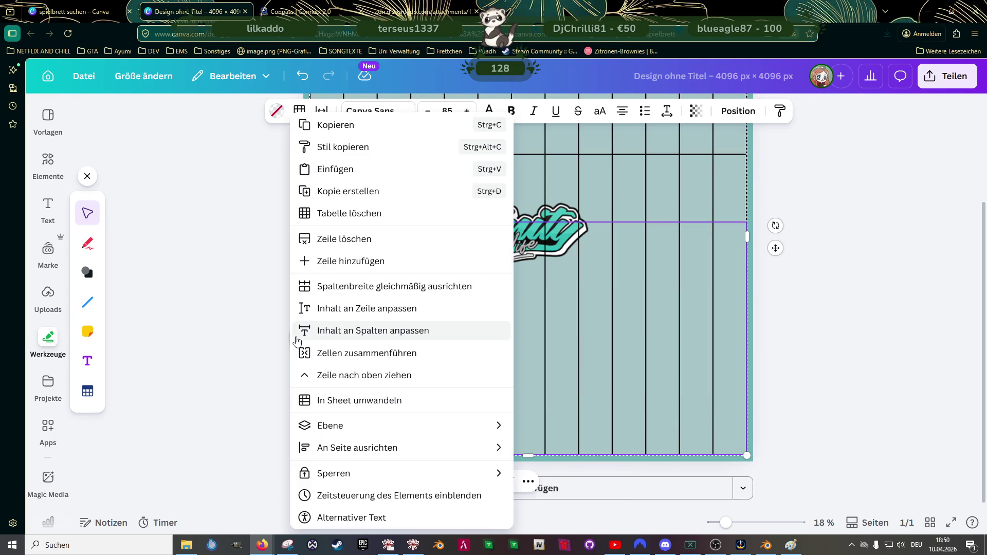
{"action": "left_click", "coordinate": [326, 267]}
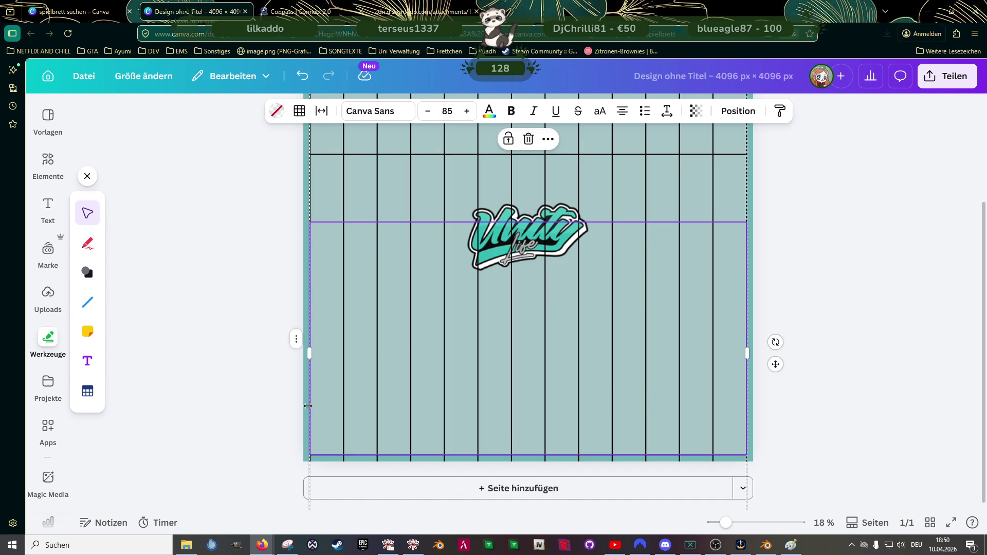
{"action": "mouse_move", "coordinate": [529, 455]}
{"action": "left_mouse_down"}
{"action": "mouse_move", "coordinate": [526, 497]}
{"action": "mouse_move", "coordinate": [505, 211]}
{"action": "mouse_move", "coordinate": [525, 273]}
{"action": "left_mouse_up"}
{"action": "scroll", "coordinate": [493, 319], "scroll_direction": "up", "scroll_amount": 3}
Step: Resize the table's bottom row height, undo one resize, and equalise the column widths
{"action": "left_click", "coordinate": [388, 410]}
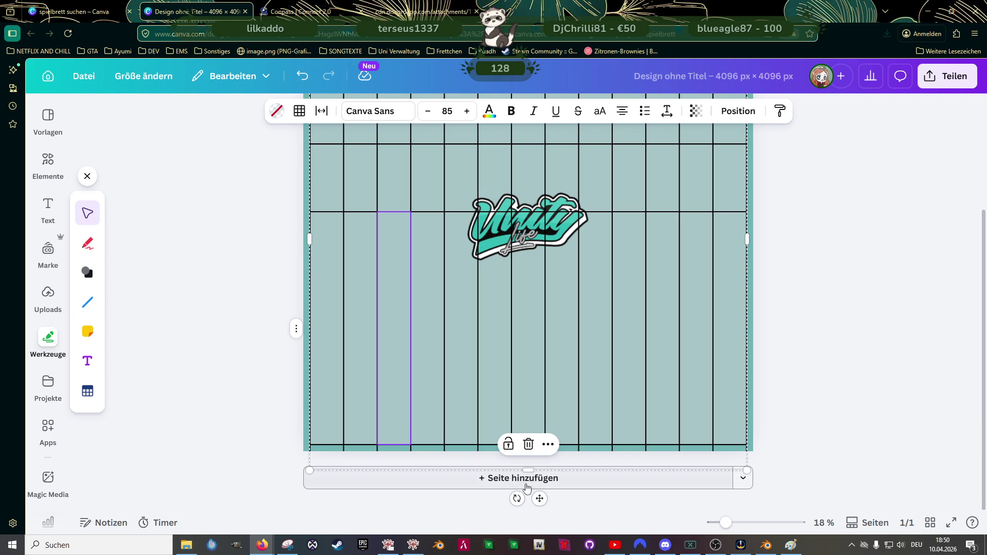
{"action": "left_click", "coordinate": [630, 400]}
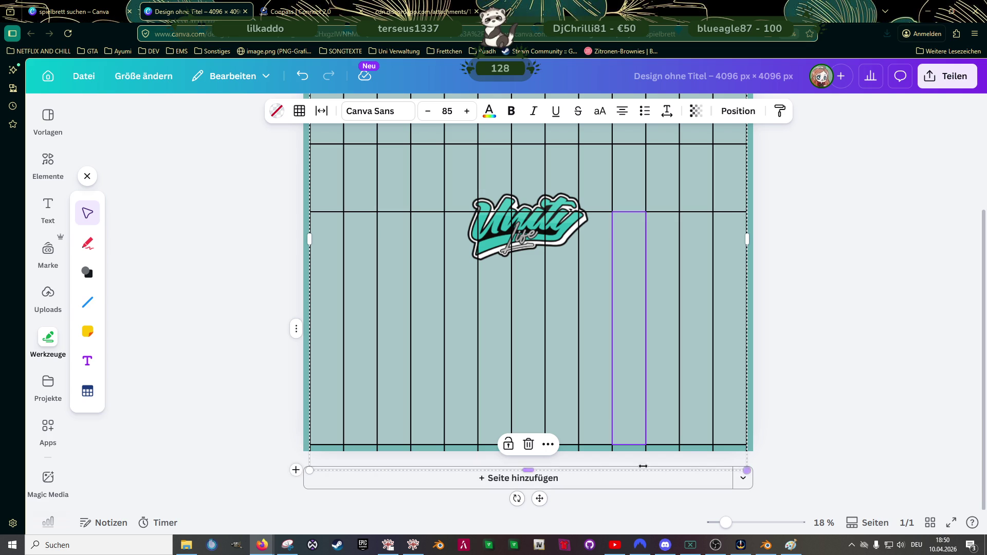
{"action": "left_click_drag", "start_coordinate": [528, 468], "coordinate": [520, 388]}
{"action": "left_click", "coordinate": [538, 343]}
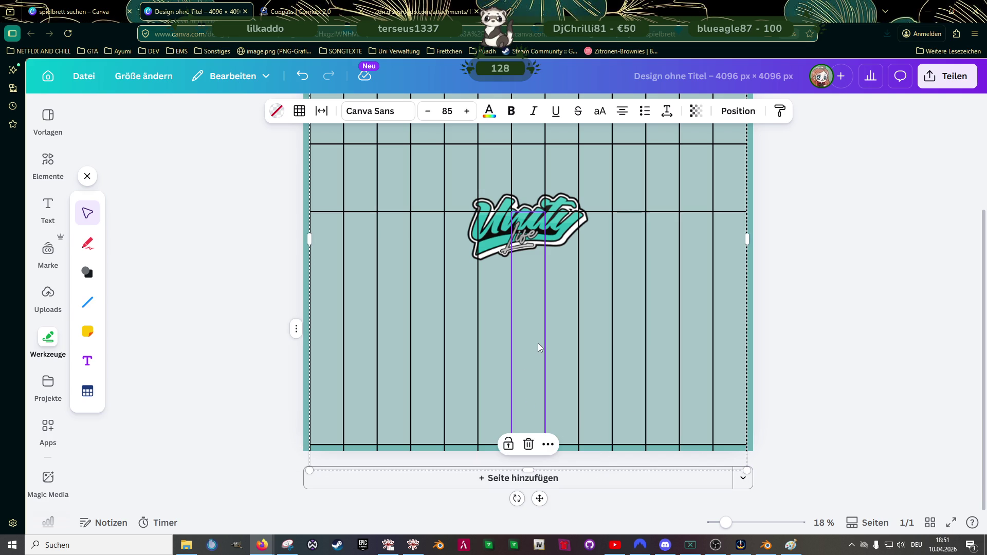
{"action": "key", "text": "ctrl+z"}
{"action": "key", "text": "ctrl+z"}
{"action": "key", "text": "ctrl+z"}
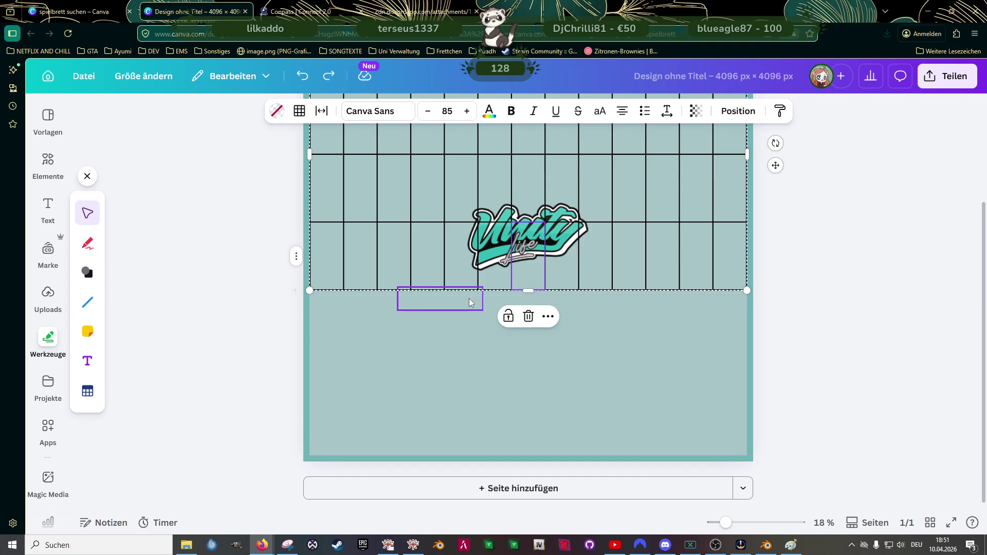
{"action": "scroll", "coordinate": [470, 298], "scroll_direction": "up", "scroll_amount": 1}
{"action": "left_click_drag", "start_coordinate": [526, 338], "coordinate": [526, 315]}
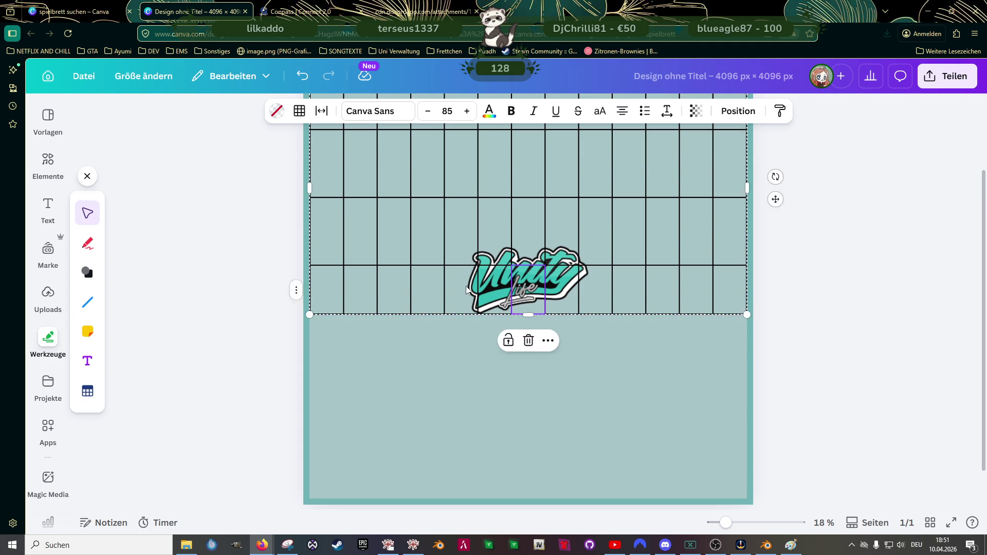
{"action": "scroll", "coordinate": [525, 315], "scroll_direction": "up", "scroll_amount": 2}
{"action": "left_click", "coordinate": [297, 387]}
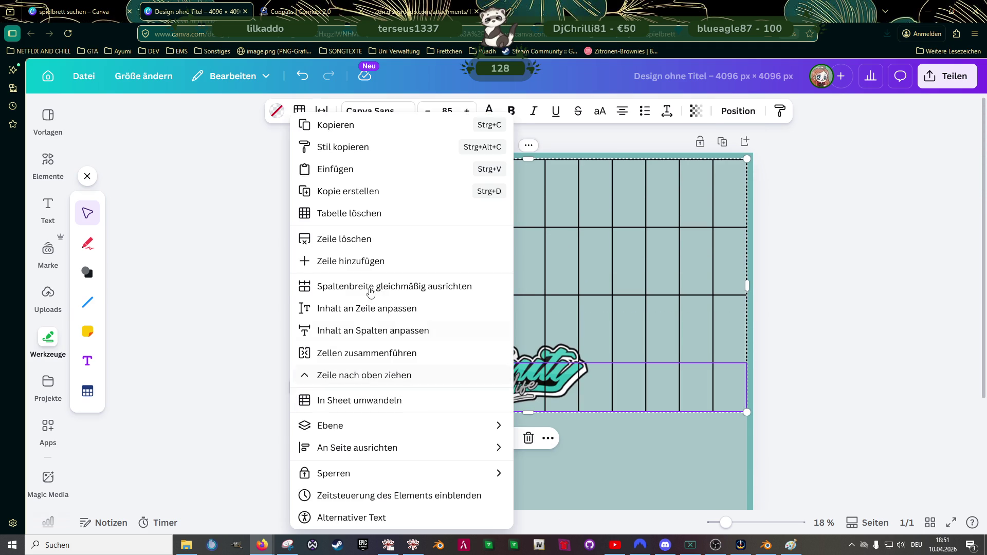
{"action": "left_click", "coordinate": [392, 286]}
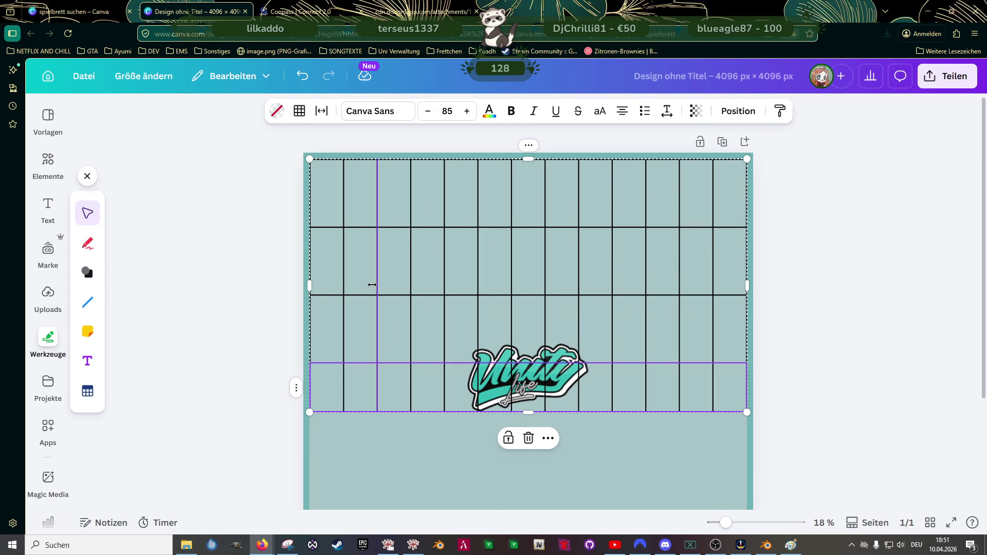
Step: Apply 'Spaltenbreite gleichmäßig ausrichten' and shrink the table rows to a shallow height
{"action": "left_click", "coordinate": [529, 146]}
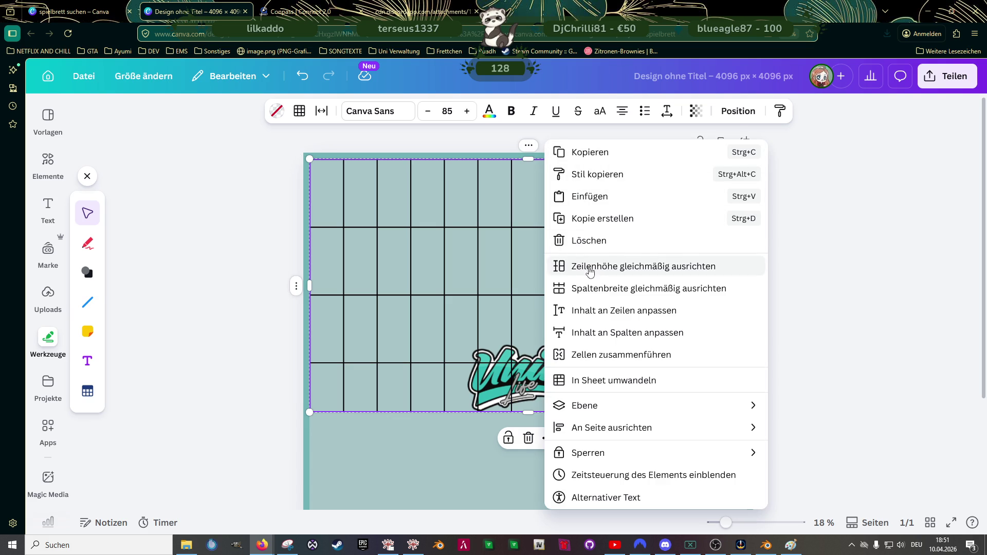
{"action": "left_click", "coordinate": [597, 293]}
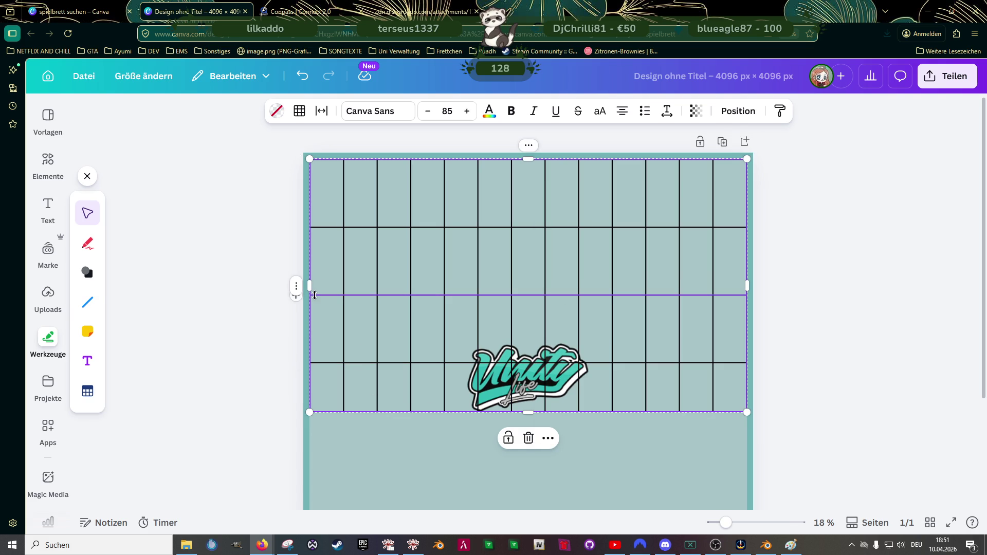
{"action": "left_click_drag", "start_coordinate": [318, 277], "coordinate": [322, 227]}
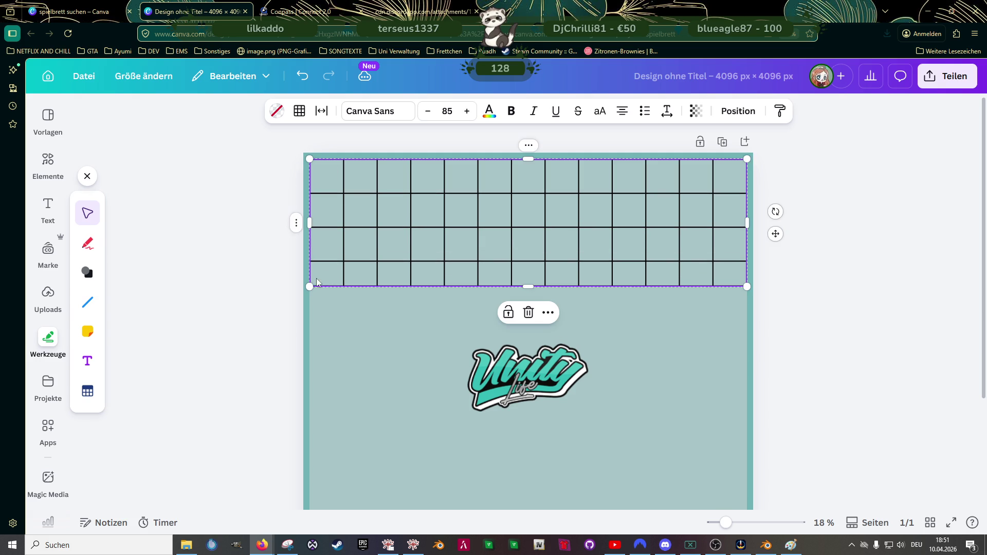
Step: Add a fifth row at the bottom of the table
{"action": "right_click", "coordinate": [297, 225]}
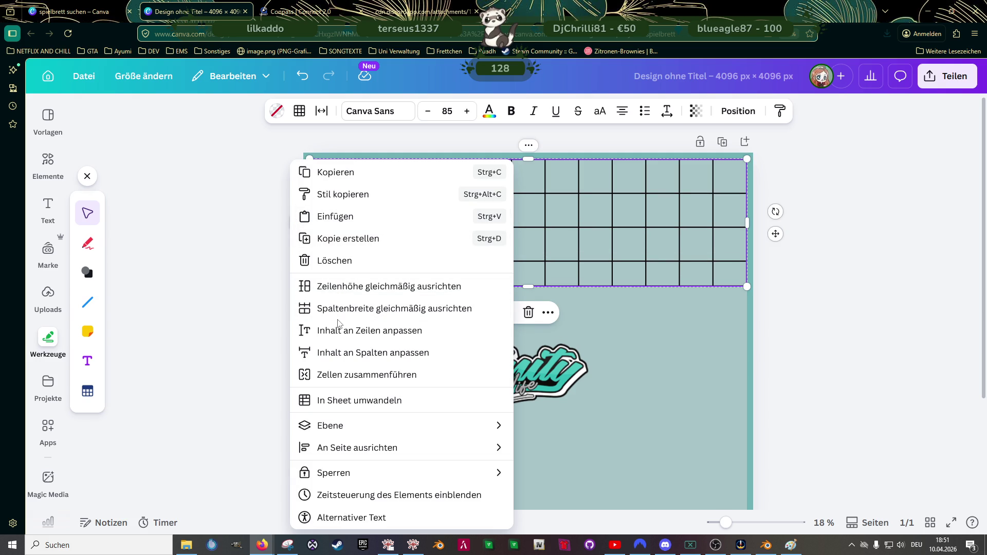
{"action": "key", "text": "Escape"}
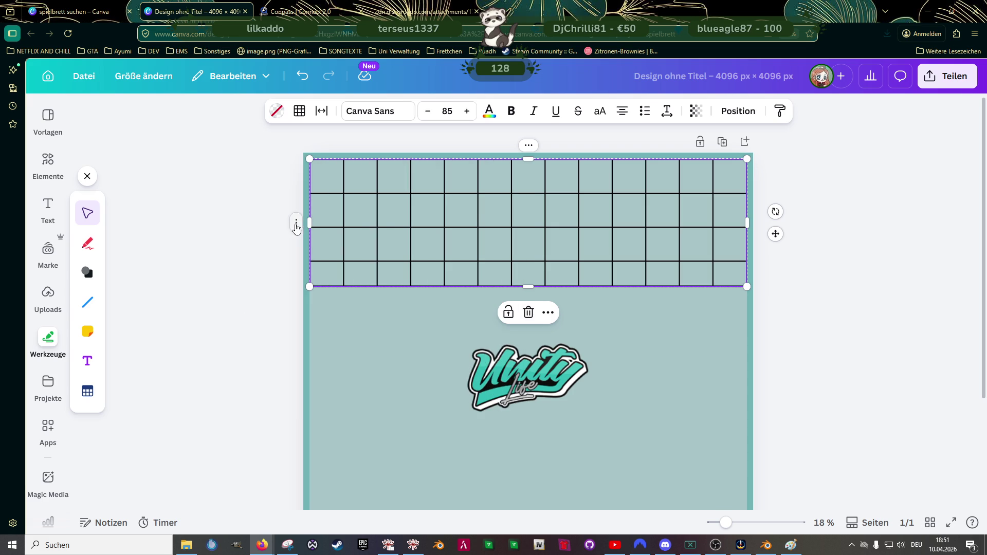
{"action": "right_click", "coordinate": [297, 227]}
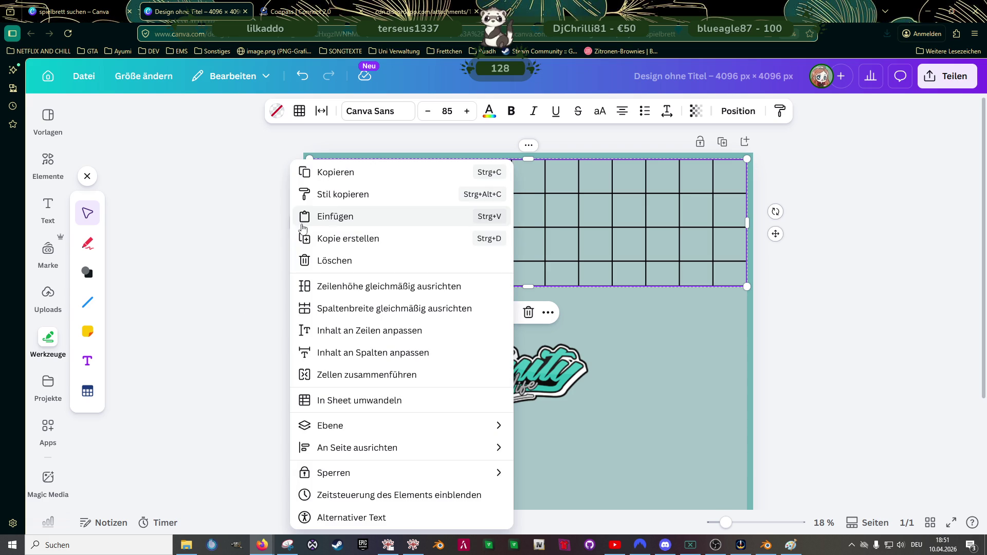
{"action": "left_click", "coordinate": [431, 299]}
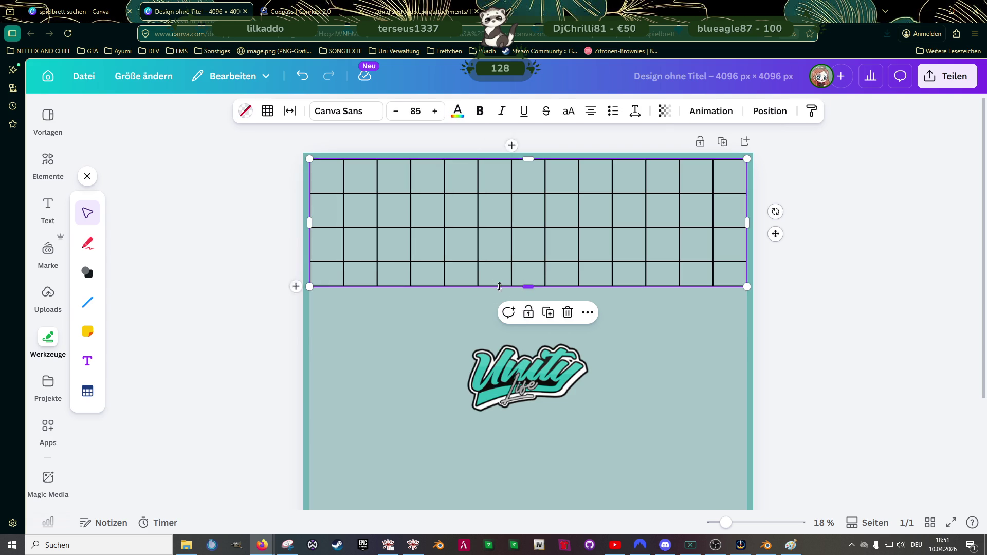
{"action": "left_click", "coordinate": [296, 289]}
{"action": "right_click", "coordinate": [295, 305]}
Step: Append eight rows below the table's bottom row using 'Zeile hinzufügen' from the row menu
{"action": "key", "text": "Escape"}
{"action": "left_click", "coordinate": [322, 306]}
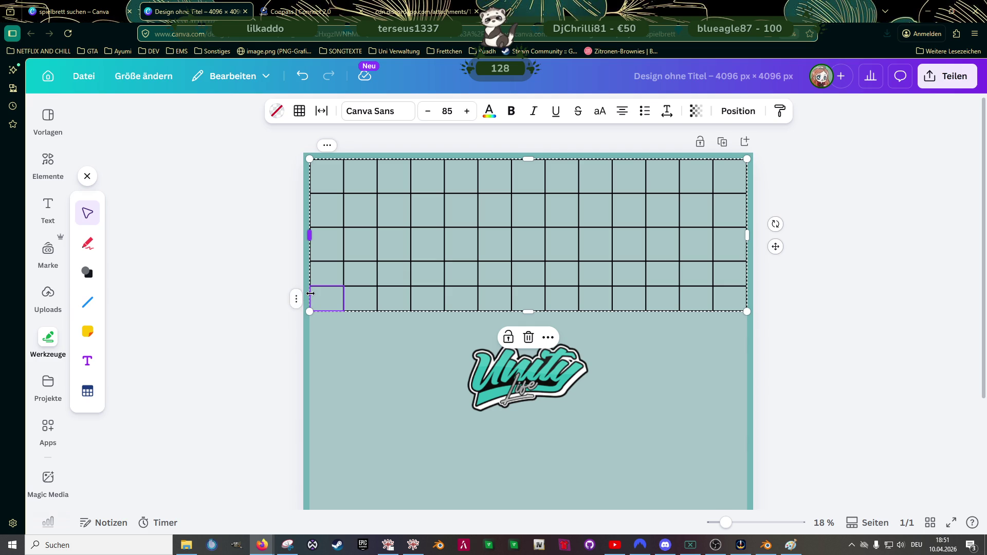
{"action": "right_click", "coordinate": [302, 308]}
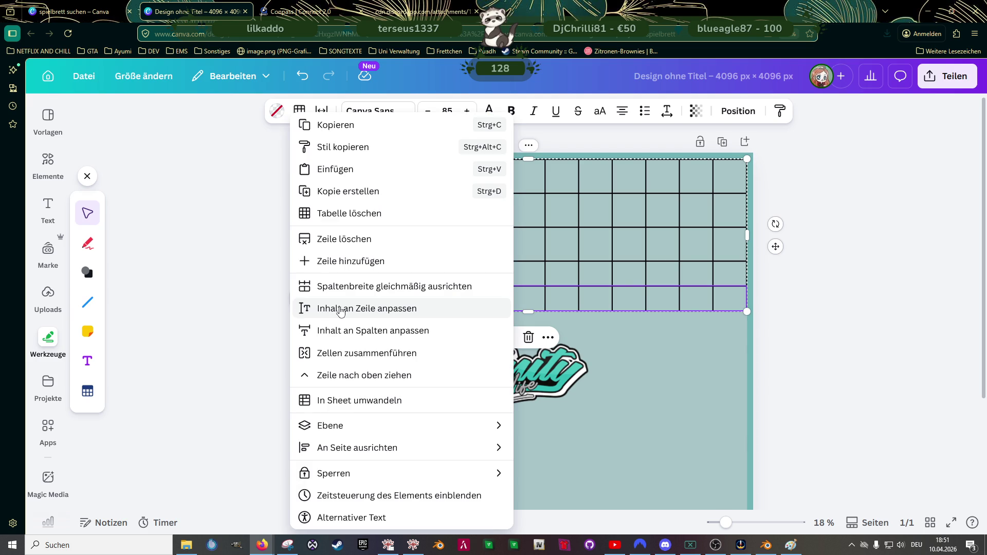
{"action": "left_click", "coordinate": [355, 262]}
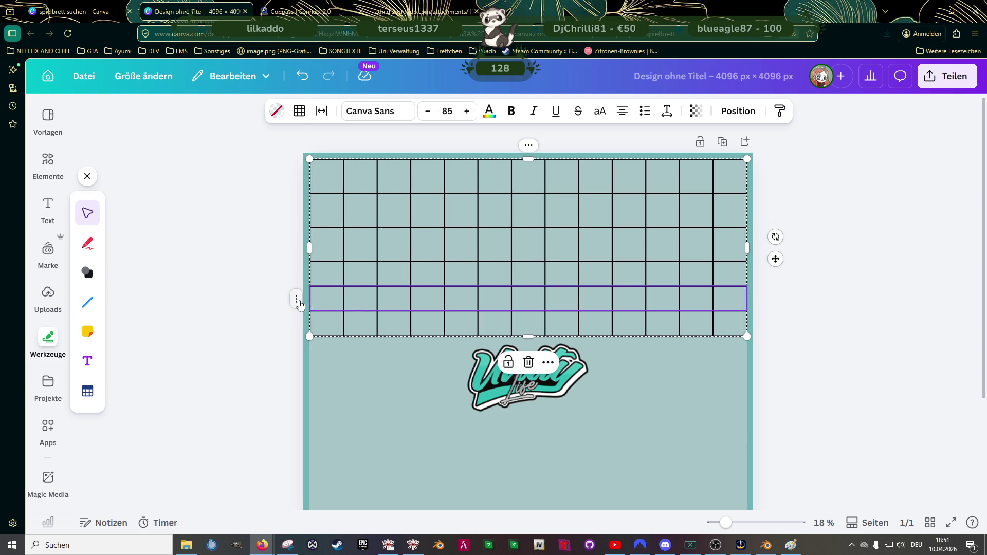
{"action": "left_click", "coordinate": [298, 302]}
{"action": "left_click", "coordinate": [323, 239]}
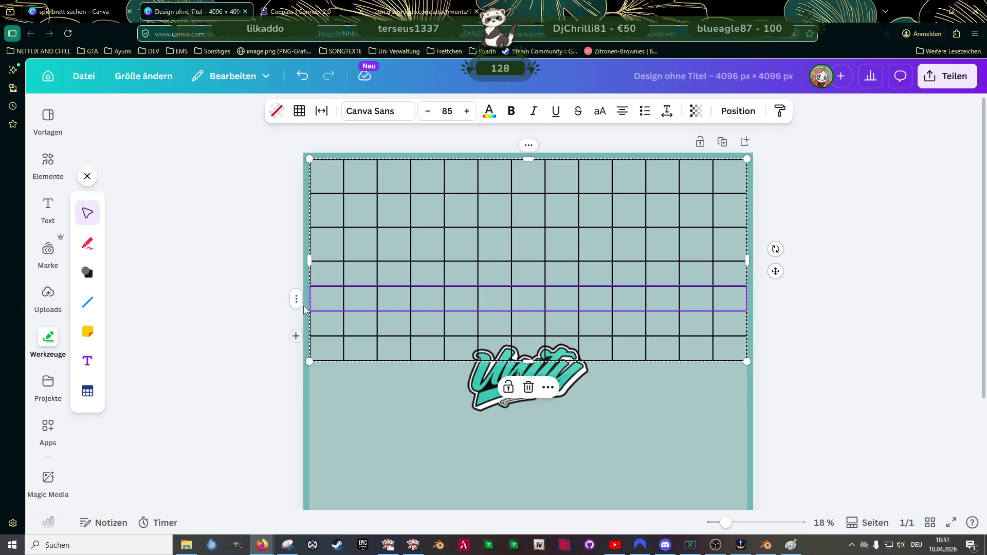
{"action": "left_click", "coordinate": [298, 303]}
{"action": "left_click", "coordinate": [324, 238]}
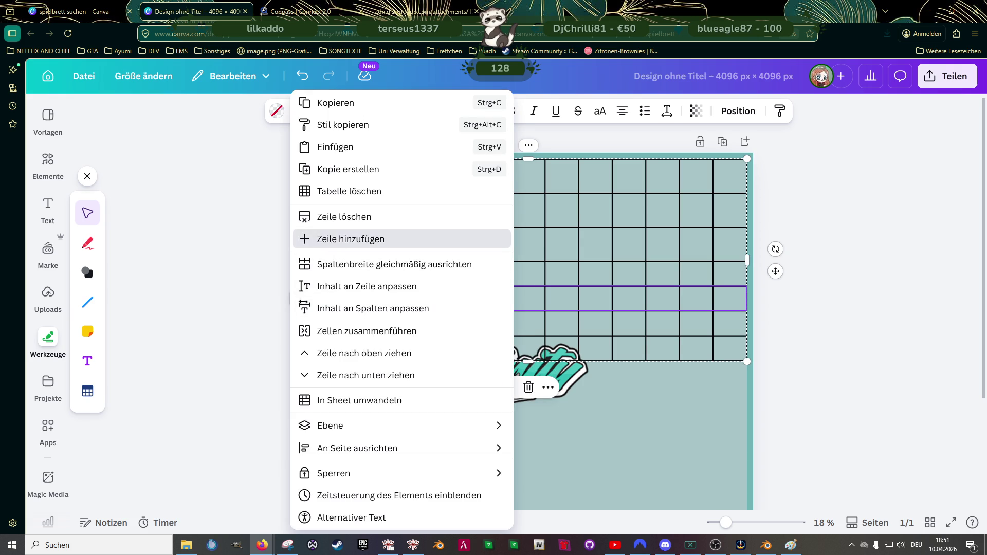
{"action": "left_click", "coordinate": [297, 303]}
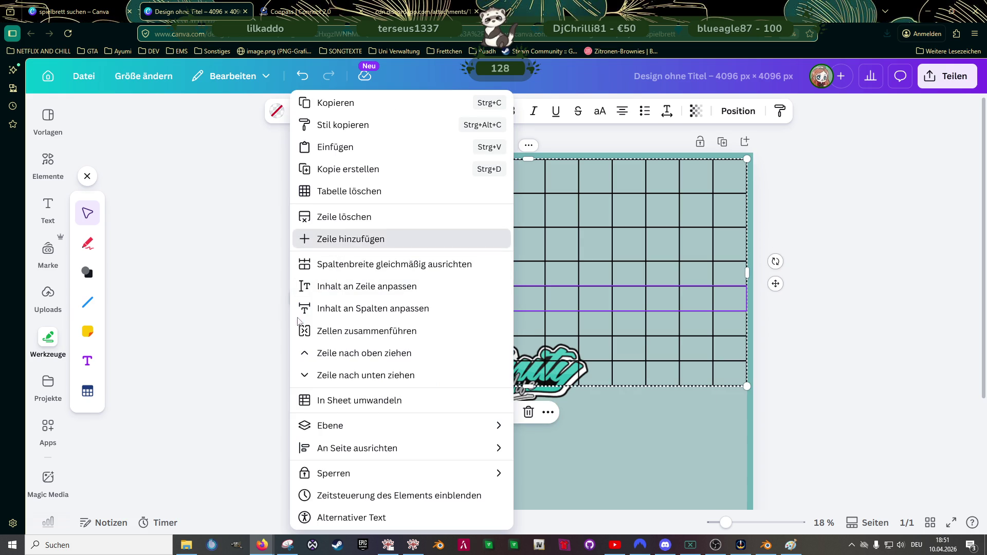
{"action": "left_click", "coordinate": [332, 240]}
{"action": "left_click", "coordinate": [298, 301]}
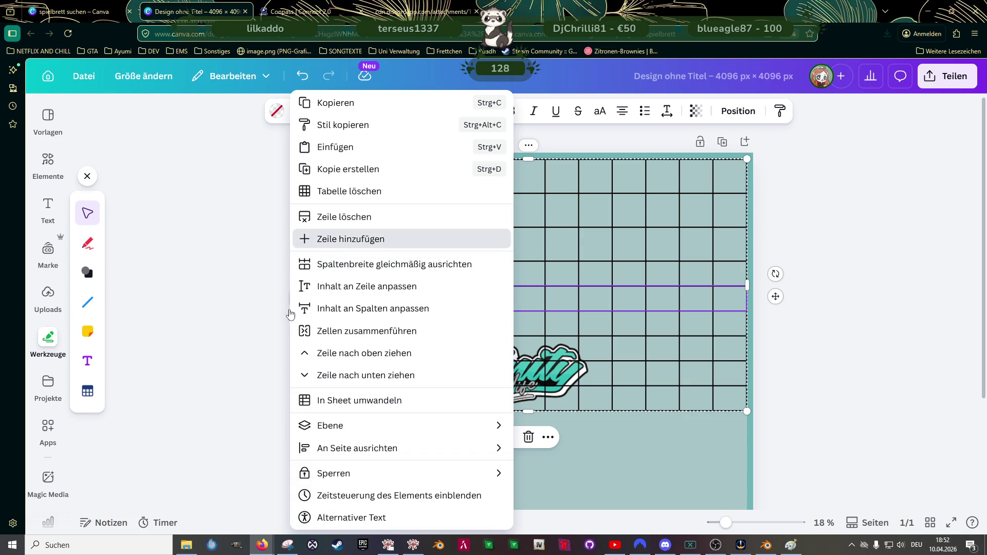
{"action": "left_click", "coordinate": [325, 239]}
{"action": "left_click", "coordinate": [297, 302]}
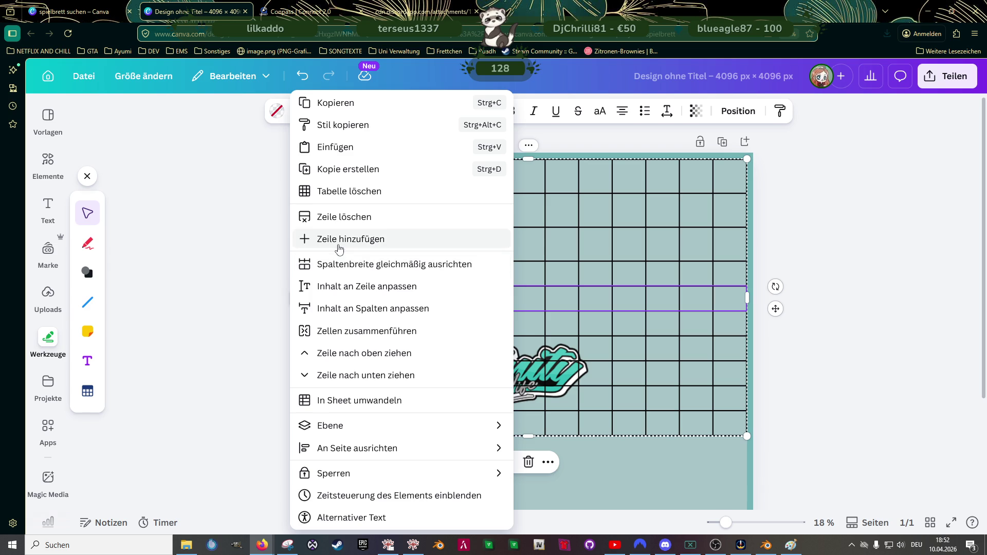
{"action": "left_click", "coordinate": [324, 238]}
{"action": "left_click", "coordinate": [297, 301]}
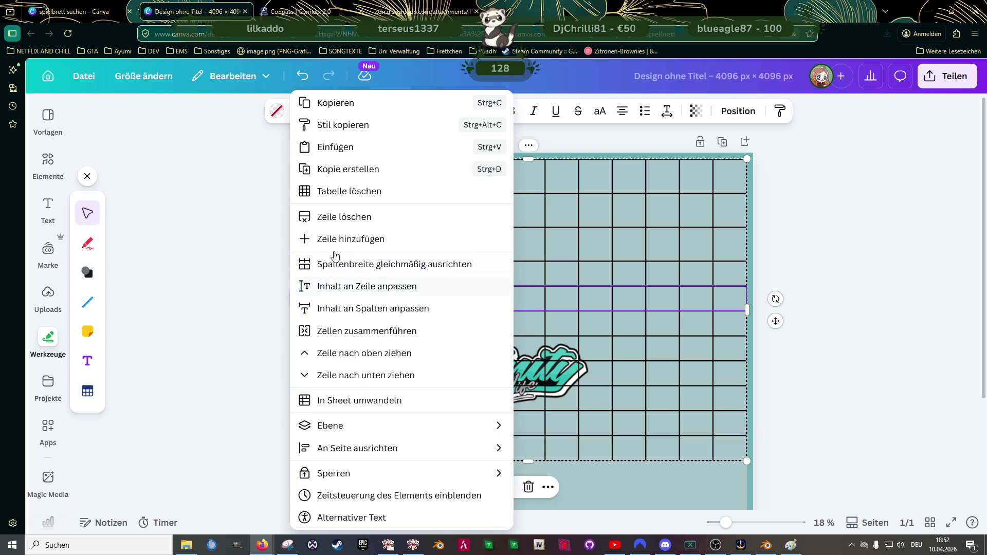
{"action": "left_click", "coordinate": [325, 239]}
{"action": "left_click", "coordinate": [297, 301]}
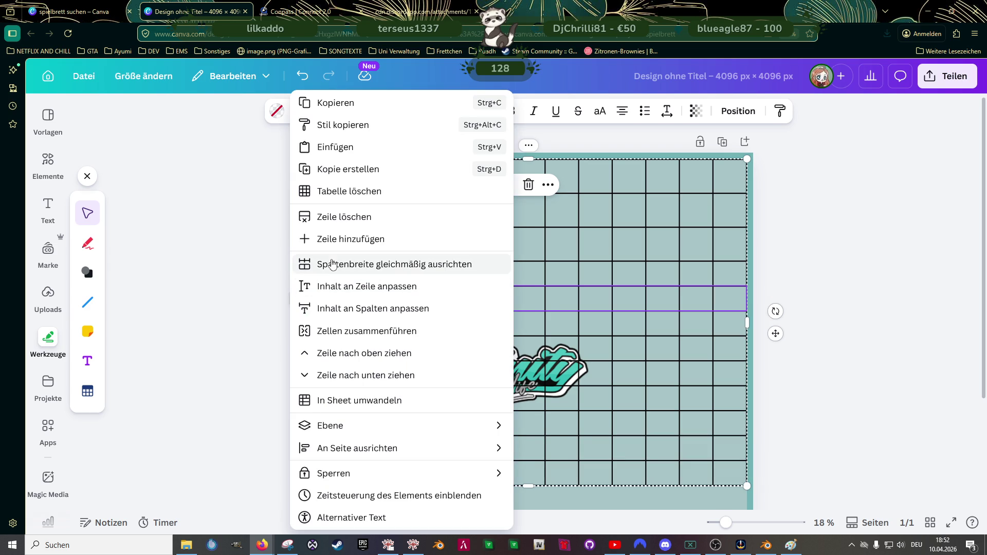
{"action": "left_click", "coordinate": [332, 246]}
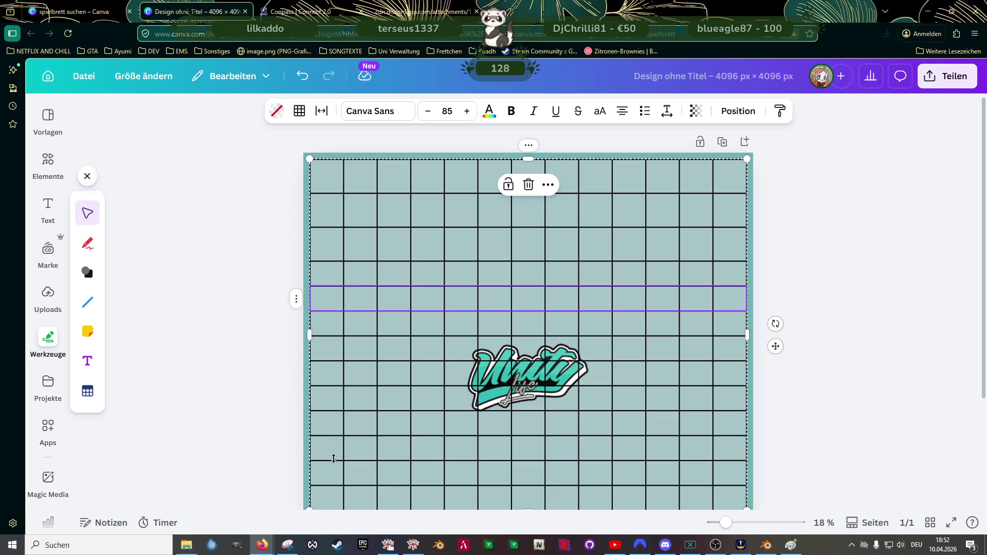
{"action": "scroll", "coordinate": [334, 463], "scroll_direction": "down", "scroll_amount": 2}
Step: Stretch the table's last row down to the page bottom and make all column widths equal
{"action": "scroll", "coordinate": [528, 411], "scroll_direction": "down", "scroll_amount": 1}
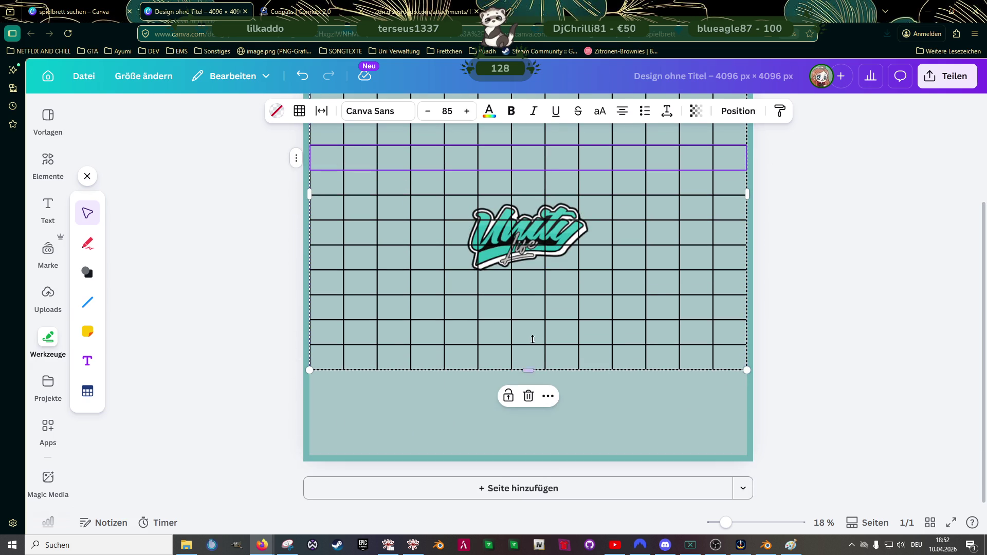
{"action": "left_click_drag", "start_coordinate": [528, 402], "coordinate": [529, 457]}
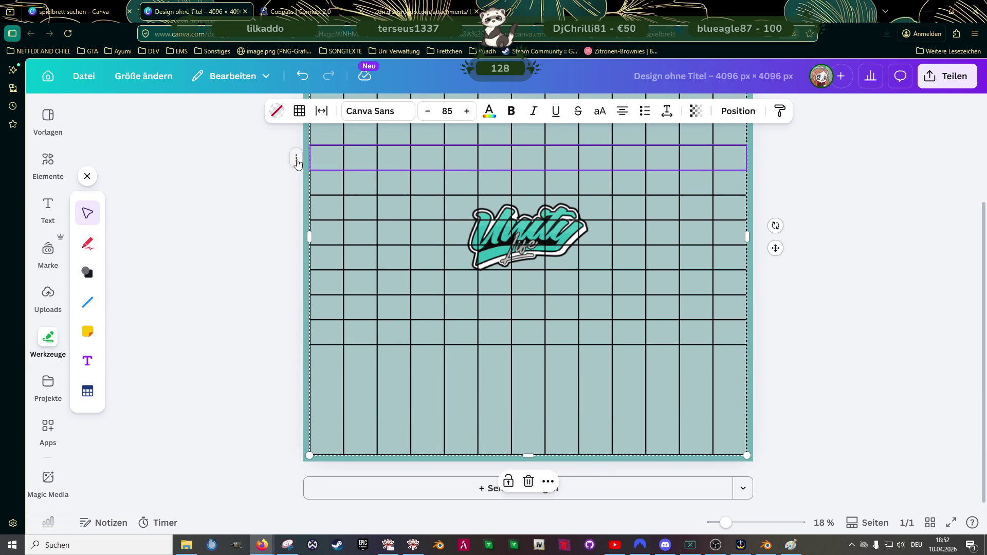
{"action": "right_click", "coordinate": [297, 163]}
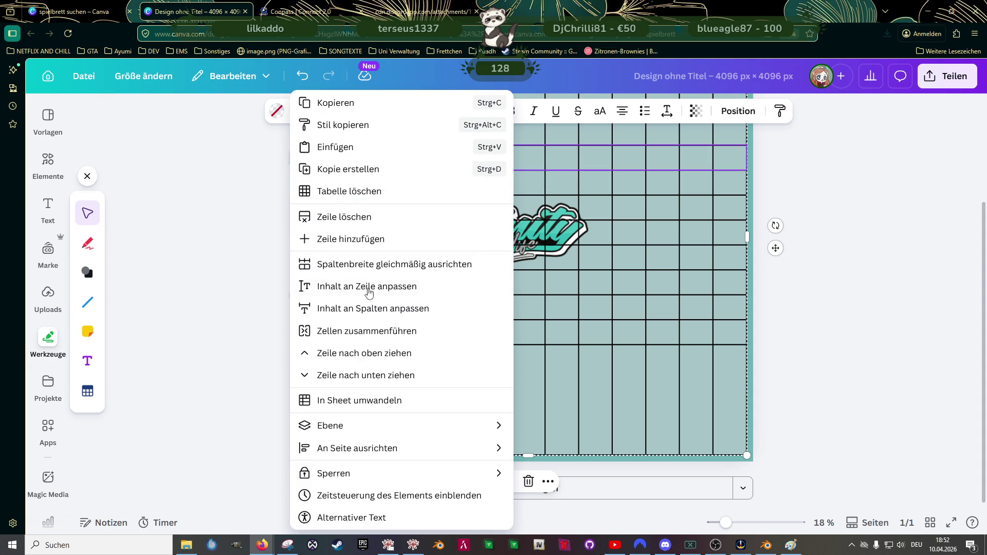
{"action": "left_click", "coordinate": [391, 264]}
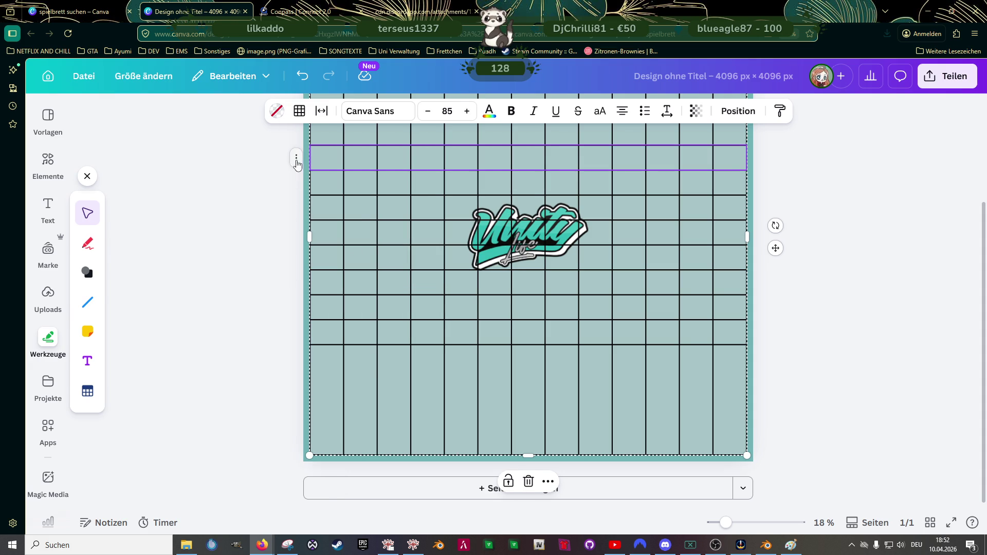
{"action": "right_click", "coordinate": [297, 163]}
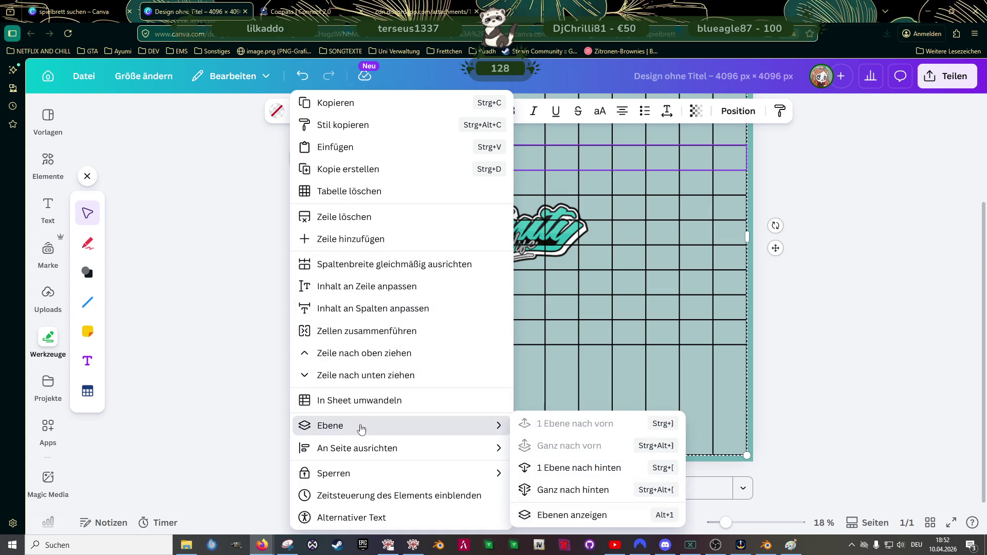
{"action": "left_click", "coordinate": [223, 344]}
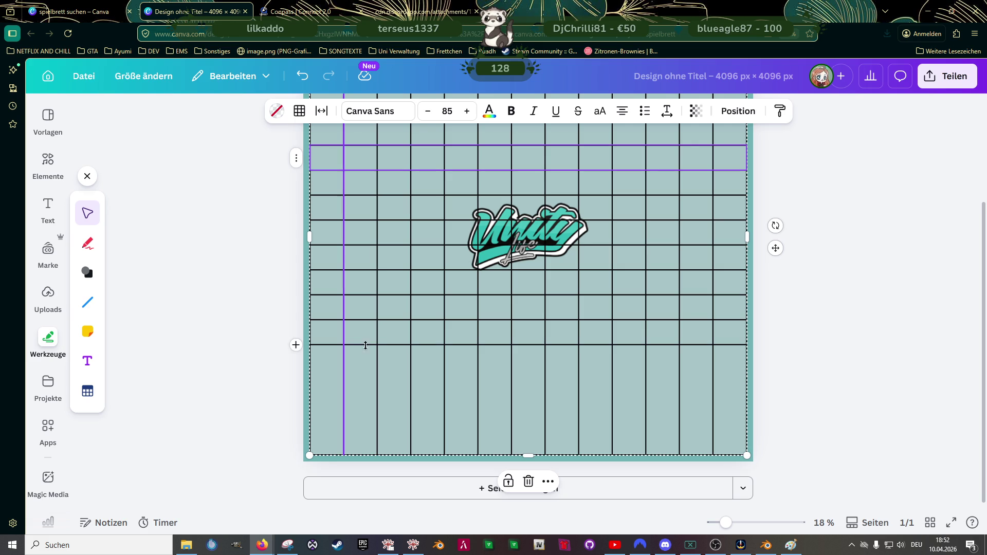
Step: Drag a lower row's border down to make it taller, then review the table and row options
{"action": "left_click_drag", "start_coordinate": [389, 343], "coordinate": [386, 418]}
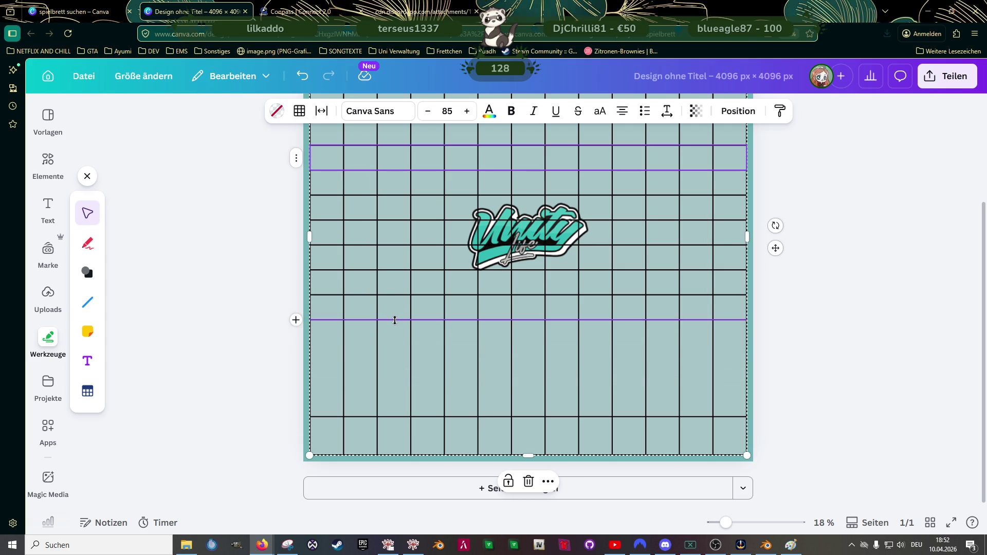
{"action": "left_click", "coordinate": [547, 482]}
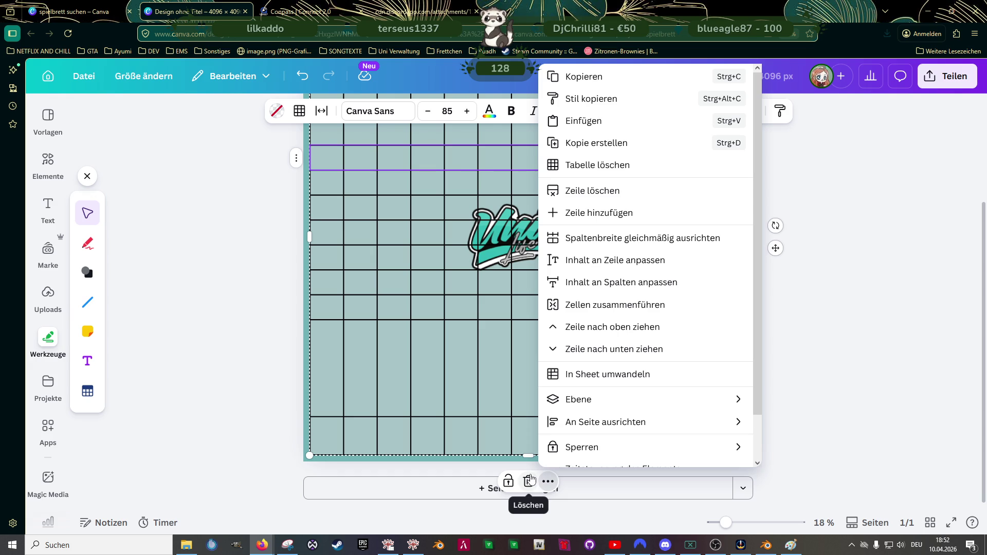
{"action": "scroll", "coordinate": [570, 419], "scroll_direction": "down", "scroll_amount": 1}
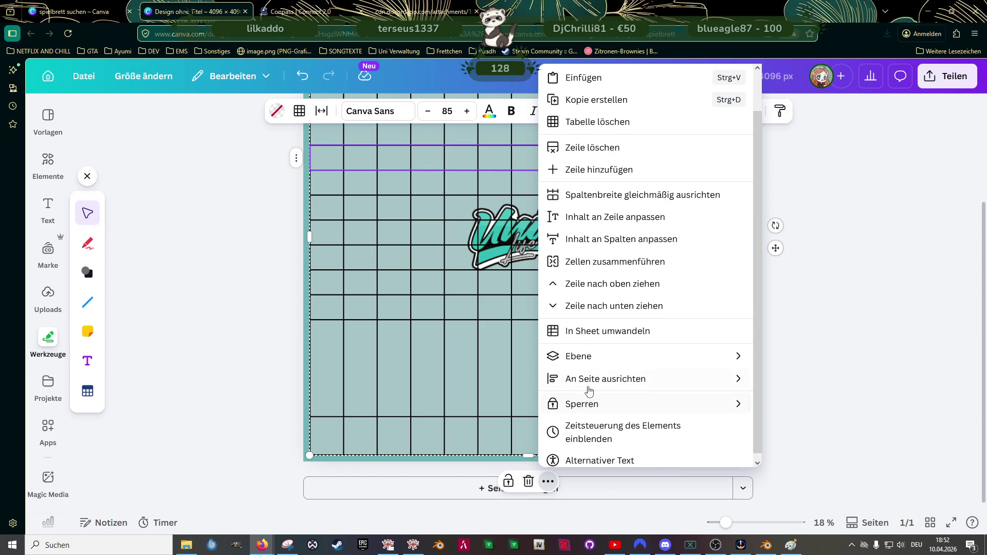
{"action": "mouse_move", "coordinate": [592, 389]}
{"action": "scroll", "coordinate": [591, 387], "scroll_direction": "up", "scroll_amount": 1}
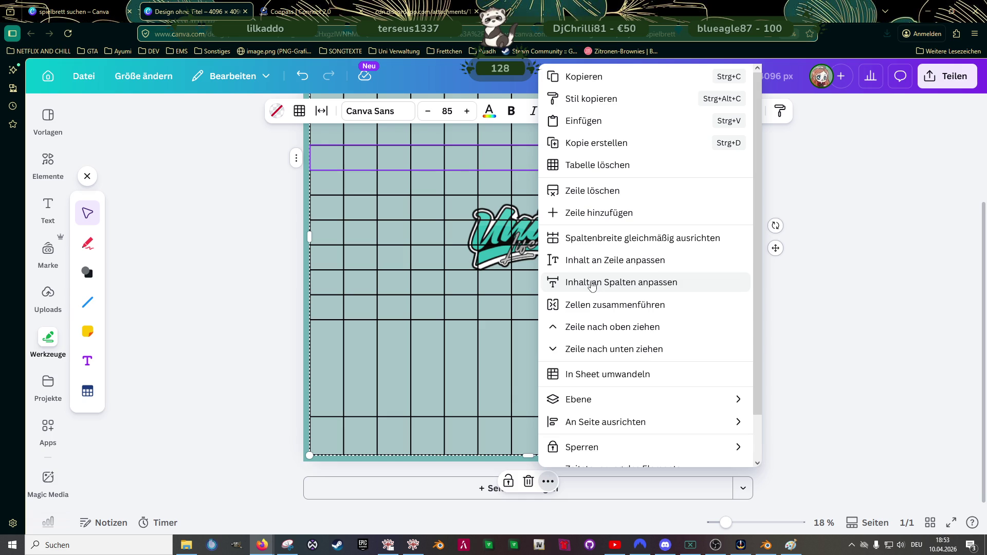
{"action": "left_click", "coordinate": [297, 161]}
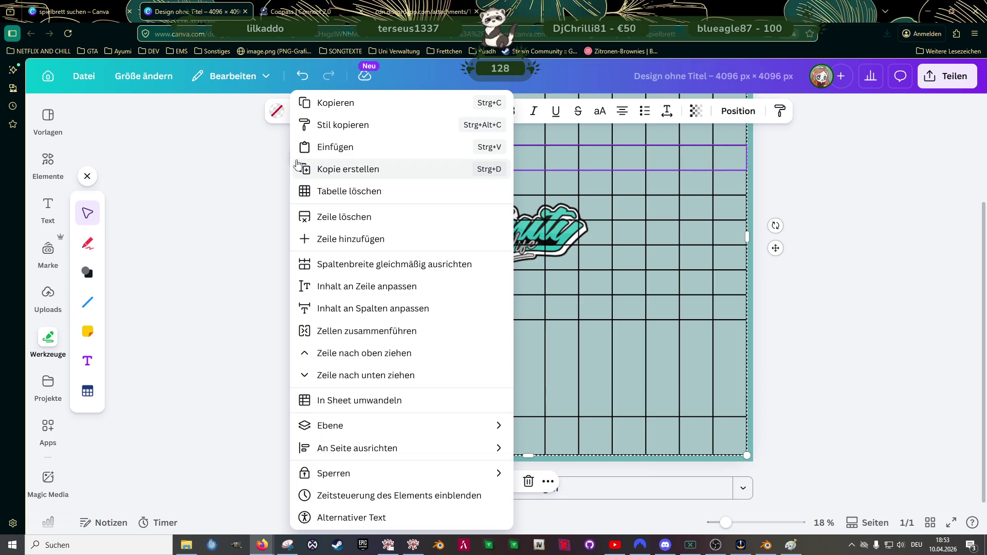
{"action": "scroll", "coordinate": [364, 240], "scroll_direction": "up", "scroll_amount": 3}
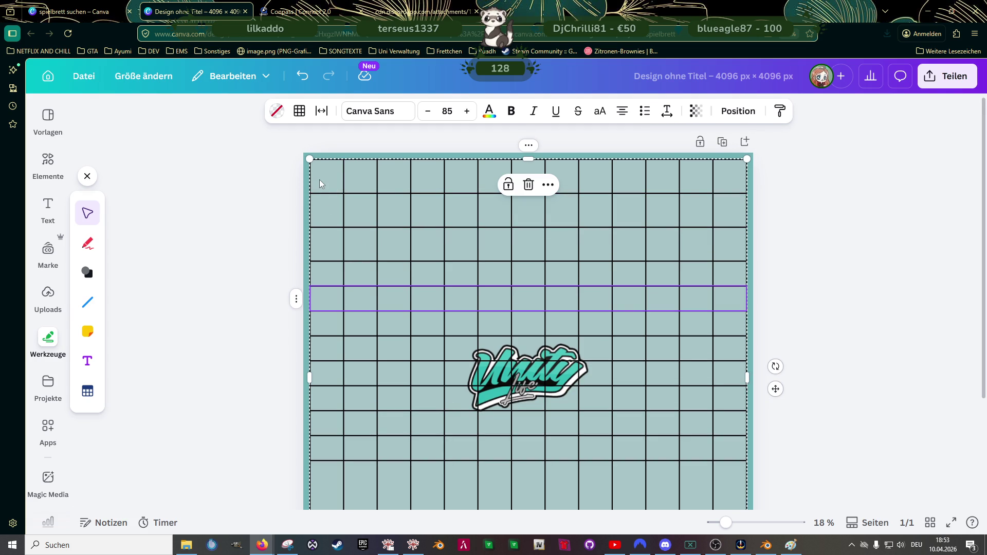
{"action": "scroll", "coordinate": [355, 335], "scroll_direction": "down", "scroll_amount": 3}
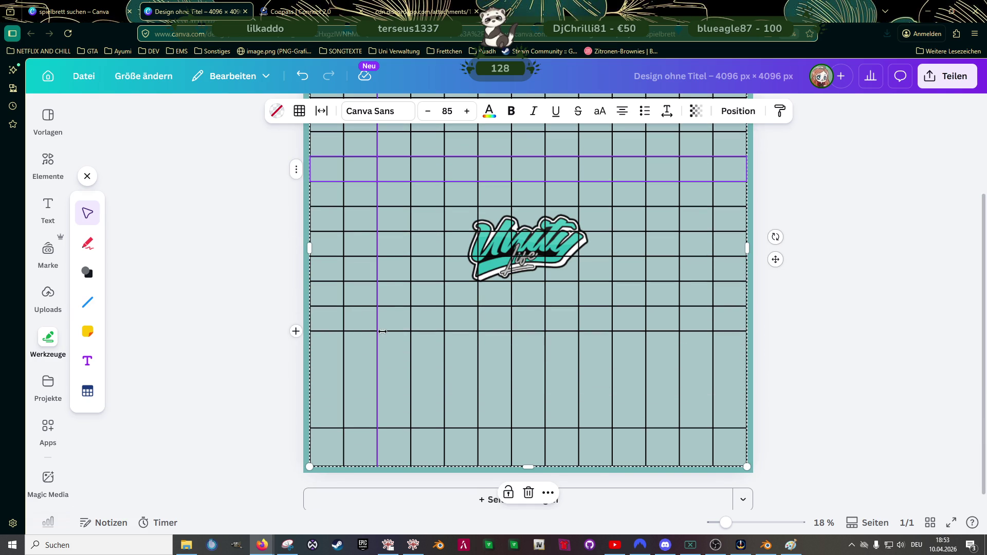
Step: Drag three more row borders down to heighten the lower rows of the table
{"action": "mouse_move", "coordinate": [322, 342]}
{"action": "left_mouse_down"}
{"action": "mouse_move", "coordinate": [326, 403]}
{"action": "mouse_move", "coordinate": [325, 394]}
{"action": "left_mouse_up"}
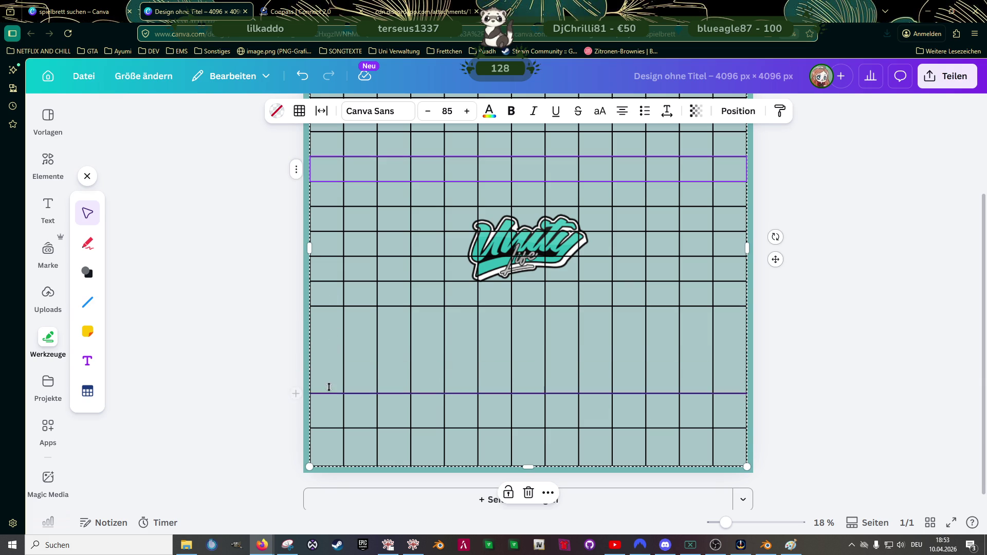
{"action": "scroll", "coordinate": [326, 388], "scroll_direction": "up", "scroll_amount": 3}
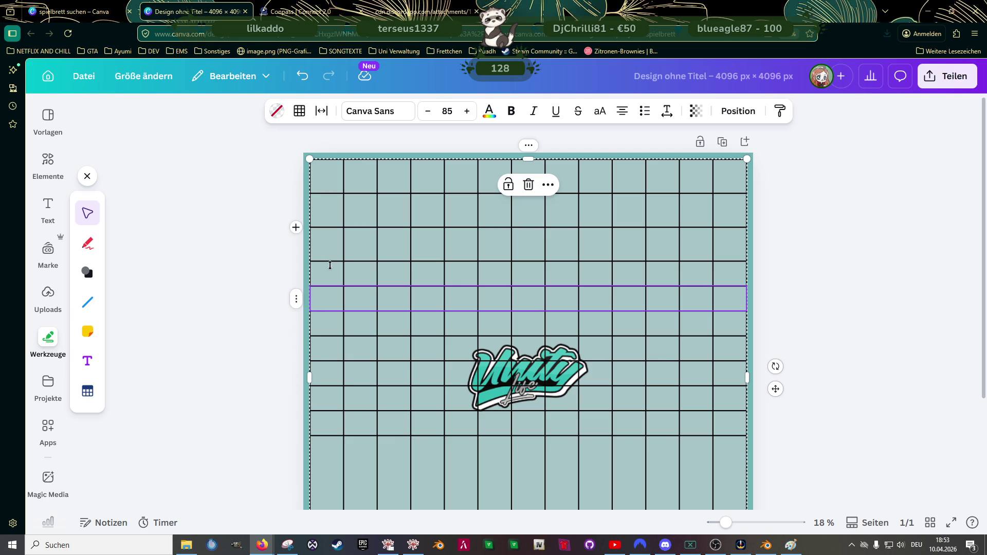
{"action": "scroll", "coordinate": [331, 351], "scroll_direction": "down", "scroll_amount": 2}
{"action": "left_click_drag", "start_coordinate": [332, 366], "coordinate": [331, 404]}
{"action": "left_click_drag", "start_coordinate": [335, 325], "coordinate": [331, 360]}
{"action": "scroll", "coordinate": [340, 353], "scroll_direction": "down", "scroll_amount": 1}
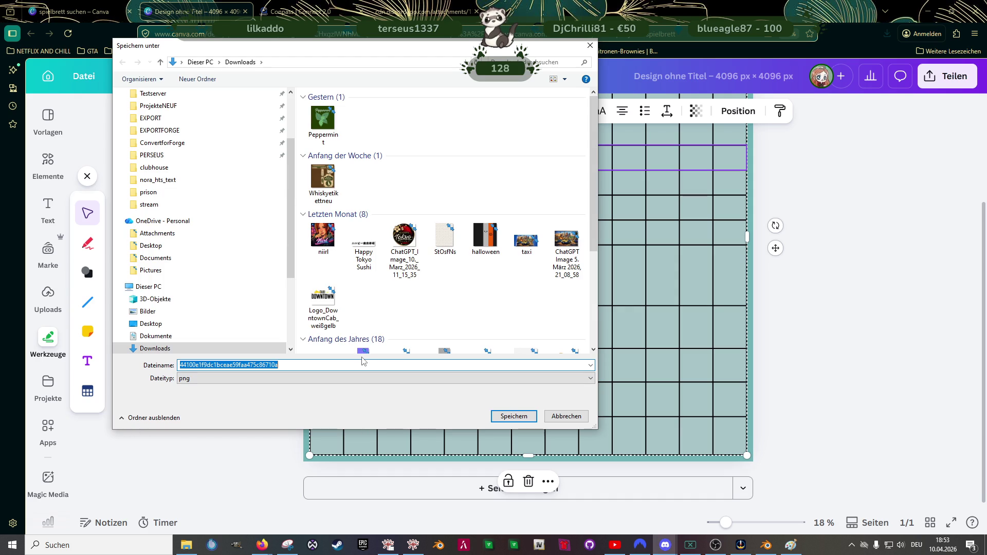
Step: Save the logo image to Downloads under the file name obrian
{"action": "type", "text": "obire"}
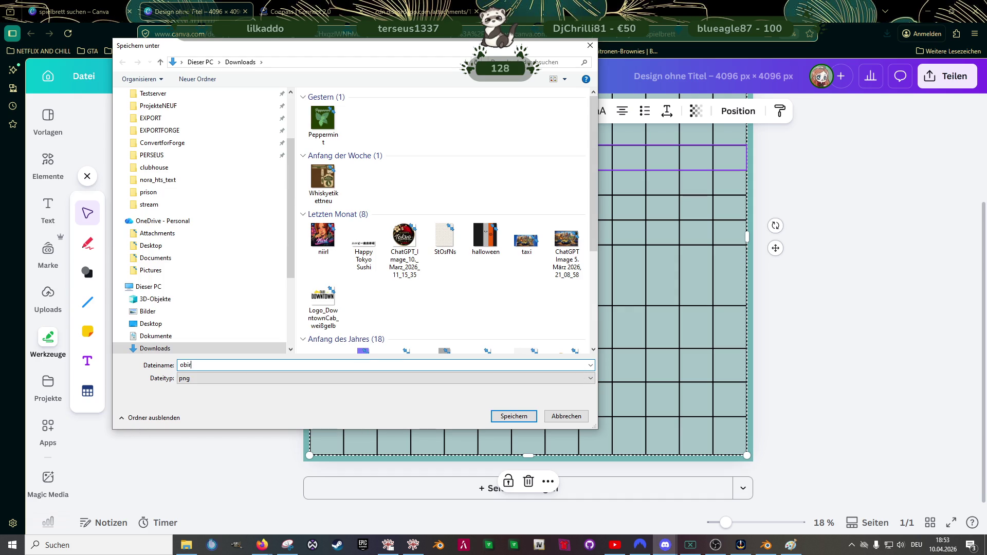
{"action": "key", "text": "BackSpace"}
{"action": "key", "text": "Return"}
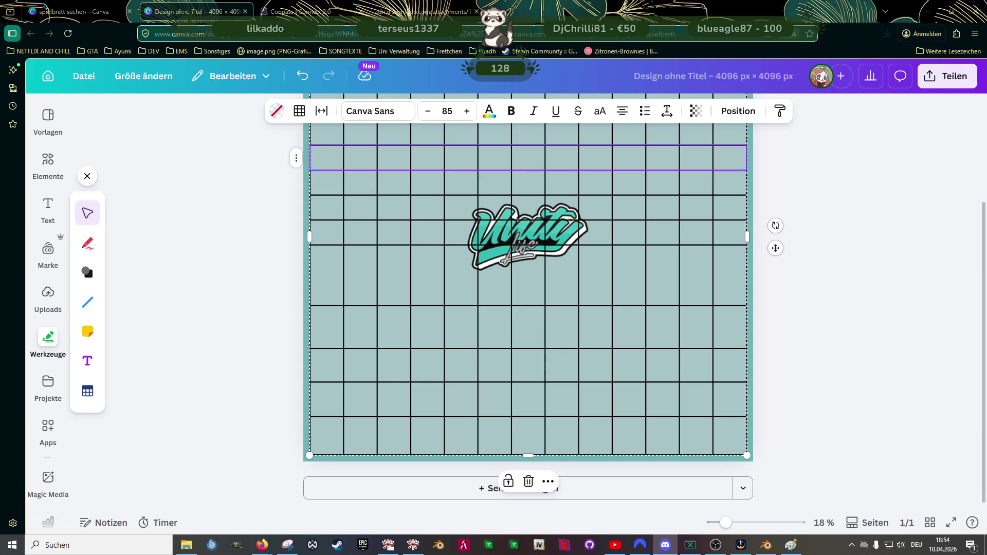
Step: Search the Downloads folder in File Explorer for 'hamilton', then minimise Explorer to return to Canva
{"action": "key", "text": "alt+Tab"}
{"action": "scroll", "coordinate": [287, 198], "scroll_direction": "up", "scroll_amount": 3}
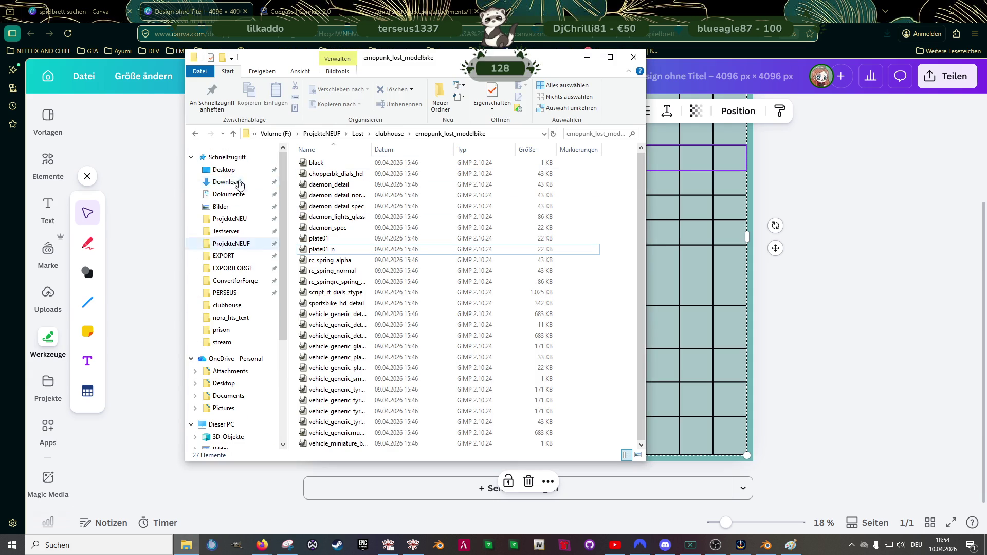
{"action": "left_click", "coordinate": [229, 183]}
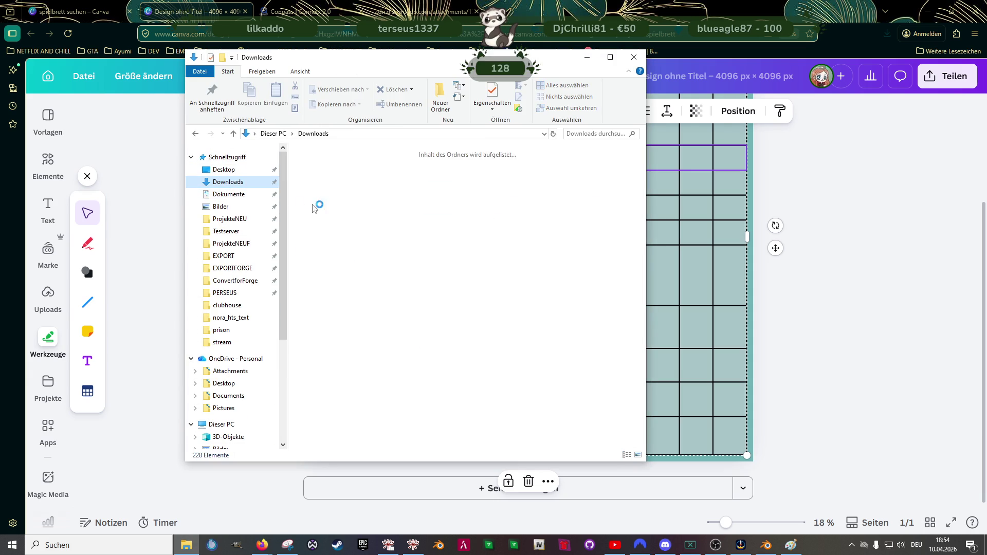
{"action": "left_click", "coordinate": [315, 178]}
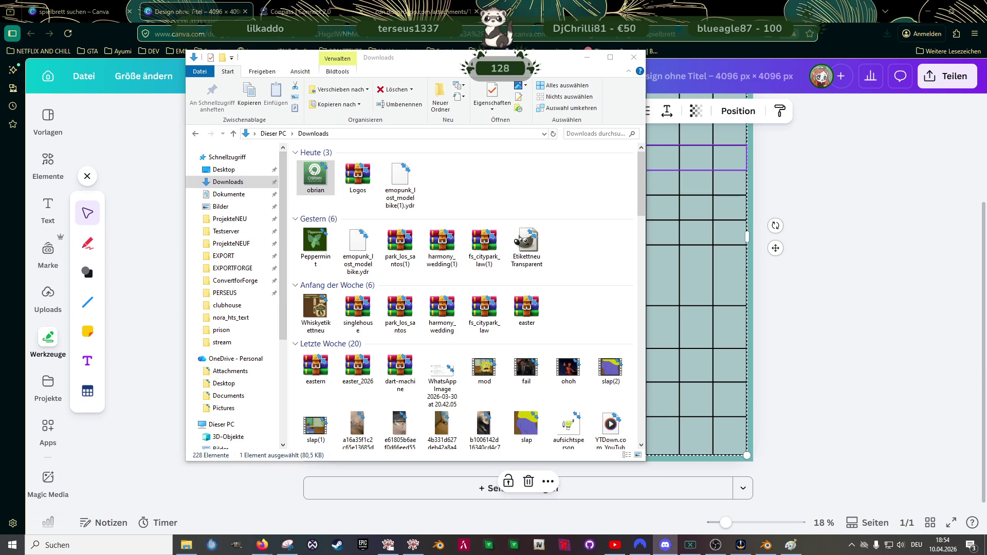
{"action": "left_click", "coordinate": [586, 133]}
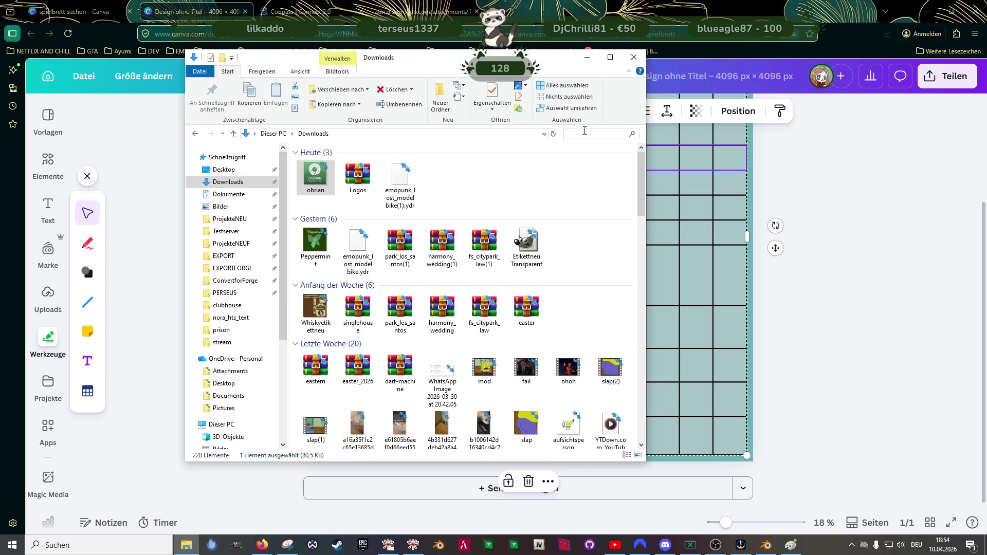
{"action": "type", "text": "hamilton"}
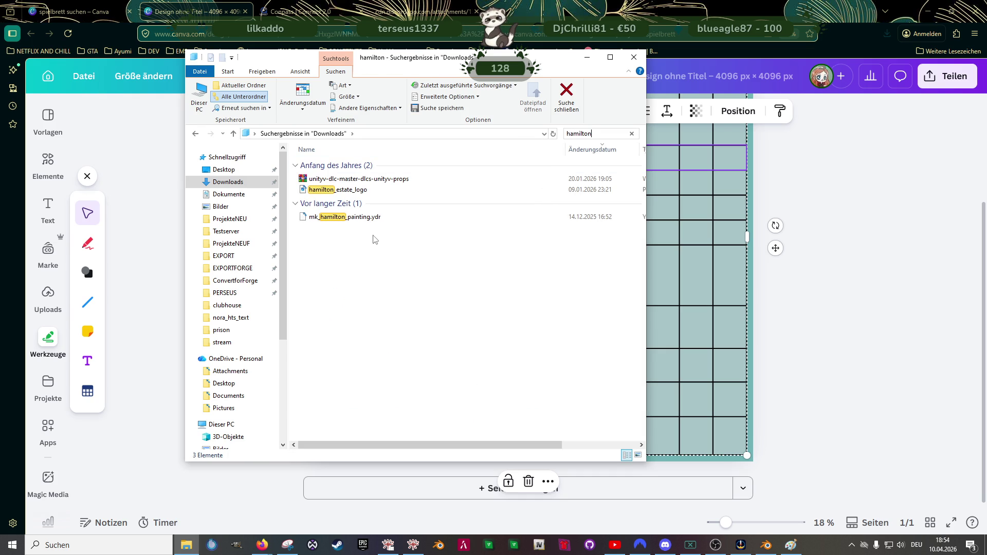
{"action": "left_click", "coordinate": [587, 57]}
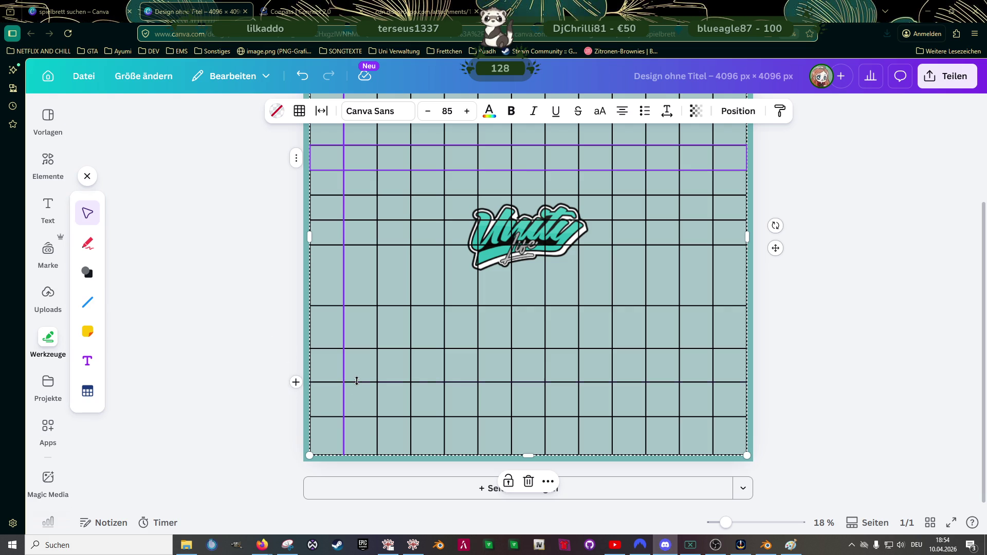
Step: Open the grid row's ⋮ options menu, dismiss it, then reopen it to review the row options
{"action": "left_click_drag", "start_coordinate": [359, 385], "coordinate": [357, 381]}
{"action": "scroll", "coordinate": [322, 320], "scroll_direction": "up", "scroll_amount": 3}
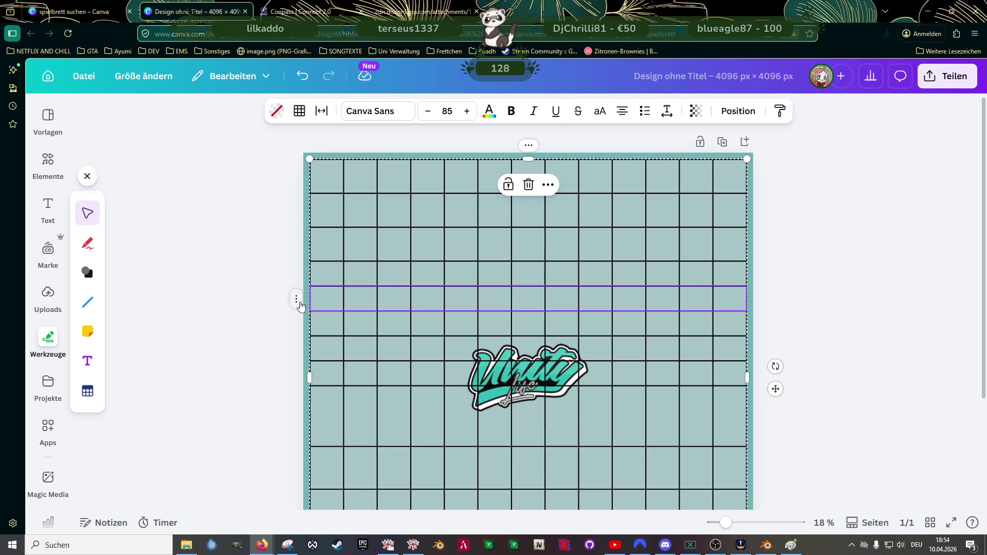
{"action": "left_click", "coordinate": [297, 299]}
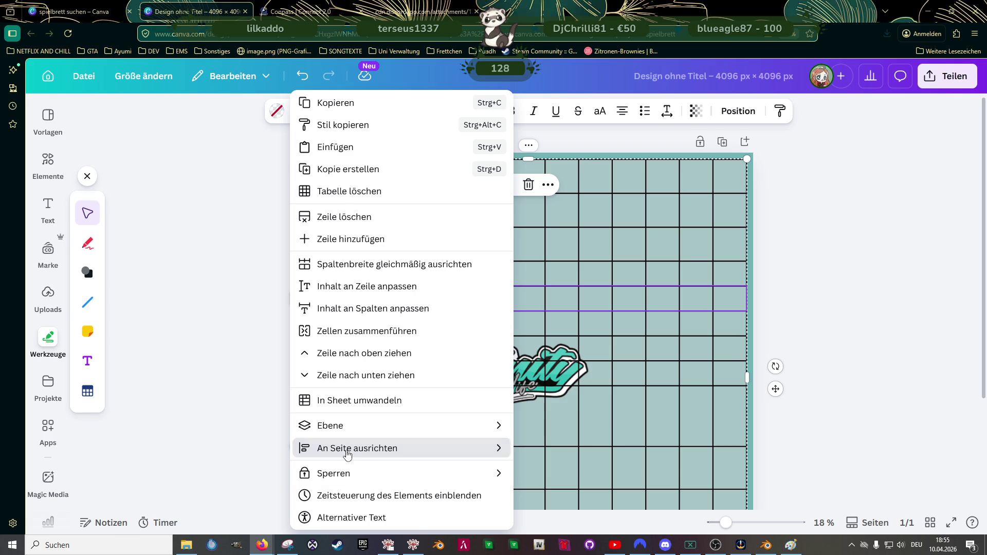
{"action": "mouse_move", "coordinate": [348, 455]}
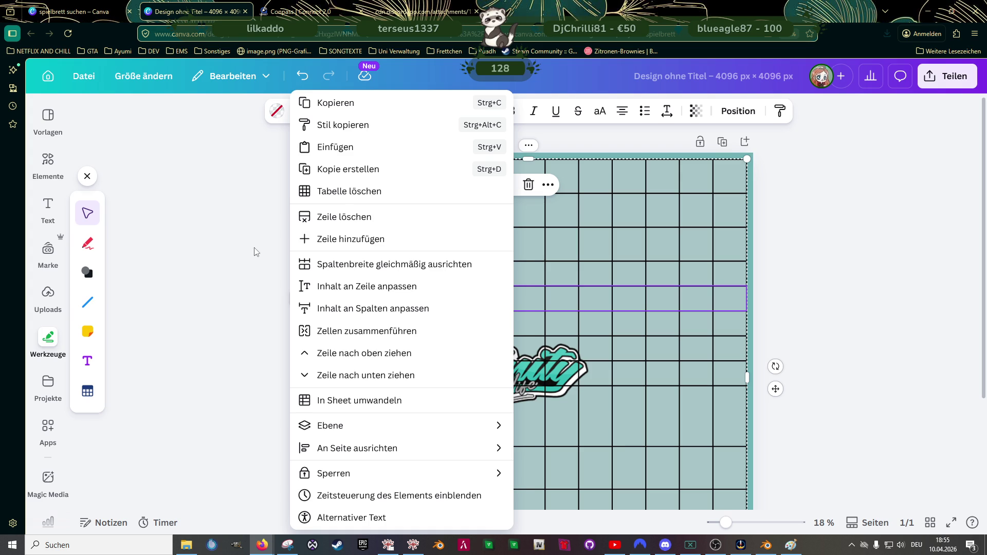
{"action": "key", "text": "Escape"}
{"action": "left_click", "coordinate": [298, 300]}
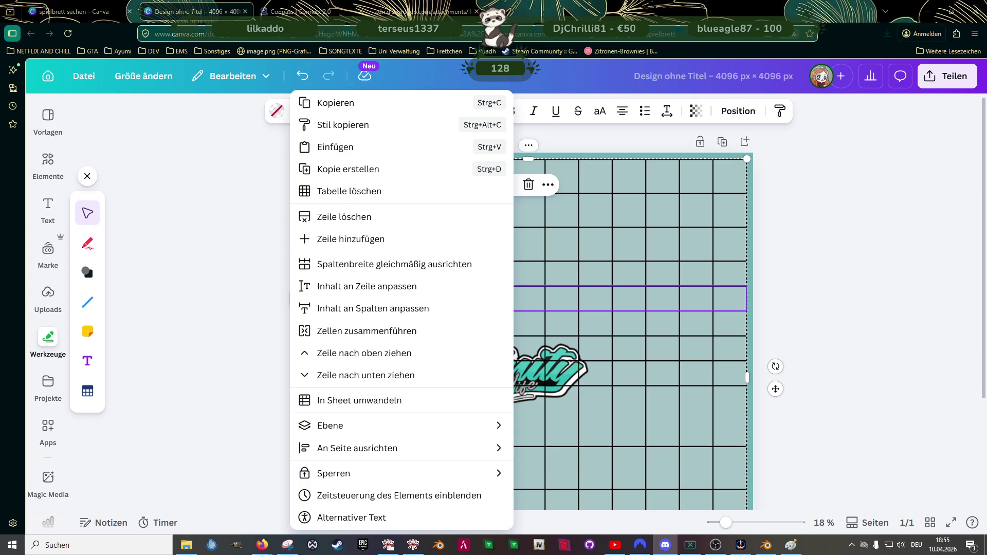
{"action": "left_click", "coordinate": [259, 457]}
{"action": "scroll", "coordinate": [332, 401], "scroll_direction": "down", "scroll_amount": 3}
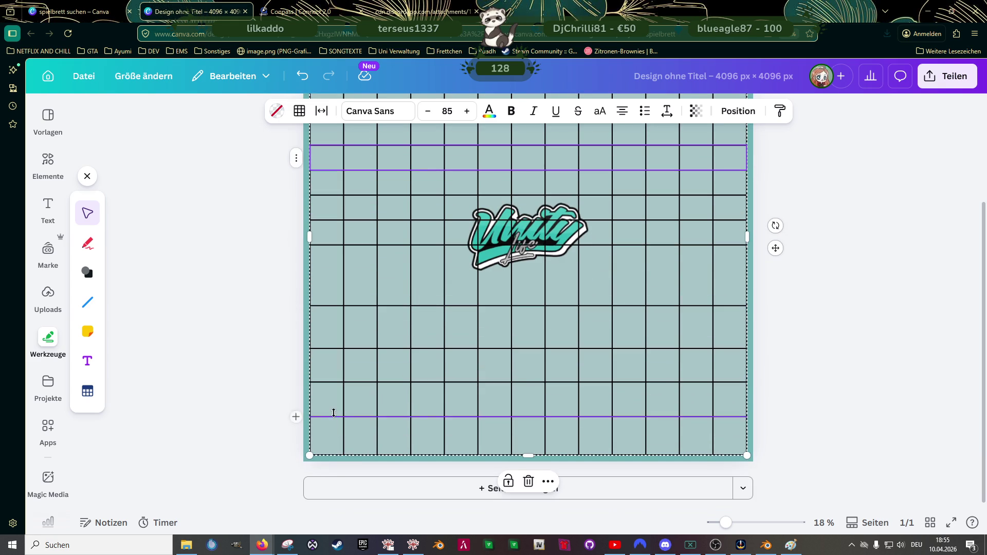
Step: Select the grid table, rotate it about 16 degrees, then undo the rotation
{"action": "scroll", "coordinate": [334, 416], "scroll_direction": "up", "scroll_amount": 3}
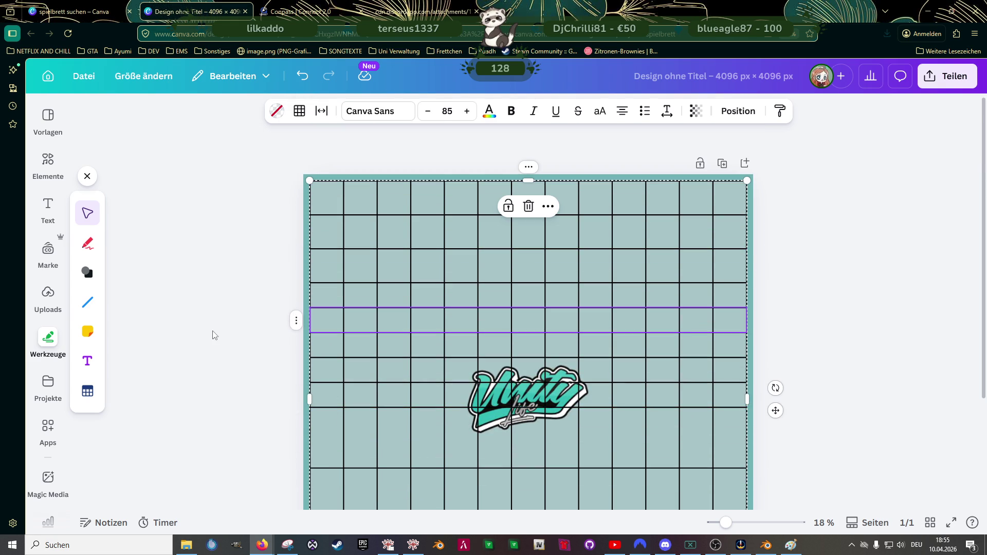
{"action": "left_click", "coordinate": [239, 250]}
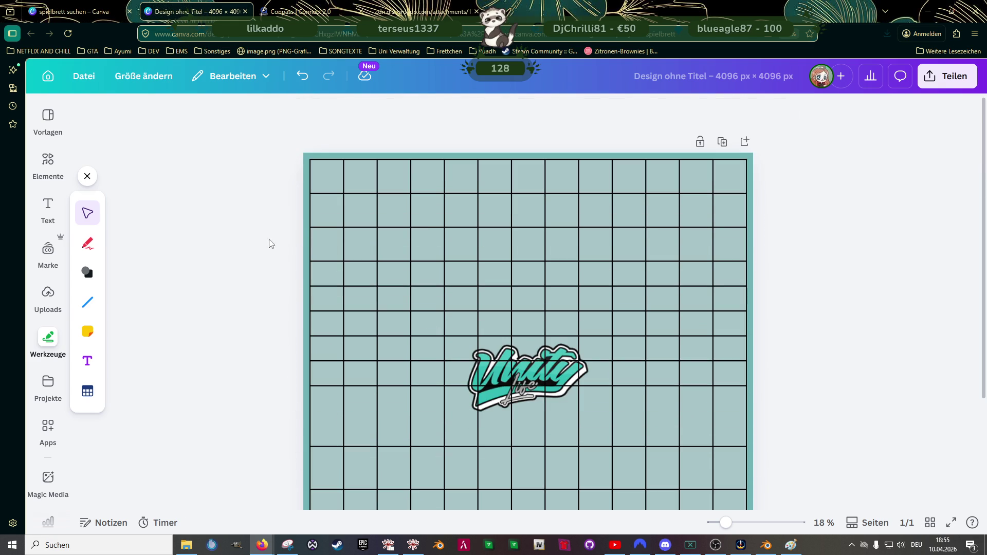
{"action": "left_click", "coordinate": [411, 255]}
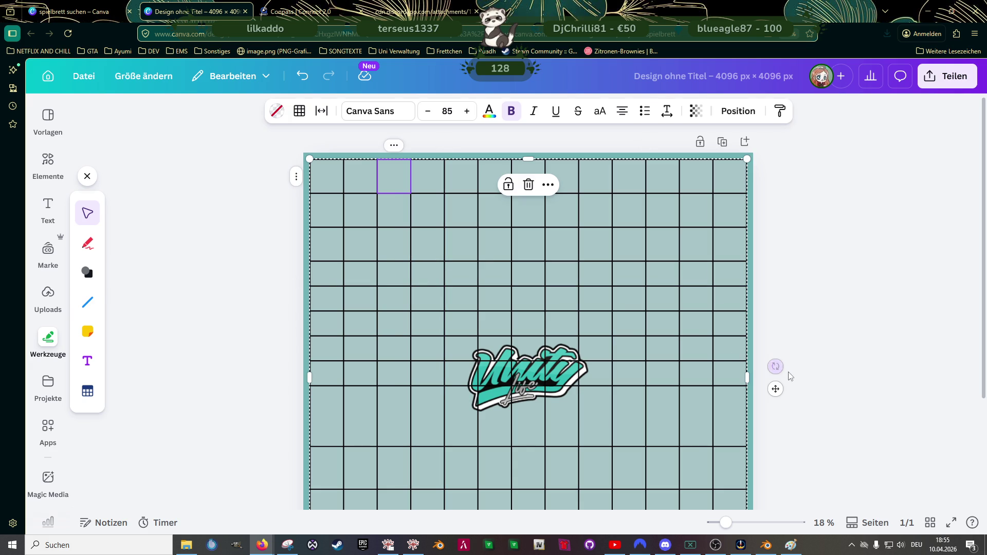
{"action": "mouse_move", "coordinate": [776, 366]}
{"action": "left_mouse_down"}
{"action": "mouse_move", "coordinate": [787, 381]}
{"action": "mouse_move", "coordinate": [753, 461]}
{"action": "mouse_move", "coordinate": [689, 509]}
{"action": "mouse_move", "coordinate": [542, 477]}
{"action": "mouse_move", "coordinate": [561, 458]}
{"action": "left_mouse_up"}
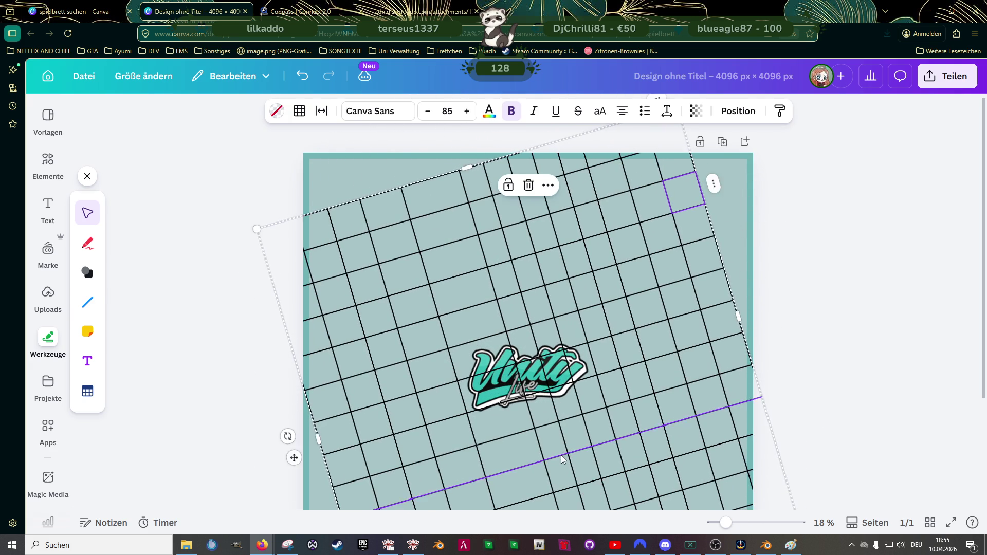
{"action": "key", "text": "ctrl+z"}
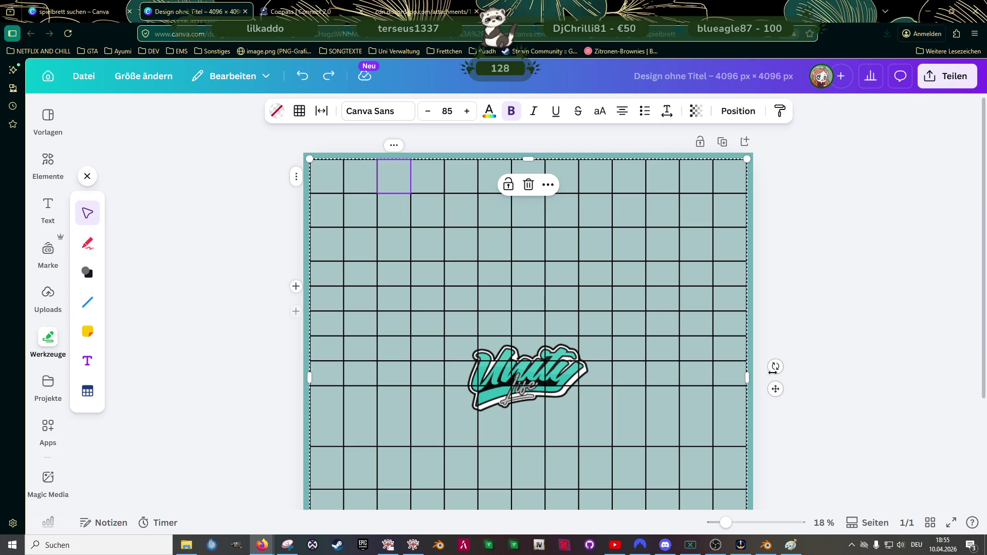
Step: Shift the whole grid table slightly off position by dragging its move handle and a top-row cell
{"action": "left_click", "coordinate": [672, 289]}
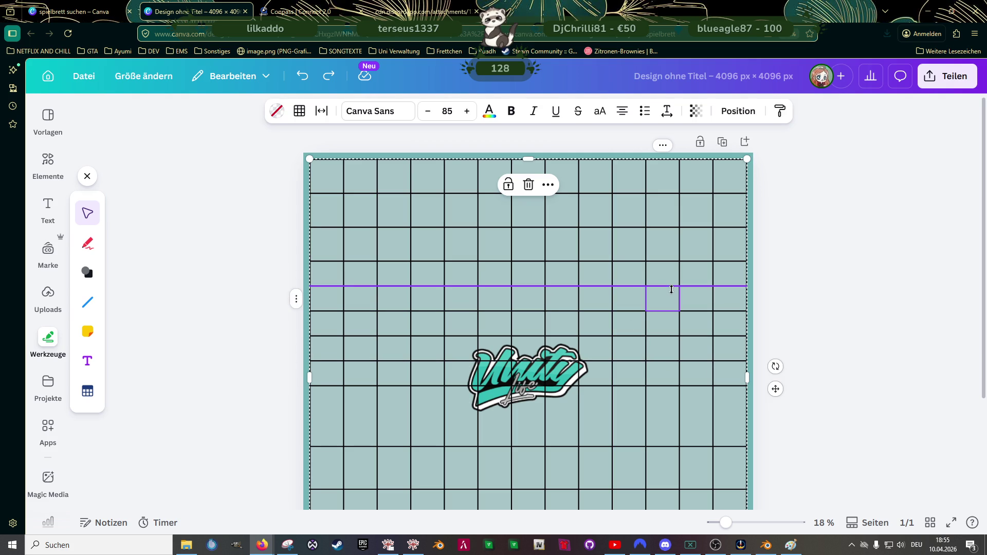
{"action": "left_click", "coordinate": [776, 390]}
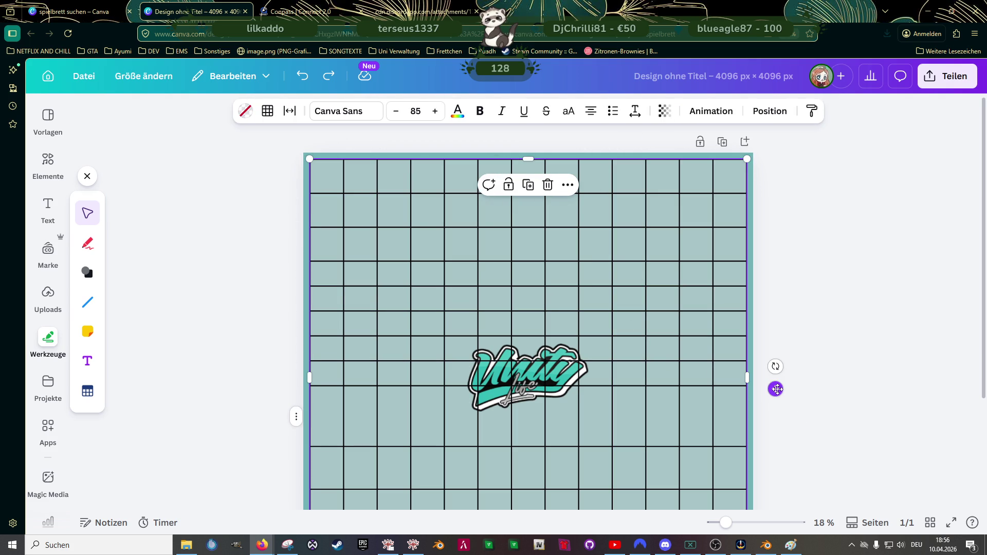
{"action": "mouse_move", "coordinate": [776, 389]}
{"action": "left_mouse_down"}
{"action": "mouse_move", "coordinate": [718, 424]}
{"action": "mouse_move", "coordinate": [687, 421]}
{"action": "mouse_move", "coordinate": [701, 382]}
{"action": "mouse_move", "coordinate": [776, 368]}
{"action": "left_mouse_up"}
{"action": "mouse_move", "coordinate": [791, 402]}
{"action": "left_mouse_down"}
{"action": "mouse_move", "coordinate": [790, 460]}
{"action": "mouse_move", "coordinate": [740, 500]}
{"action": "mouse_move", "coordinate": [543, 477]}
{"action": "left_mouse_up"}
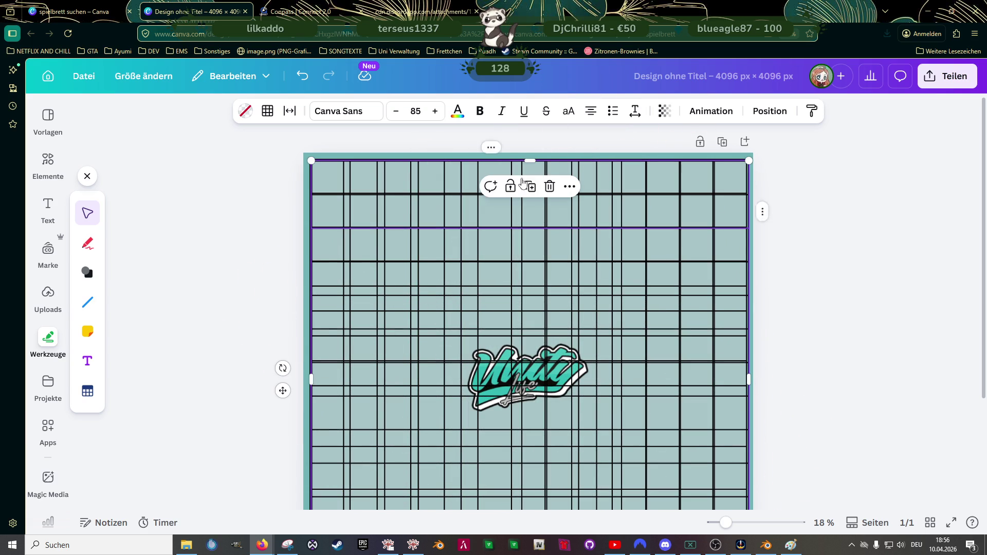
{"action": "left_click", "coordinate": [437, 188]}
{"action": "mouse_move", "coordinate": [437, 189]}
{"action": "left_mouse_down"}
{"action": "mouse_move", "coordinate": [441, 181]}
{"action": "mouse_move", "coordinate": [432, 182]}
{"action": "left_mouse_up"}
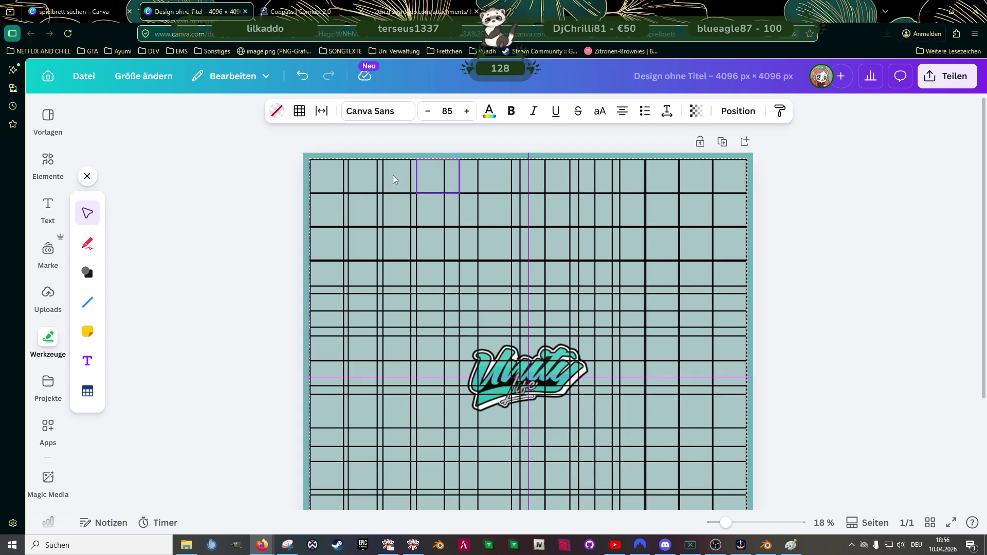
Step: Set the table border colour to green in the Rahmen options
{"action": "left_click", "coordinate": [301, 111]}
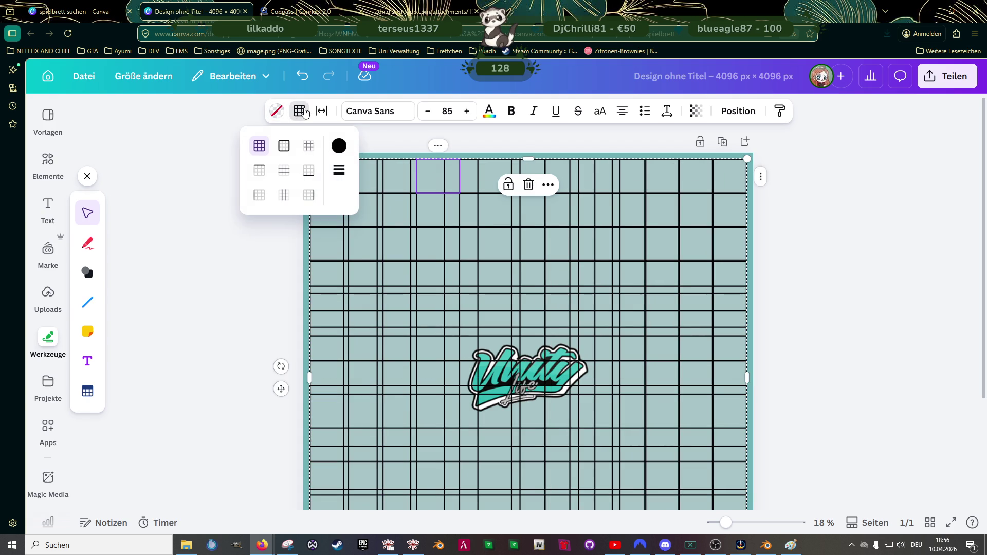
{"action": "left_click", "coordinate": [339, 146]}
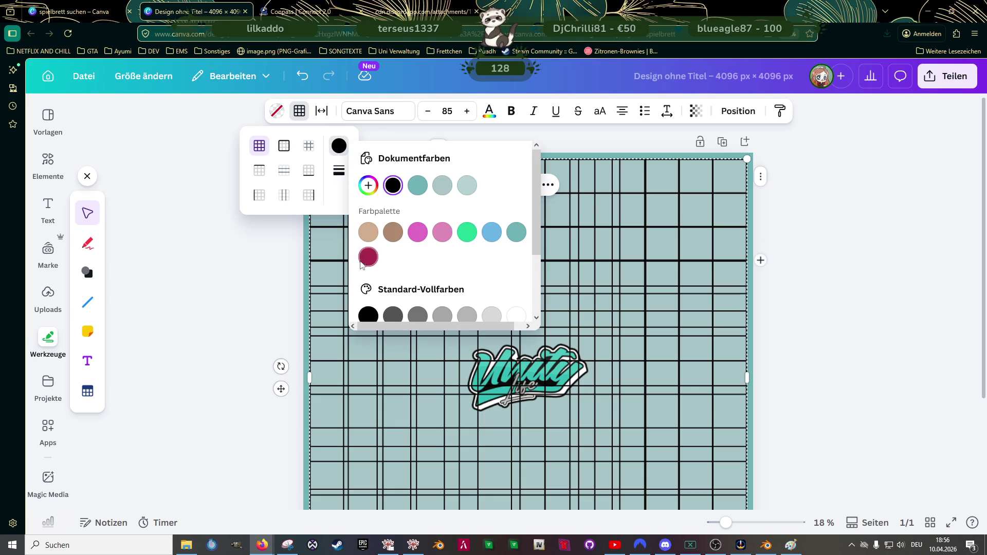
{"action": "left_click", "coordinate": [467, 233]}
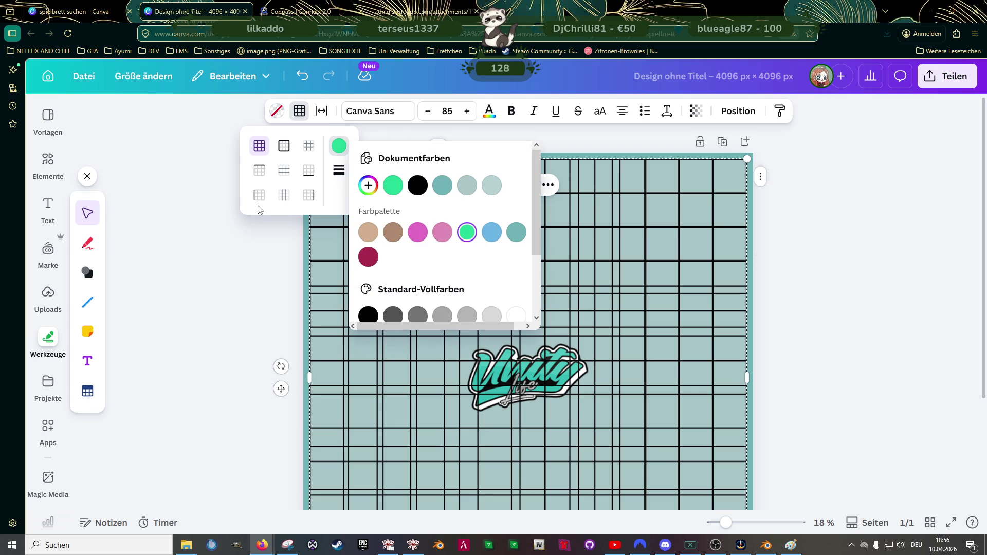
{"action": "left_click", "coordinate": [259, 147]}
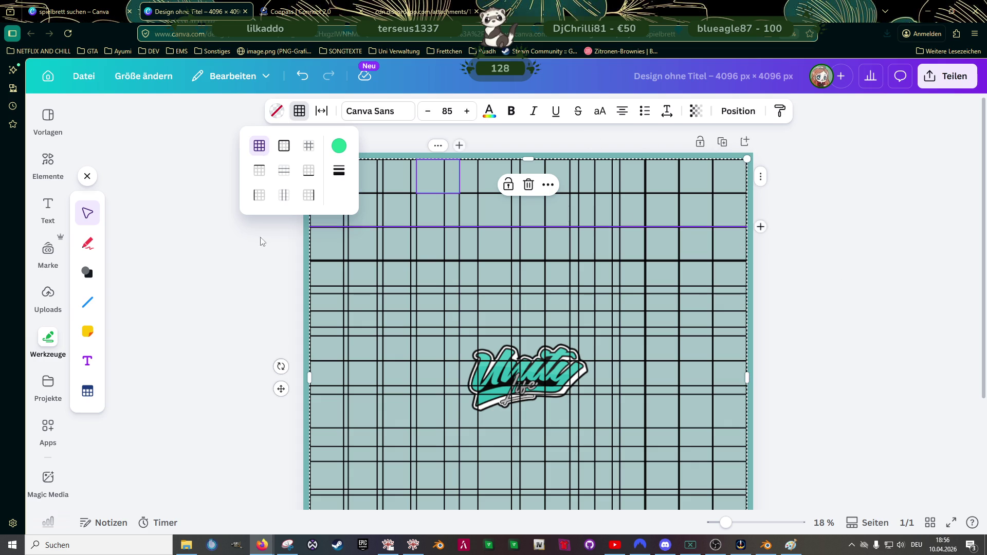
{"action": "left_click", "coordinate": [251, 252]}
Step: Reselect the grid table and show its spacing settings: table spacing 0, cell padding 20
{"action": "left_click", "coordinate": [266, 220]}
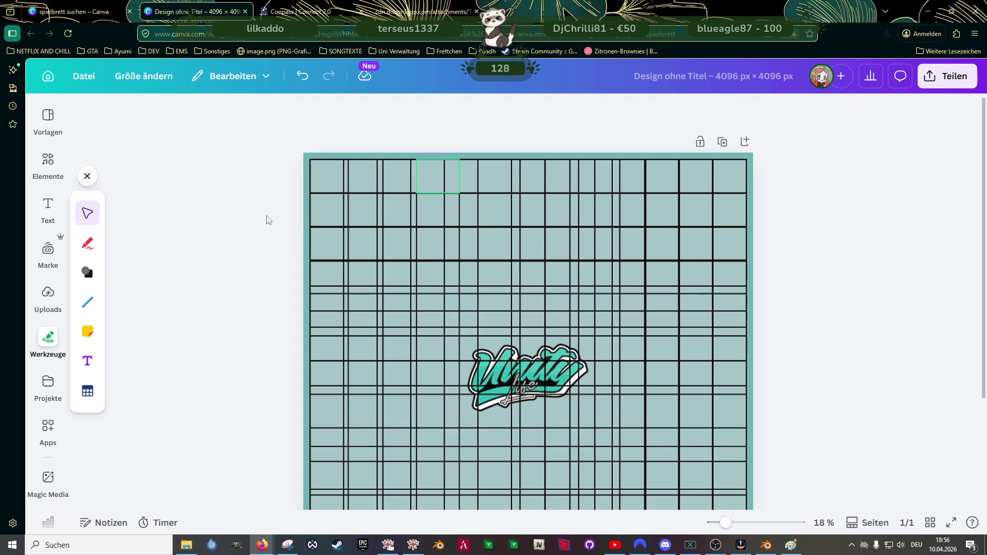
{"action": "left_click", "coordinate": [331, 174]}
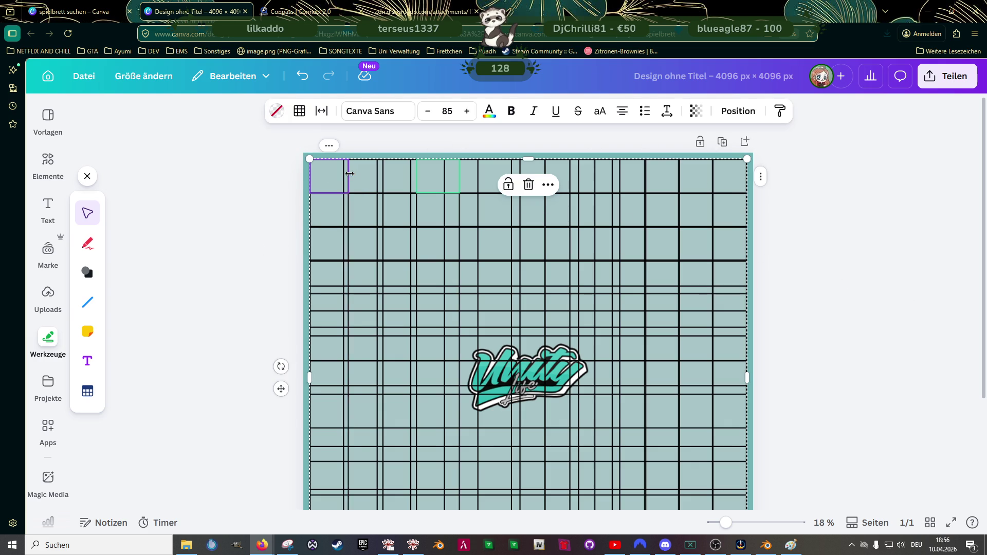
{"action": "scroll", "coordinate": [533, 288], "scroll_direction": "down", "scroll_amount": 8}
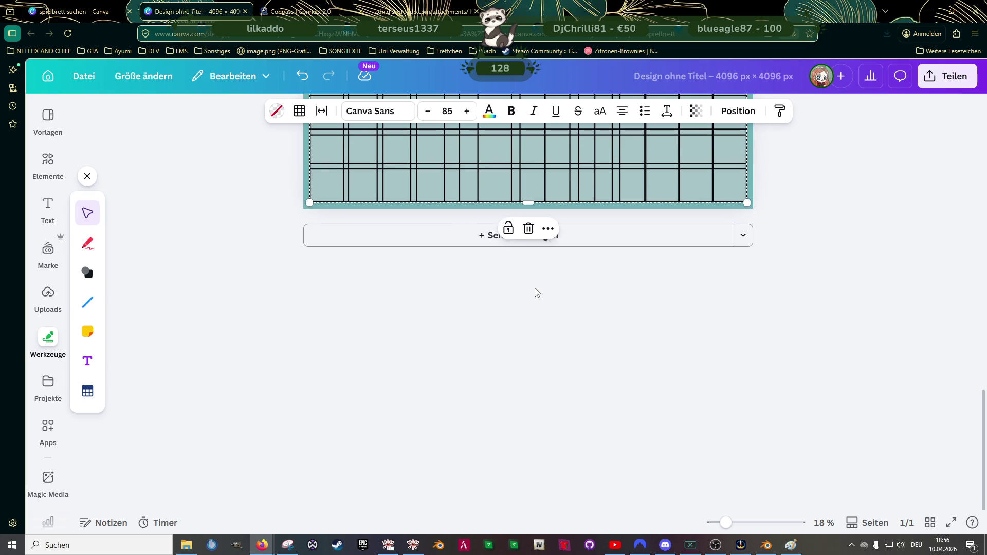
{"action": "scroll", "coordinate": [535, 291], "scroll_direction": "up", "scroll_amount": 8}
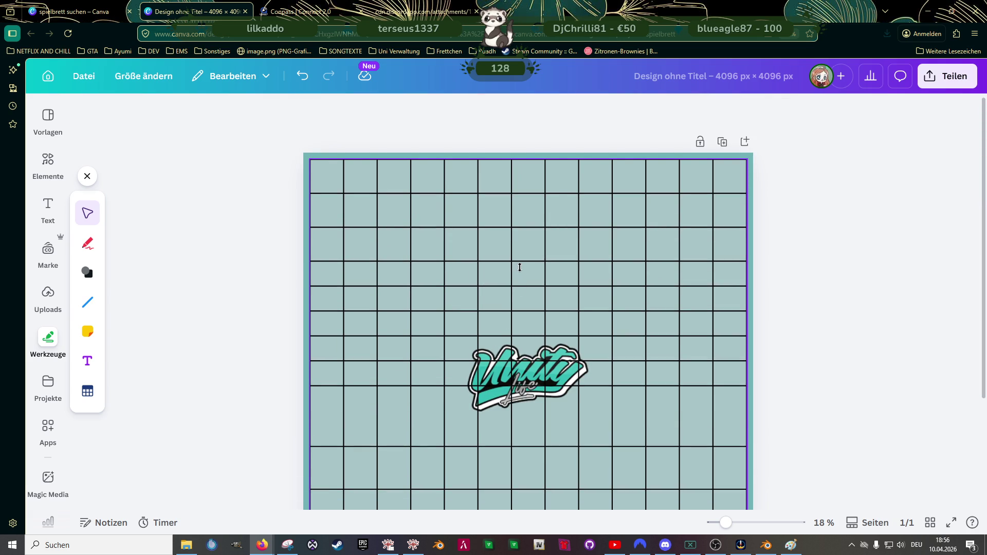
{"action": "left_click", "coordinate": [520, 268]}
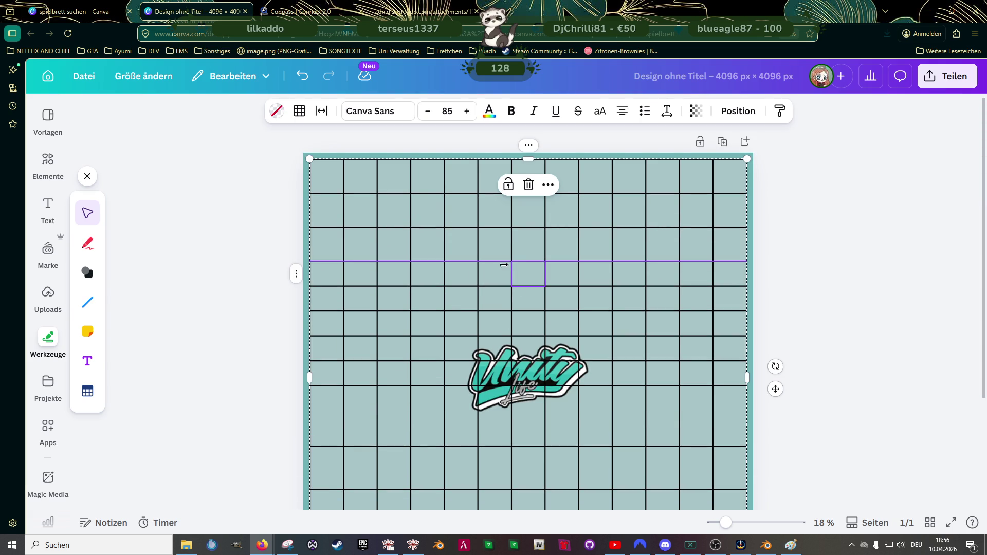
{"action": "left_click", "coordinate": [321, 113]}
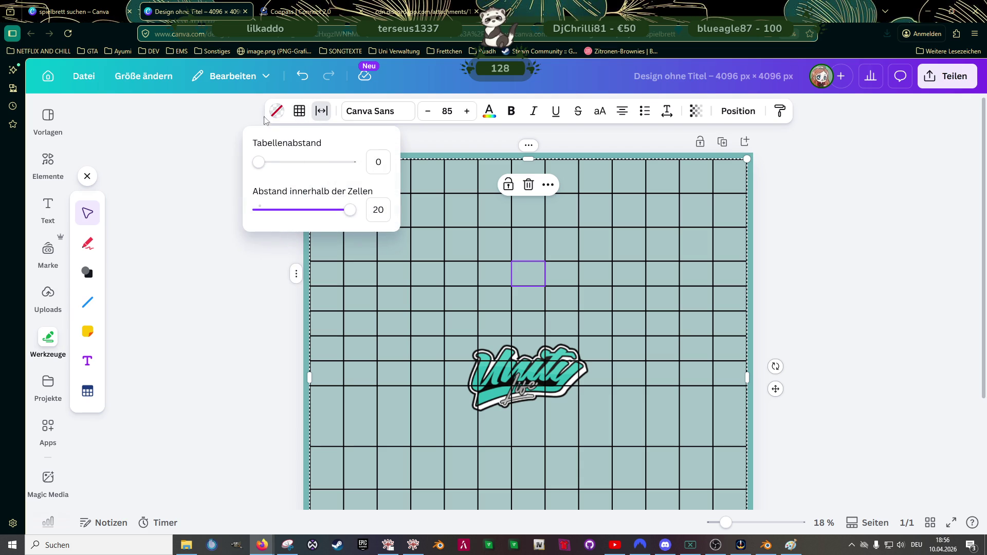
Step: Bring up the Farbe colour panel for the table's cells from the table toolbar
{"action": "left_click", "coordinate": [301, 115]}
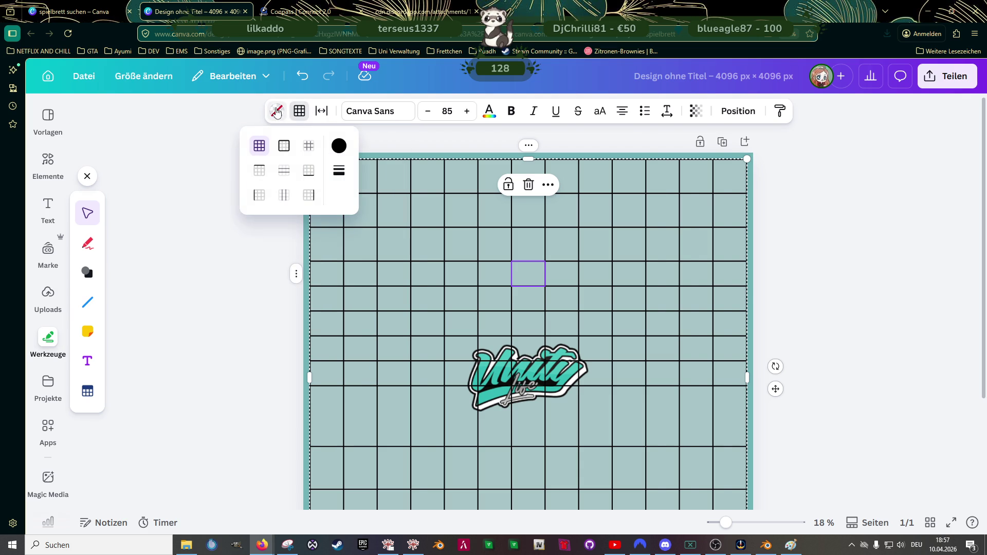
{"action": "left_click", "coordinate": [338, 146]}
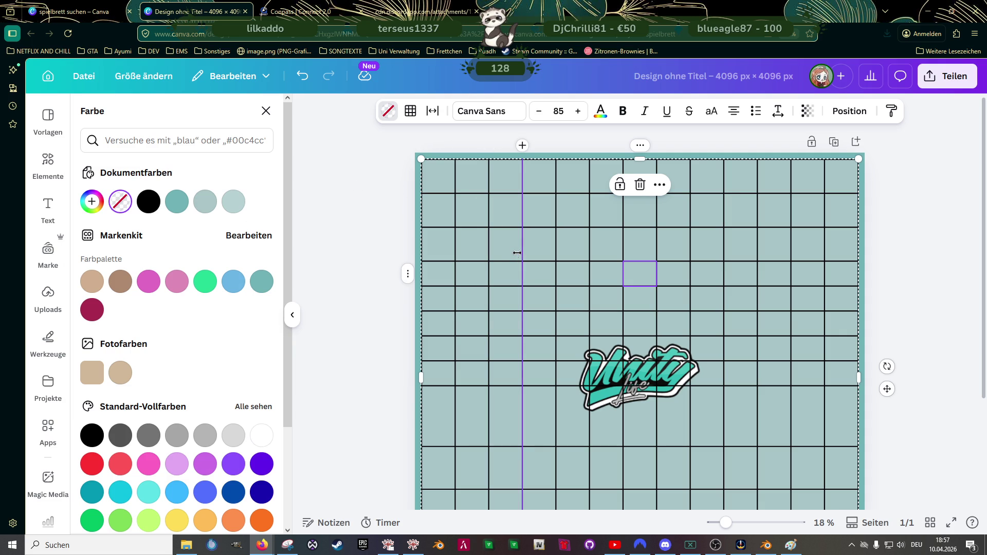
{"action": "scroll", "coordinate": [507, 245], "scroll_direction": "down", "scroll_amount": 3}
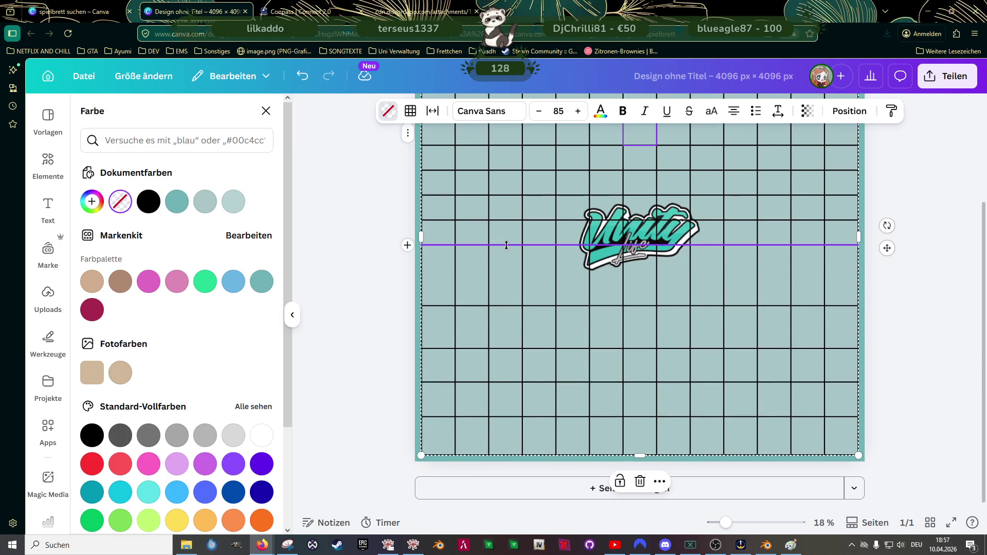
{"action": "scroll", "coordinate": [507, 245], "scroll_direction": "up", "scroll_amount": 3}
Step: Open and close the grid row's options menu, then reselect the whole table
{"action": "left_click", "coordinate": [408, 274]}
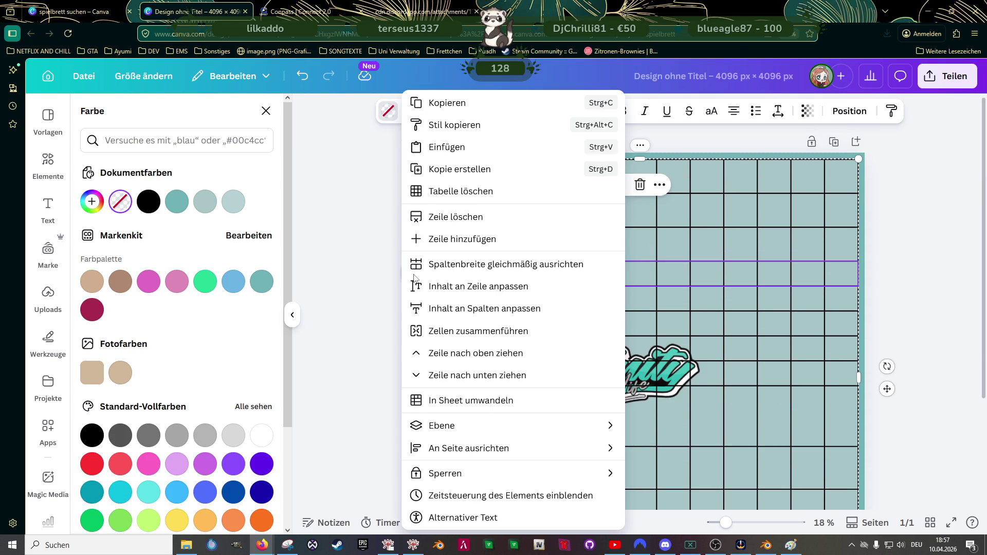
{"action": "mouse_move", "coordinate": [546, 433]}
{"action": "left_click", "coordinate": [474, 311]}
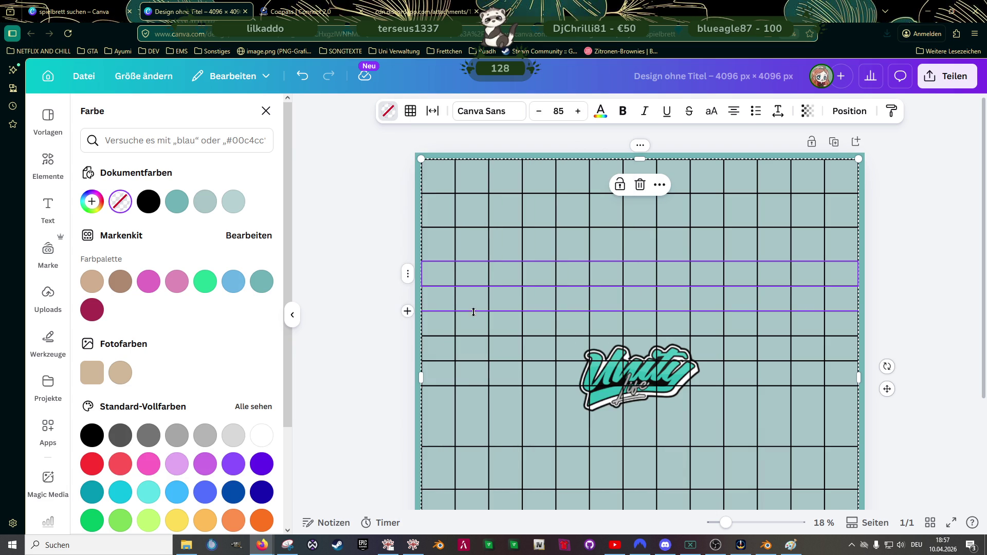
{"action": "scroll", "coordinate": [456, 375], "scroll_direction": "down", "scroll_amount": 3}
{"action": "scroll", "coordinate": [515, 360], "scroll_direction": "up", "scroll_amount": 3}
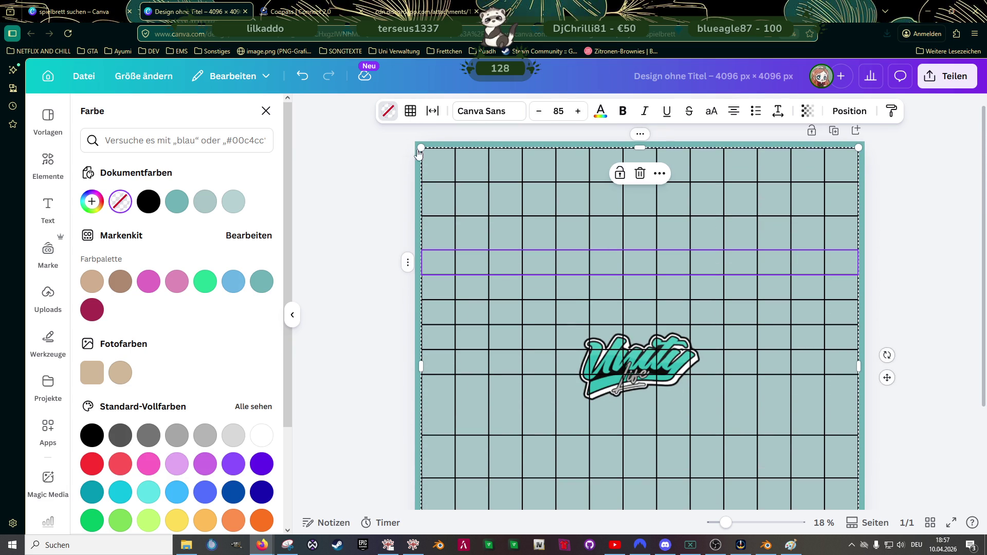
{"action": "left_click", "coordinate": [422, 148]}
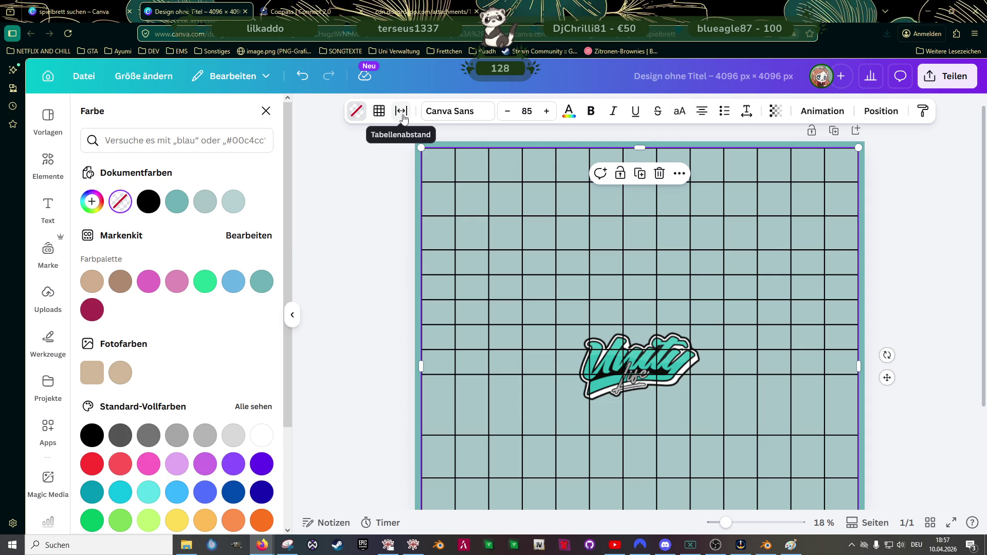
Step: Delete the full-board grid table and insert a small 3-column, 4-row table over the logo
{"action": "left_click", "coordinate": [266, 111]}
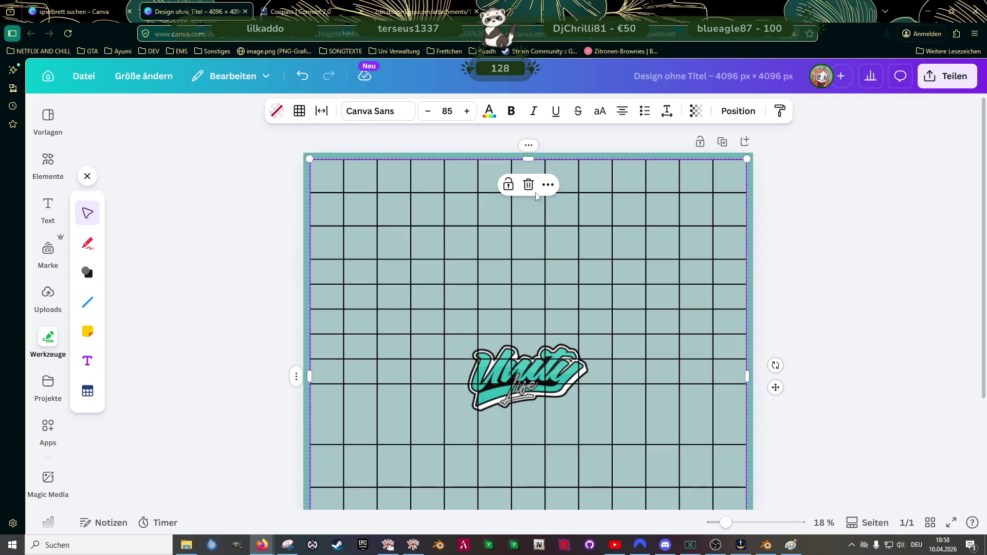
{"action": "key", "text": "Delete"}
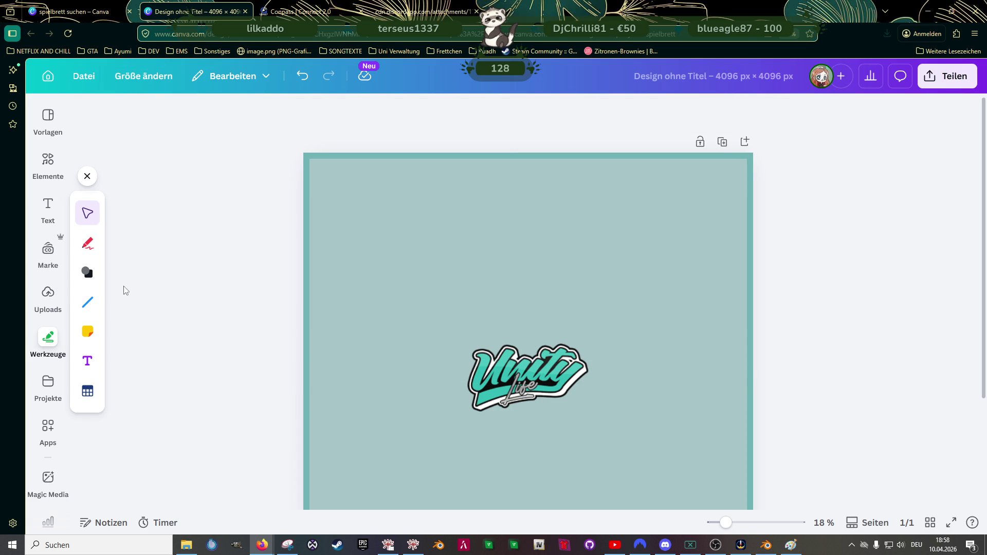
{"action": "left_click", "coordinate": [87, 393]}
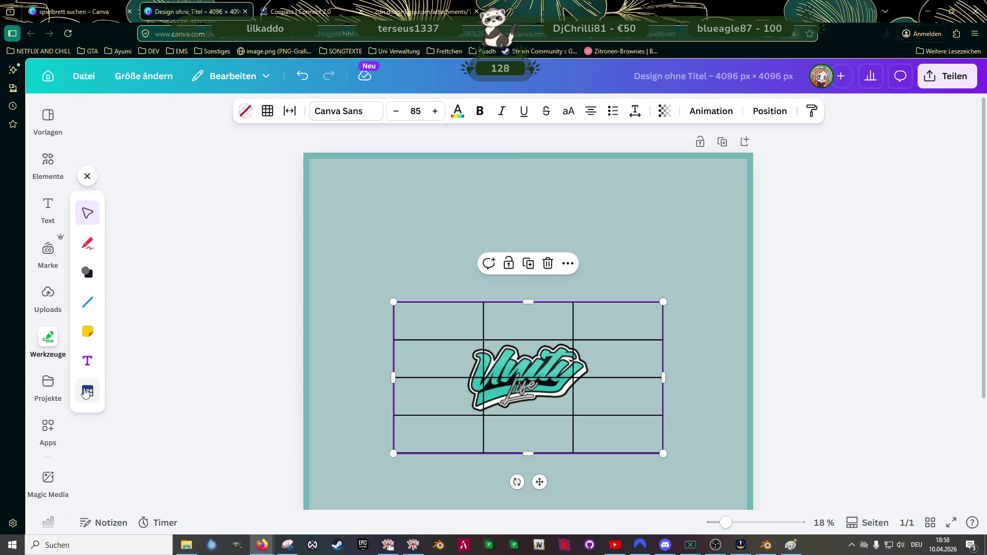
{"action": "left_click", "coordinate": [568, 264]}
{"action": "scroll", "coordinate": [643, 345], "scroll_direction": "down", "scroll_amount": 3}
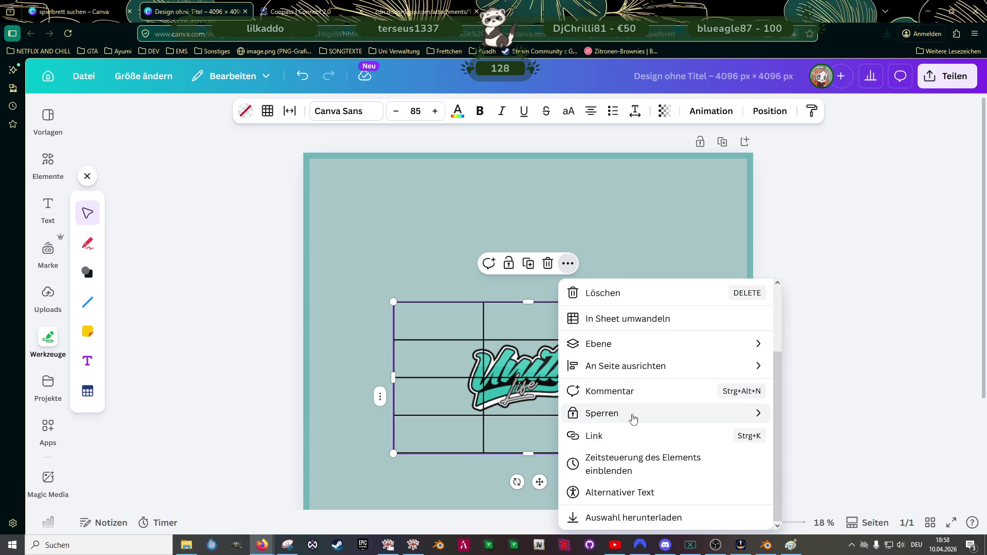
{"action": "left_click", "coordinate": [635, 415]}
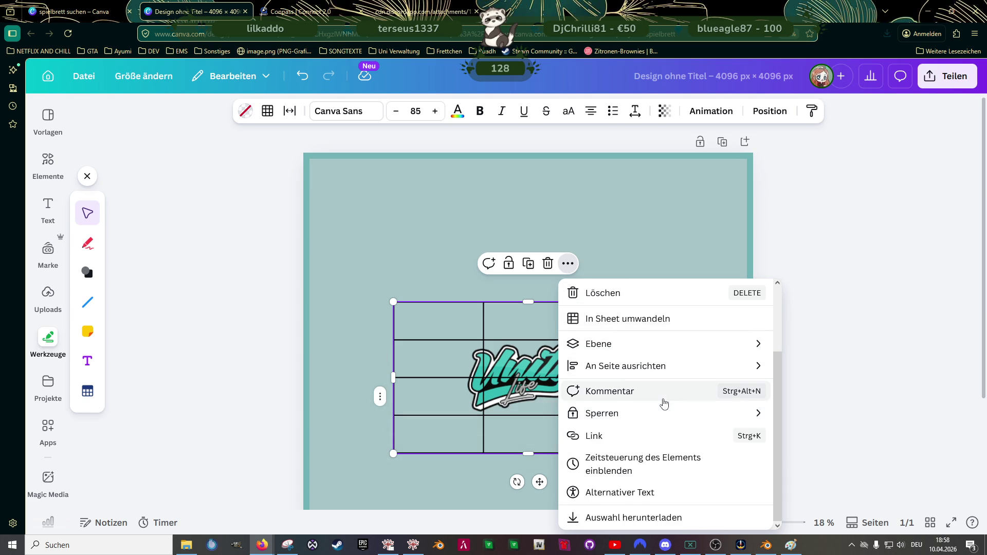
{"action": "scroll", "coordinate": [663, 405], "scroll_direction": "up", "scroll_amount": 3}
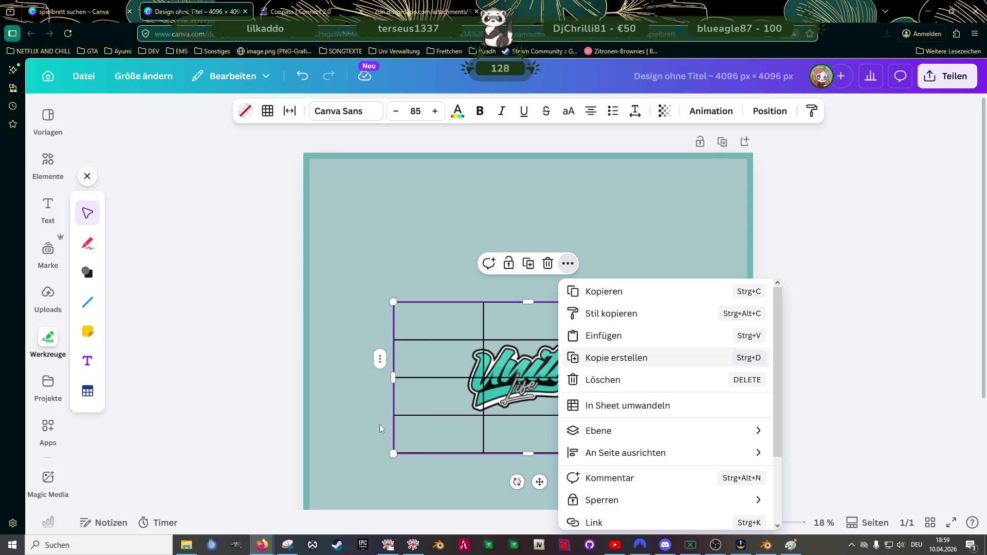
{"action": "left_click", "coordinate": [129, 546]}
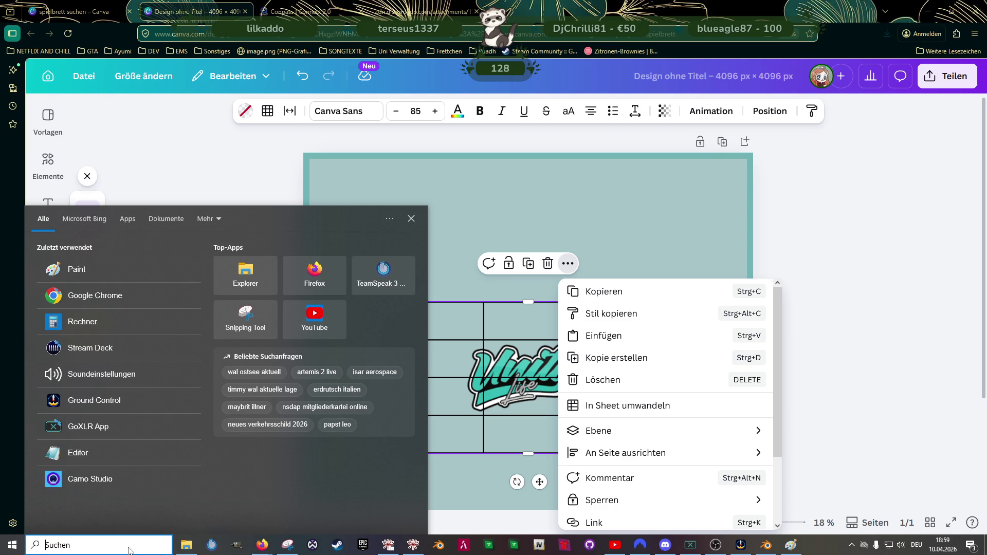
Step: Launch OpenOffice from Windows search and create a new Textdokument, maximising the Writer window
{"action": "type", "text": "word"}
{"action": "key", "text": "BackSpace"}
{"action": "key", "text": "BackSpace"}
{"action": "key", "text": "BackSpace"}
{"action": "type", "text": "open"}
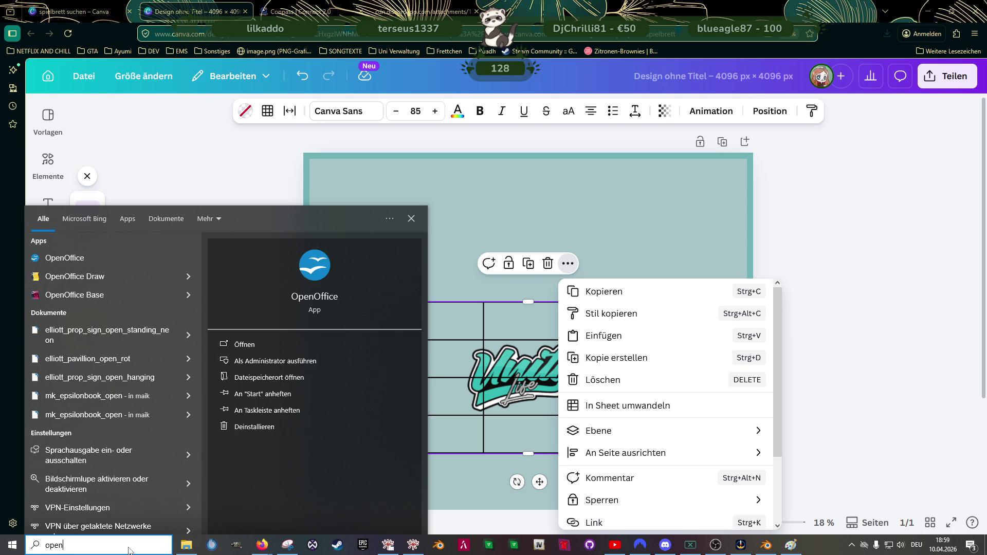
{"action": "left_click", "coordinate": [62, 257]}
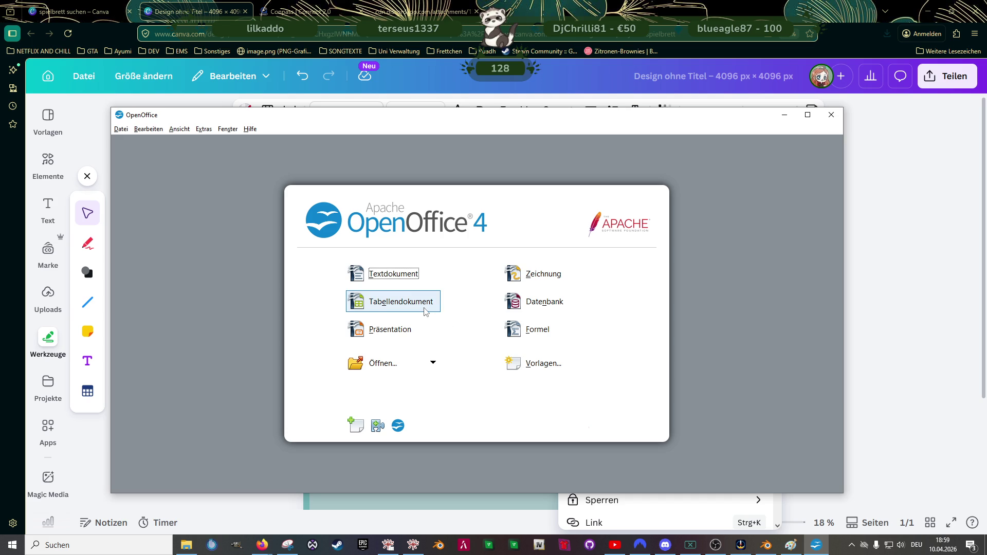
{"action": "left_click", "coordinate": [408, 281]}
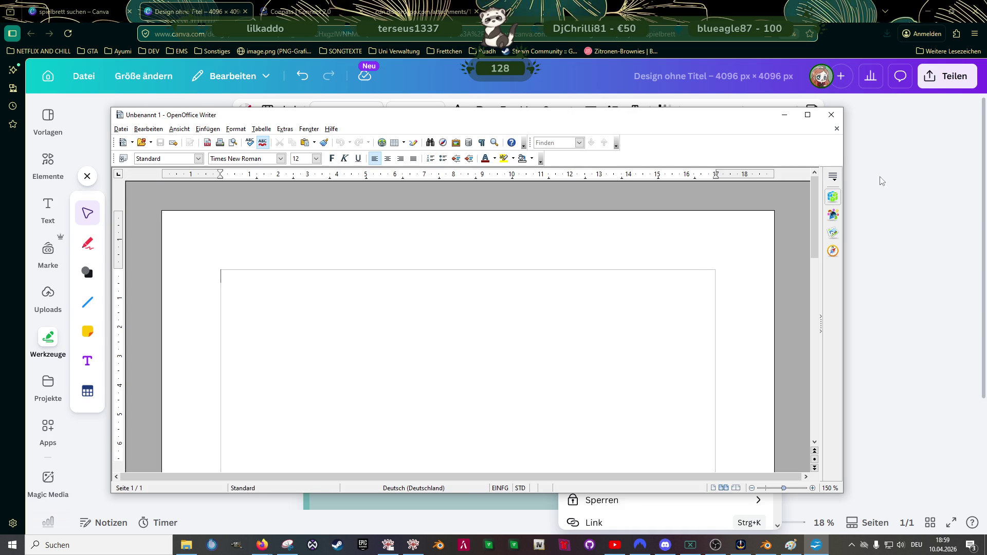
{"action": "left_click", "coordinate": [807, 115]}
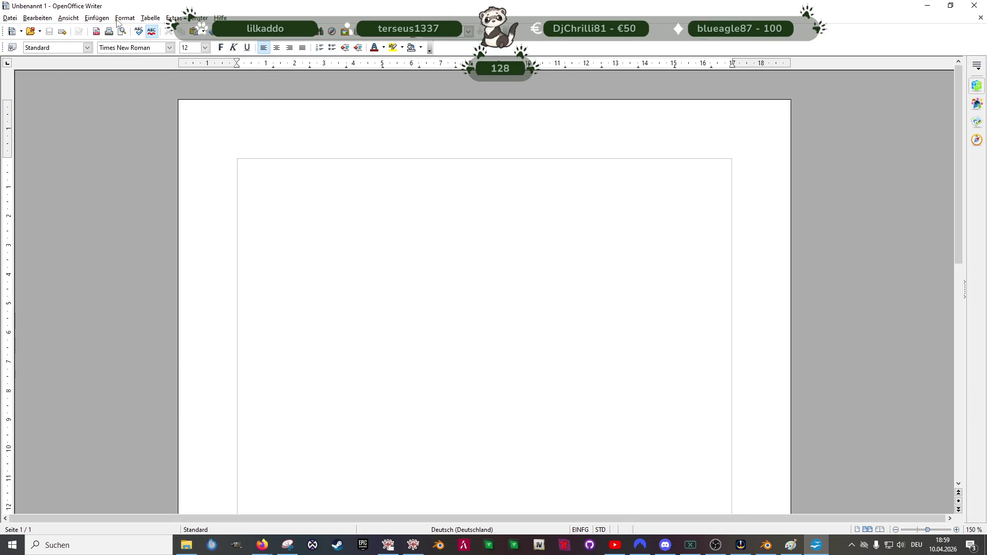
Step: Insert a table with 13 columns and 13 rows using Ctrl+F12
{"action": "left_click", "coordinate": [150, 18]}
{"action": "left_click", "coordinate": [314, 70]}
{"action": "key", "text": "ctrl+F12"}
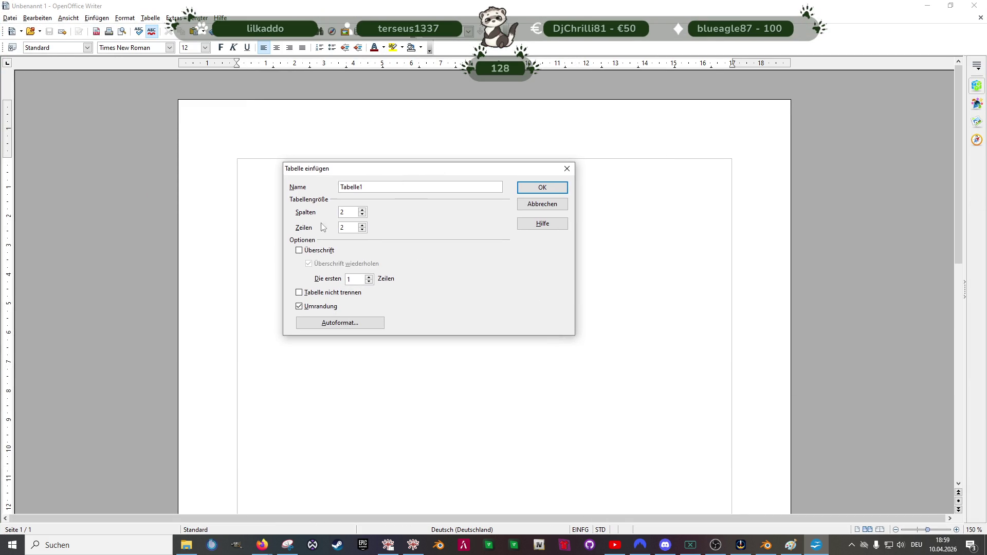
{"action": "type", "text": "13"}
{"action": "type", "text": "13"}
{"action": "left_click", "coordinate": [544, 188]}
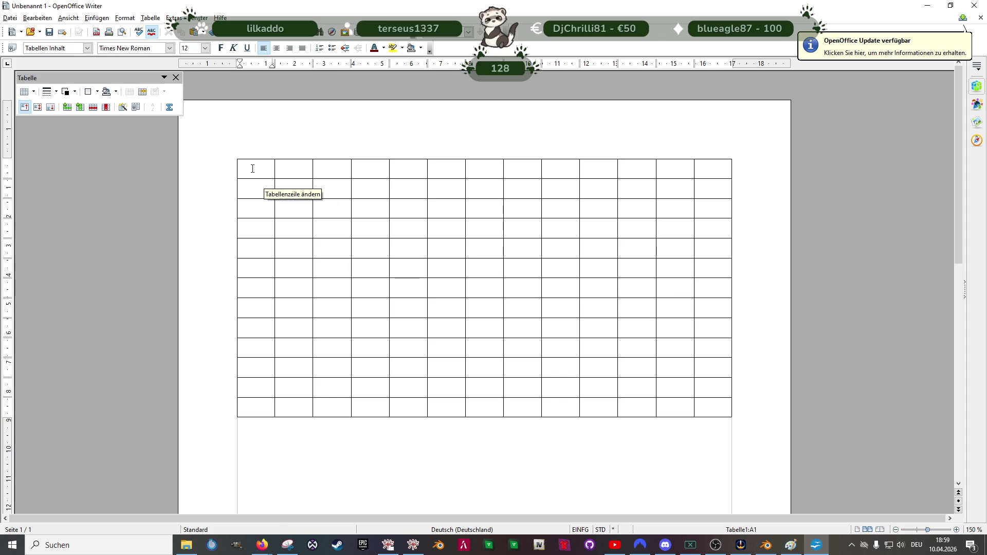
Step: Select the table's 13 columns, then open and close the size picker and Autoformat styles unchanged
{"action": "left_click_drag", "start_coordinate": [223, 165], "coordinate": [641, 430]}
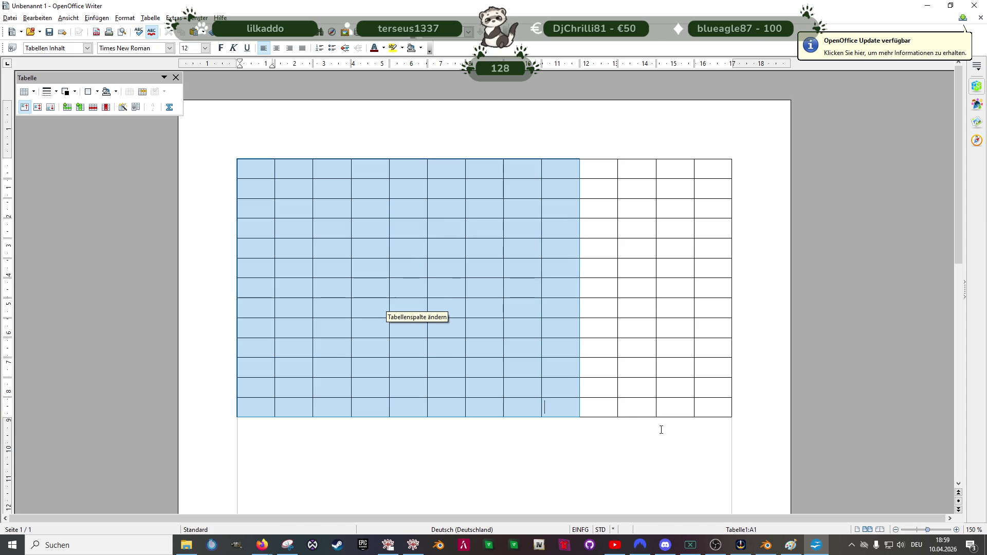
{"action": "left_click_drag", "start_coordinate": [762, 434], "coordinate": [694, 408]}
{"action": "left_click", "coordinate": [393, 286]}
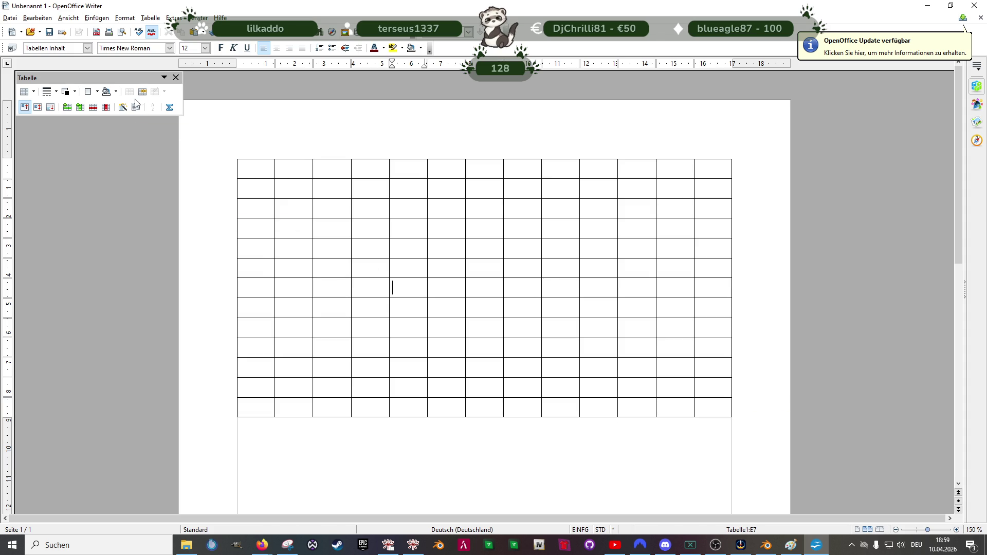
{"action": "left_click", "coordinate": [34, 93]}
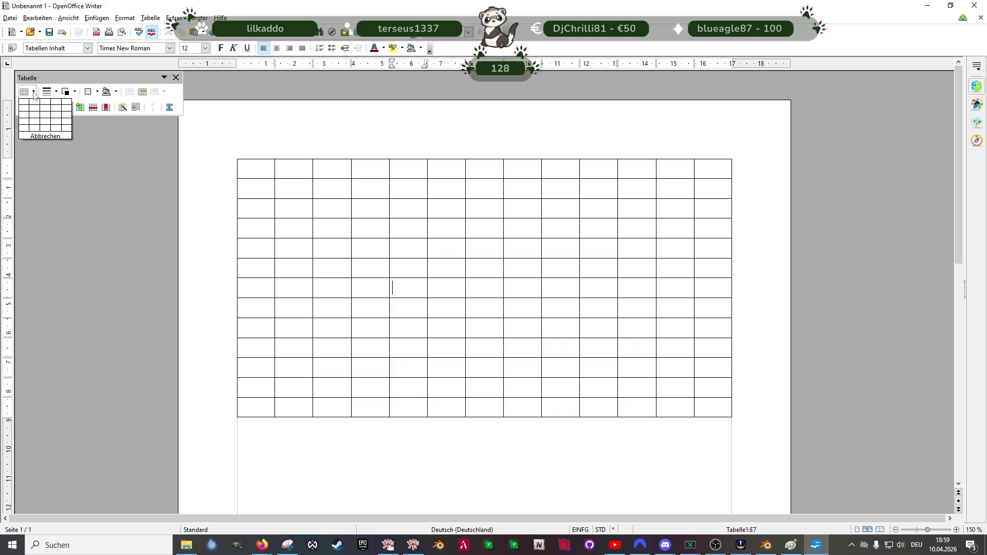
{"action": "left_click", "coordinate": [34, 93]}
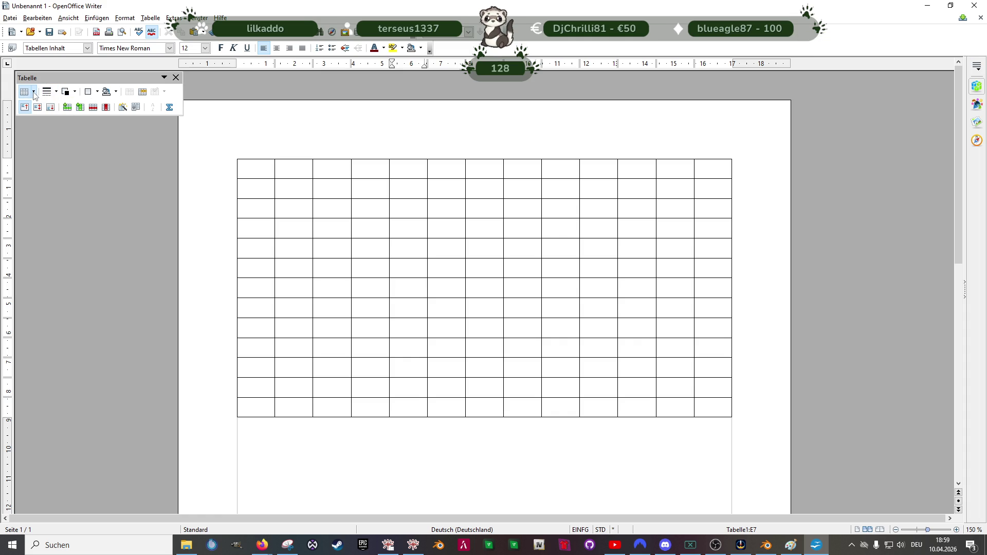
{"action": "left_click", "coordinate": [124, 108]}
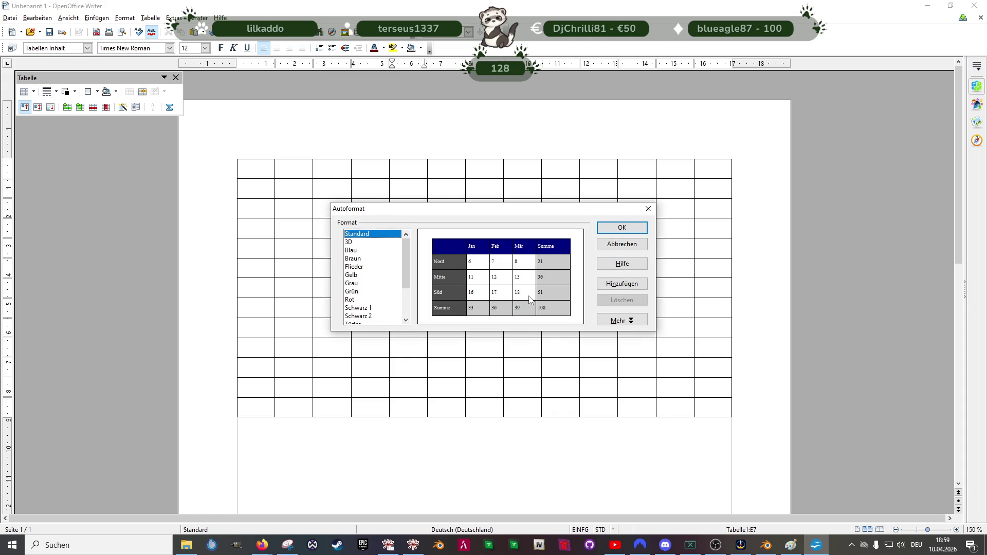
{"action": "left_click", "coordinate": [649, 209]}
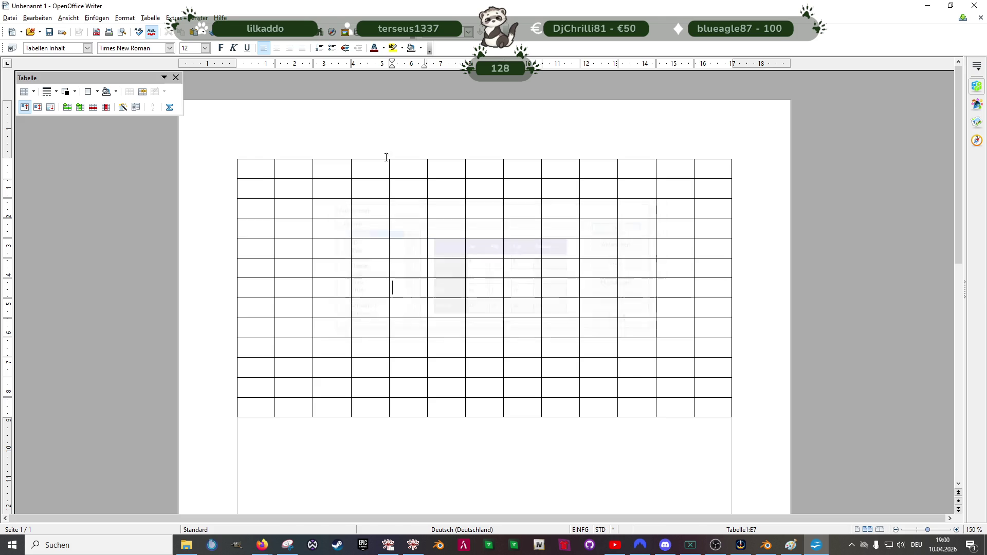
{"action": "left_click", "coordinate": [135, 108]}
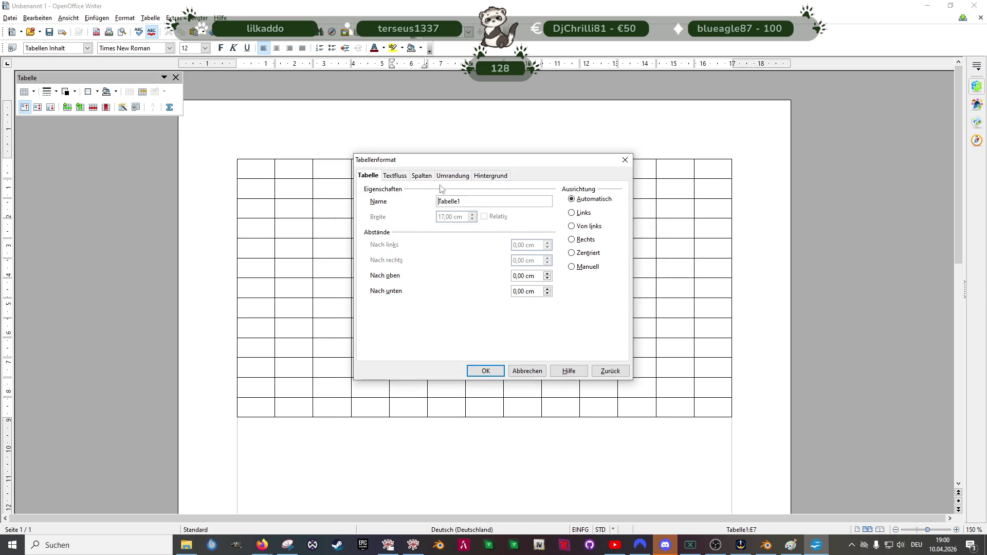
{"action": "left_click", "coordinate": [417, 177]}
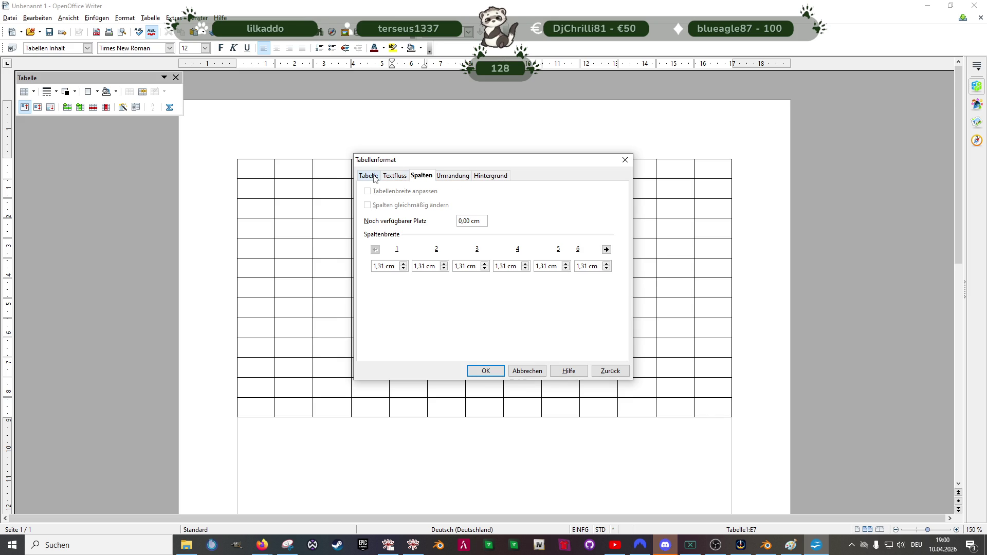
{"action": "left_click", "coordinate": [402, 176]}
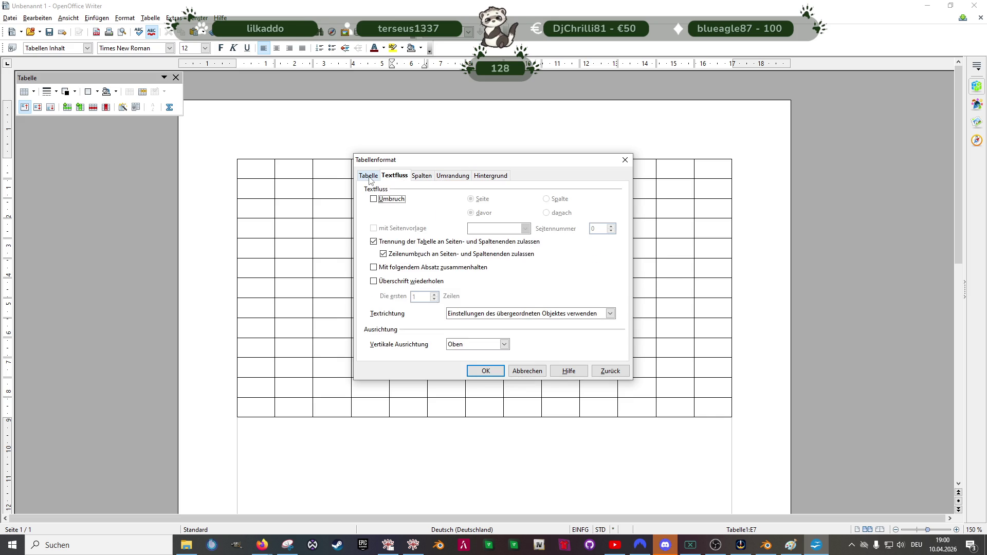
{"action": "left_click", "coordinate": [369, 177]}
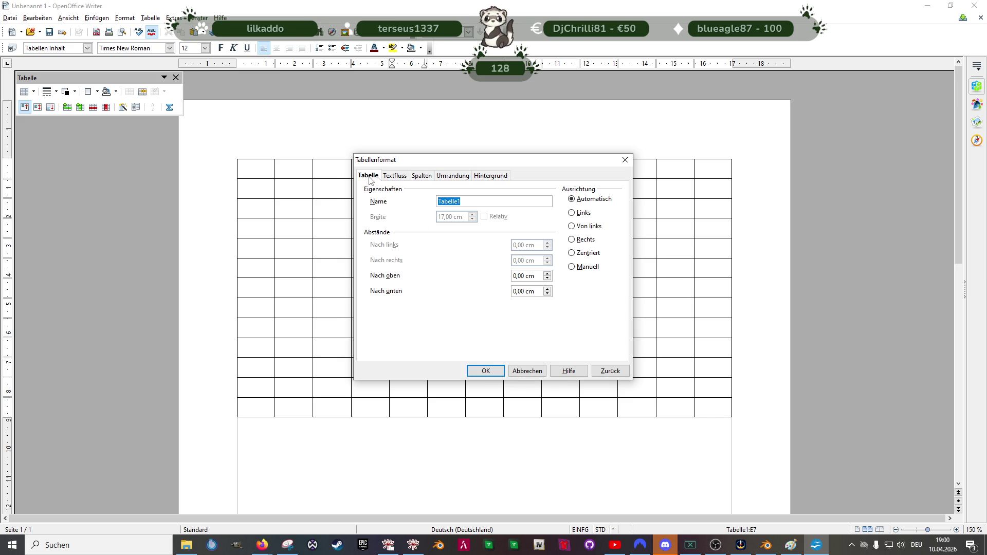
{"action": "left_click", "coordinate": [486, 176]}
{"action": "left_click", "coordinate": [461, 177]}
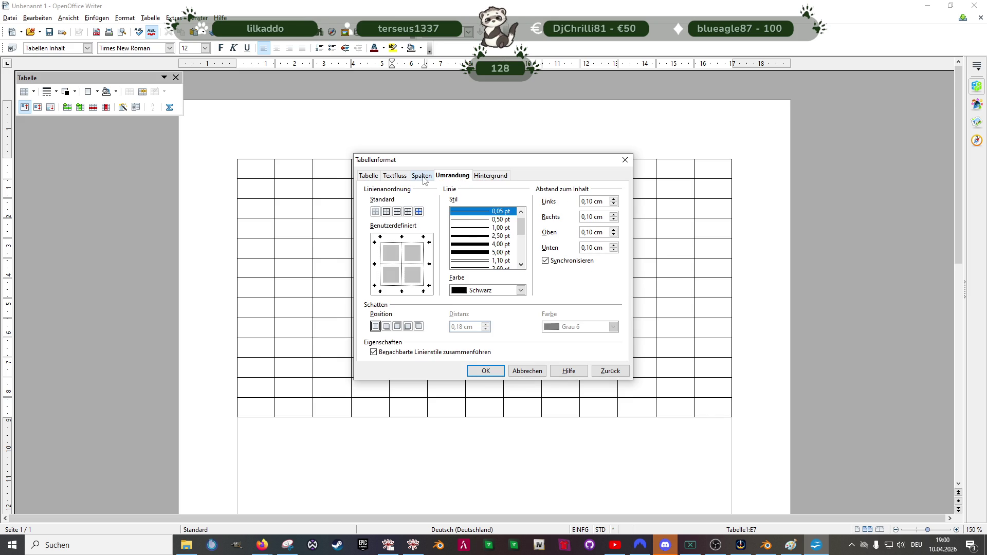
{"action": "left_click", "coordinate": [423, 177]}
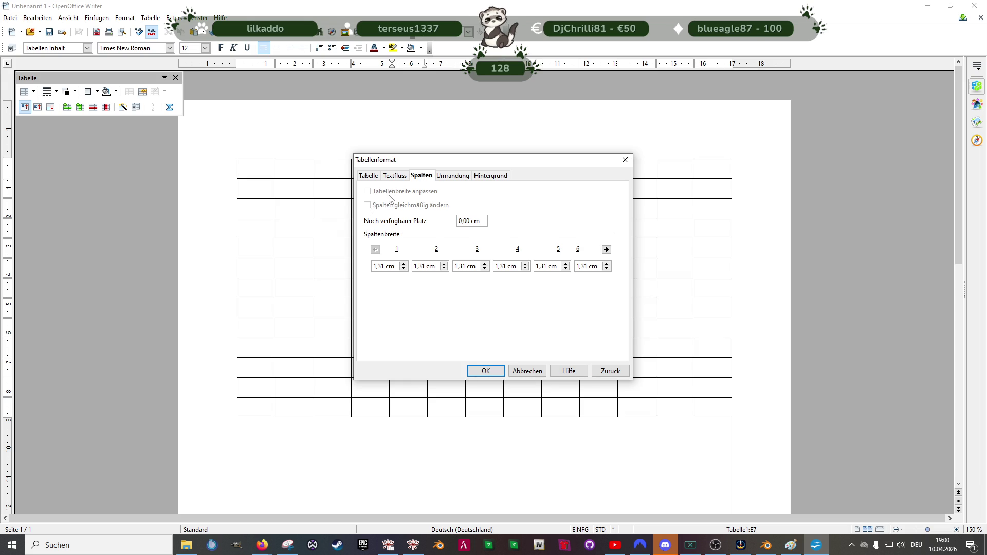
{"action": "left_click", "coordinate": [396, 176]}
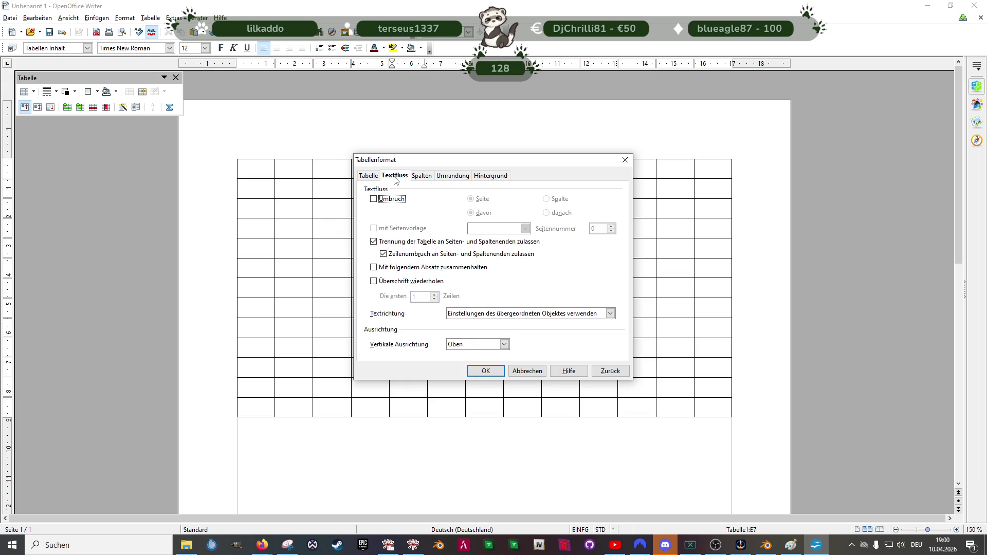
{"action": "left_click", "coordinate": [373, 178]}
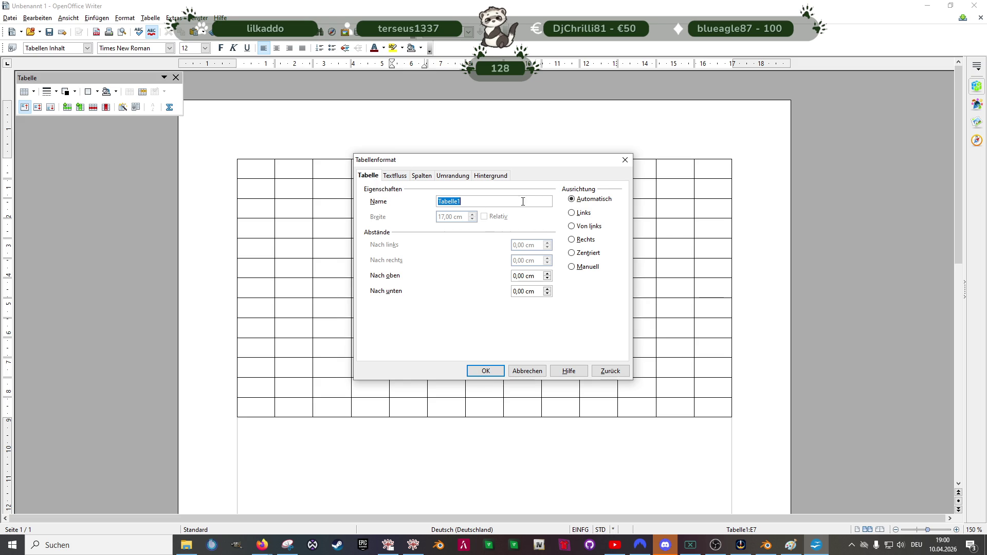
{"action": "left_click", "coordinate": [625, 160]}
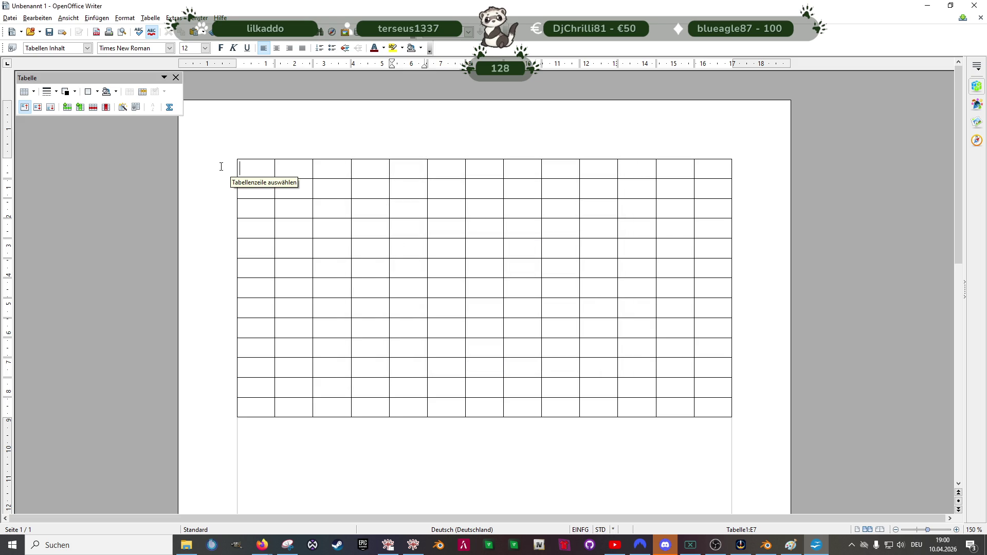
Step: Select the whole 13×13 Tabelle1 grid and apply Row > Distribute Evenly for equal row heights
{"action": "mouse_move", "coordinate": [239, 169]}
{"action": "left_mouse_down"}
{"action": "mouse_move", "coordinate": [620, 377]}
{"action": "mouse_move", "coordinate": [701, 411]}
{"action": "left_mouse_up"}
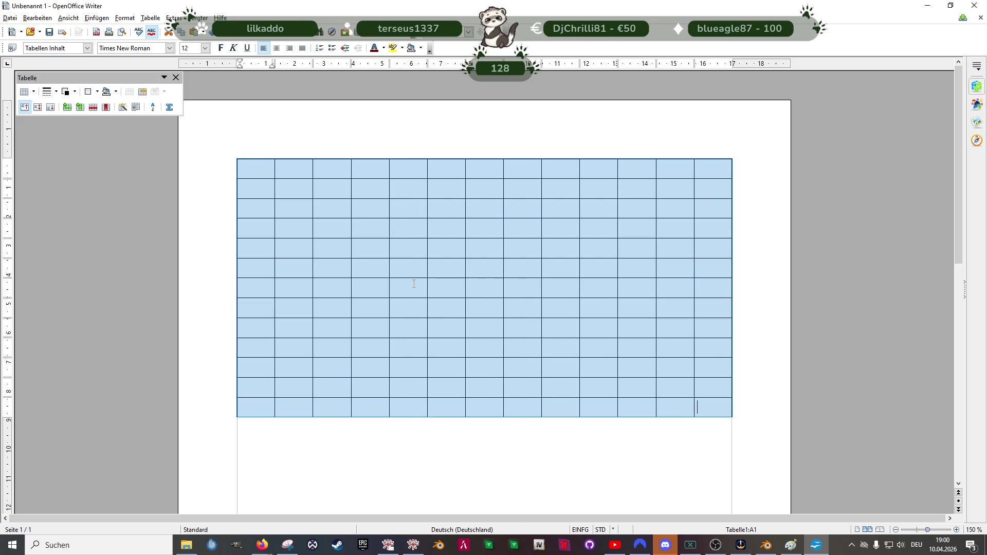
{"action": "right_click", "coordinate": [413, 283]}
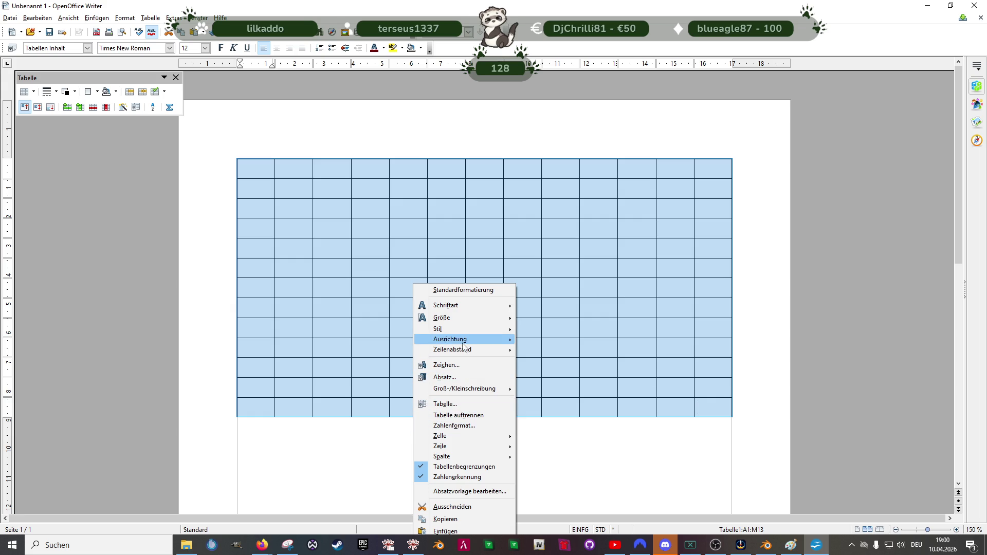
{"action": "mouse_move", "coordinate": [468, 351]}
{"action": "mouse_move", "coordinate": [472, 447]}
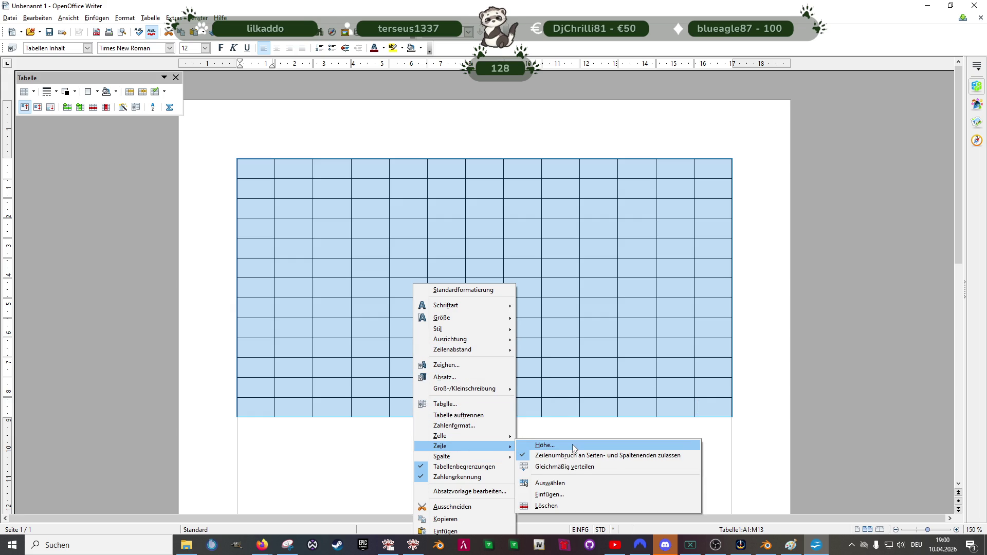
{"action": "left_click", "coordinate": [563, 467]}
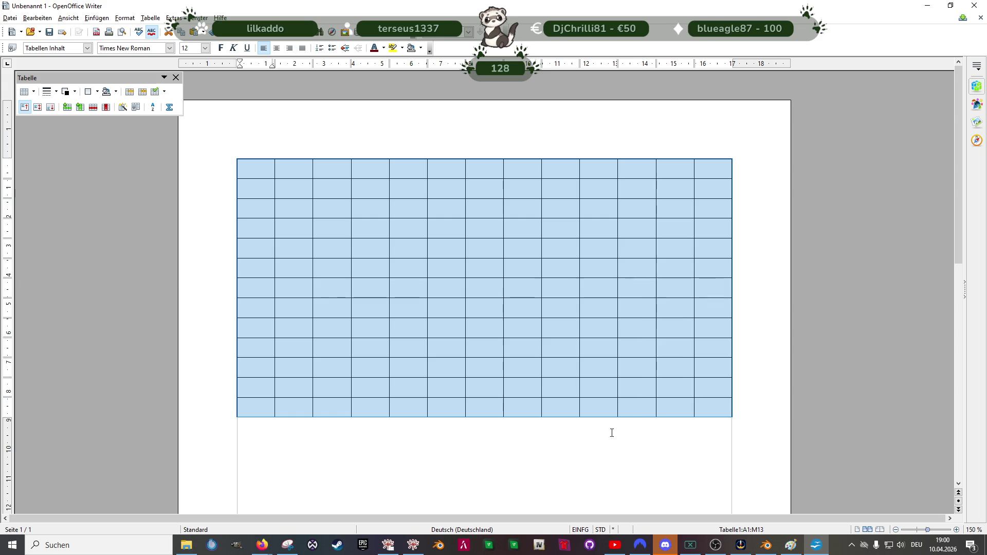
{"action": "scroll", "coordinate": [515, 360], "scroll_direction": "down", "scroll_amount": 5}
{"action": "scroll", "coordinate": [478, 305], "scroll_direction": "up", "scroll_amount": 1}
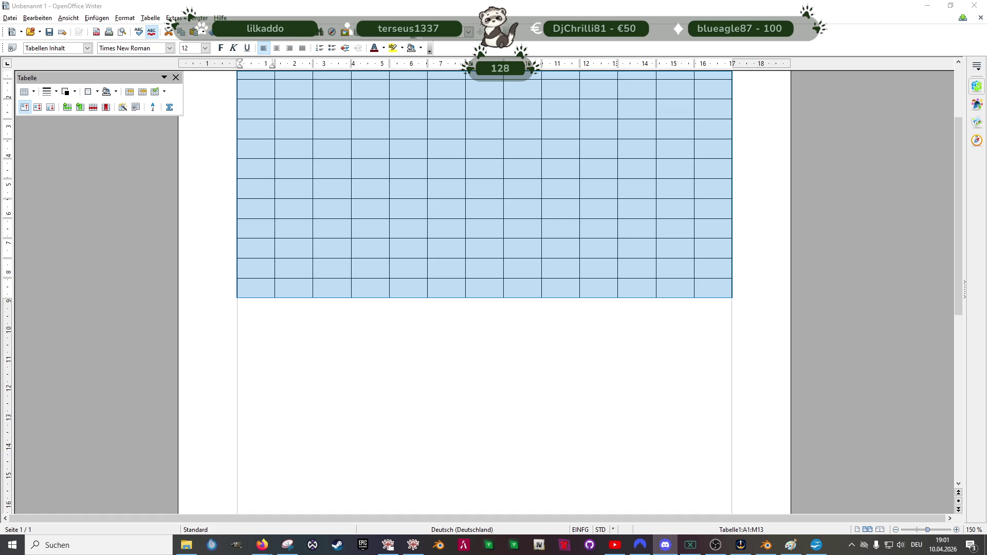
Step: Save the board as Unimol.png in Downloads and open it from Explorer to check it
{"action": "key", "text": "ctrl+shift+s"}
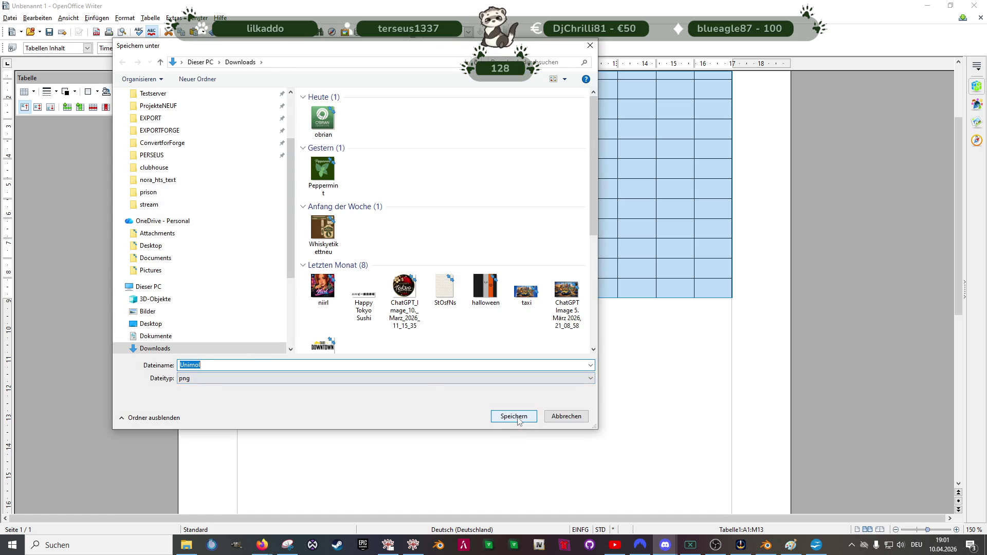
{"action": "left_click", "coordinate": [515, 417]}
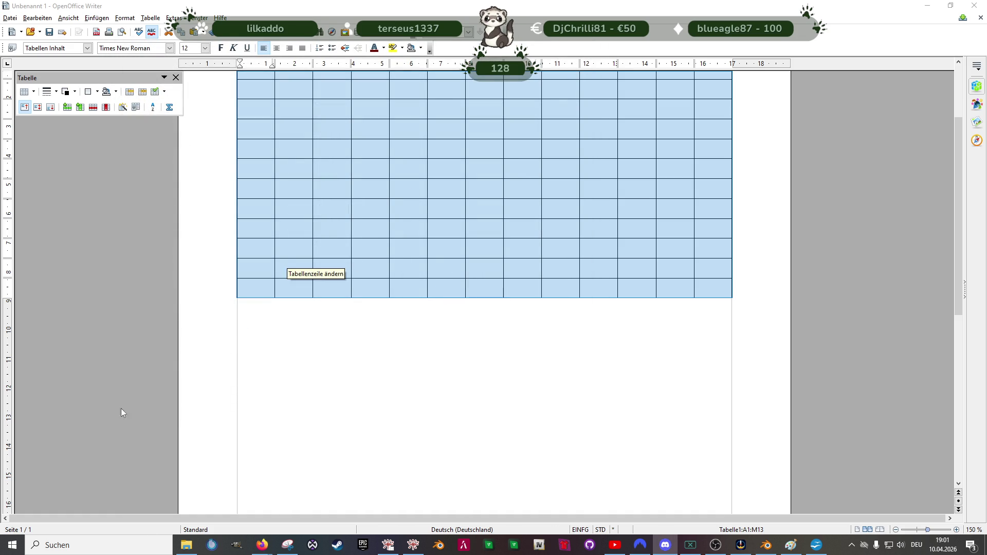
{"action": "left_click", "coordinate": [187, 545]}
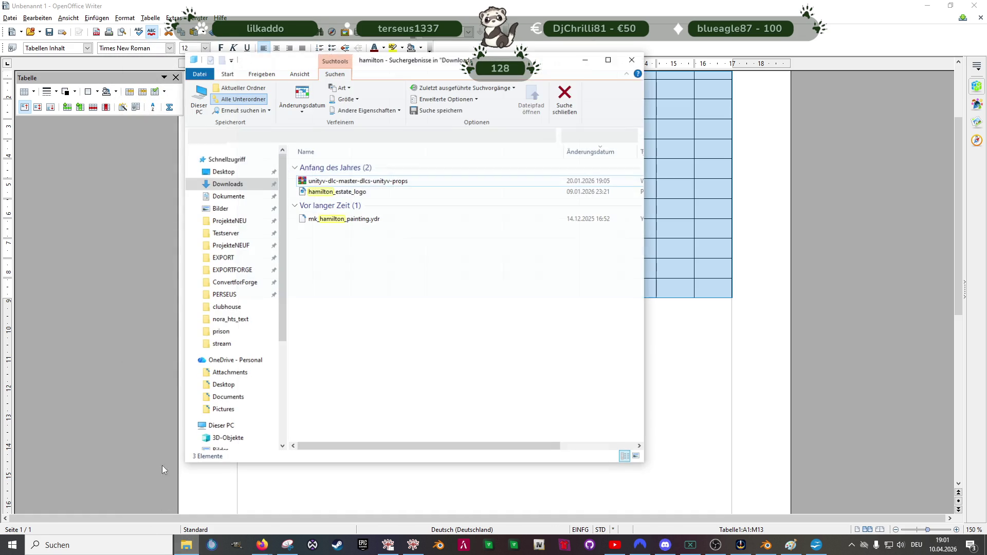
{"action": "left_click", "coordinate": [221, 183]}
{"action": "left_click", "coordinate": [317, 177]}
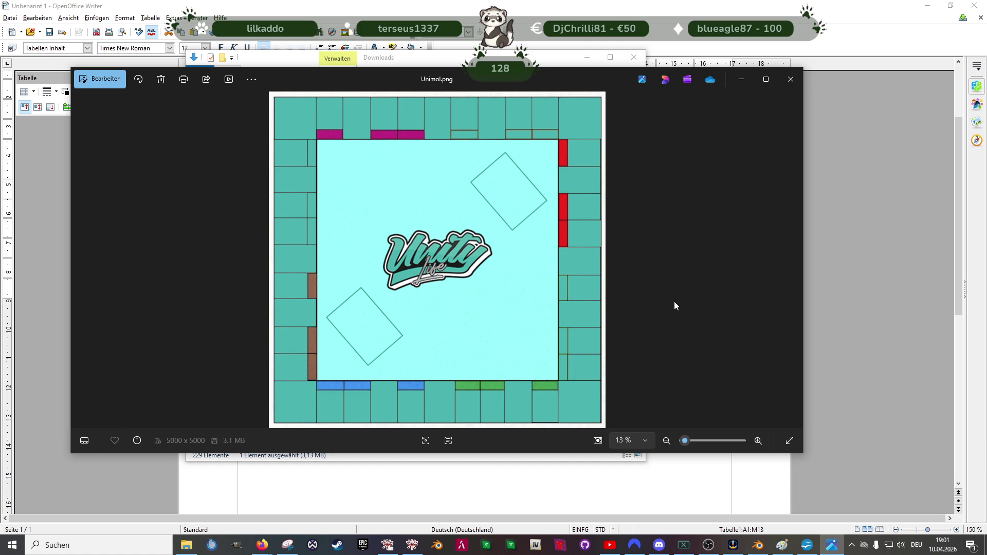
Step: Close the Writer document, answering its save prompt, and close the Unimol image viewer
{"action": "left_click", "coordinate": [879, 264]}
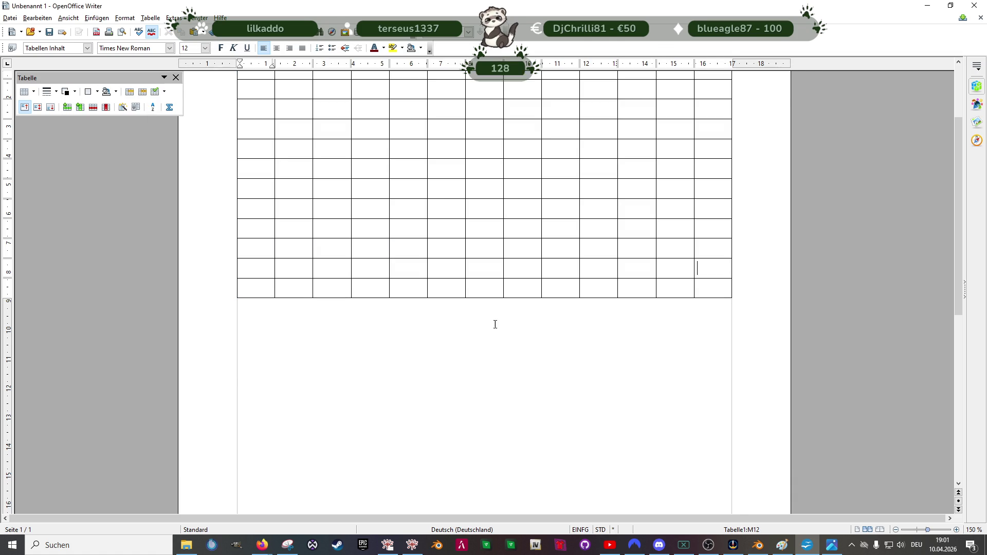
{"action": "scroll", "coordinate": [493, 324], "scroll_direction": "up", "scroll_amount": 3}
{"action": "left_click", "coordinate": [969, 5]}
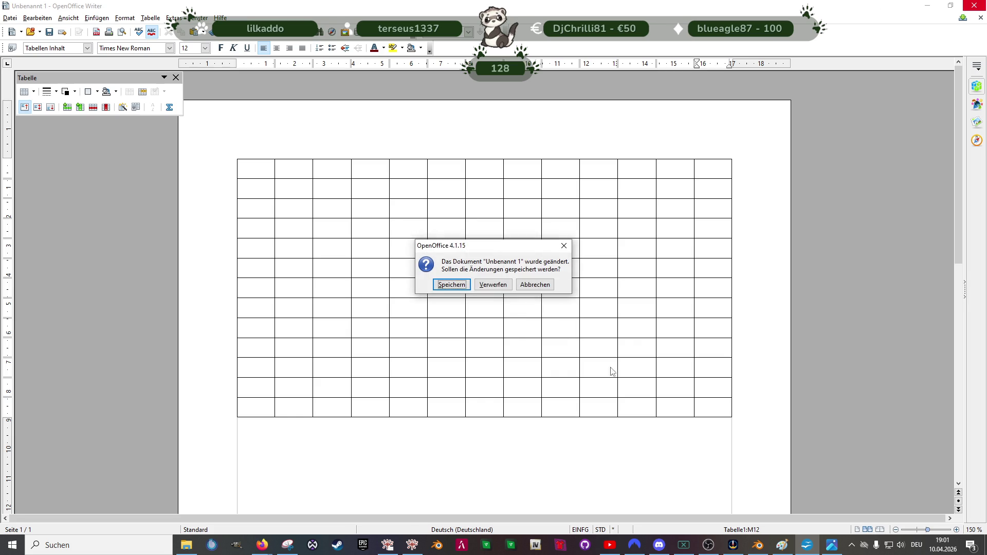
{"action": "left_click", "coordinate": [493, 284]}
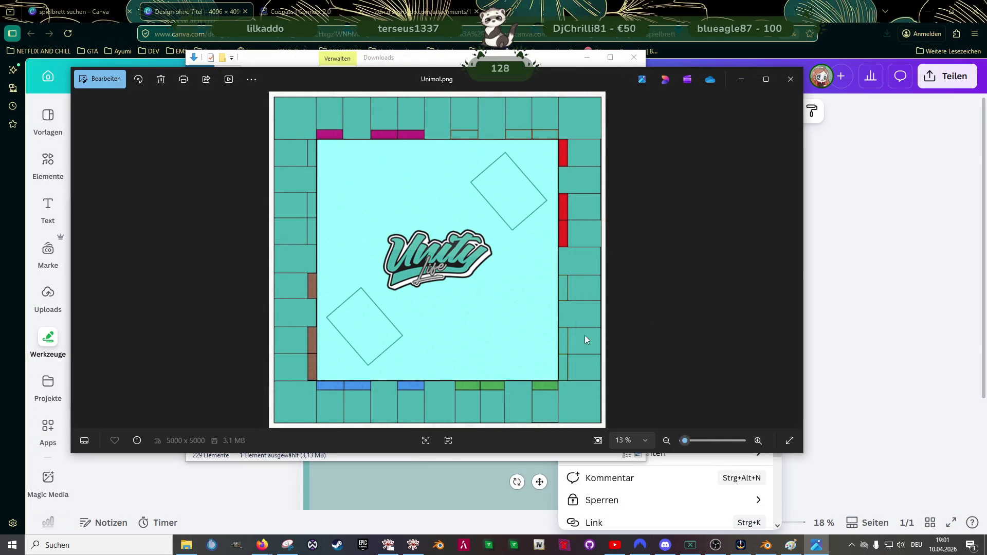
{"action": "left_click", "coordinate": [791, 78]}
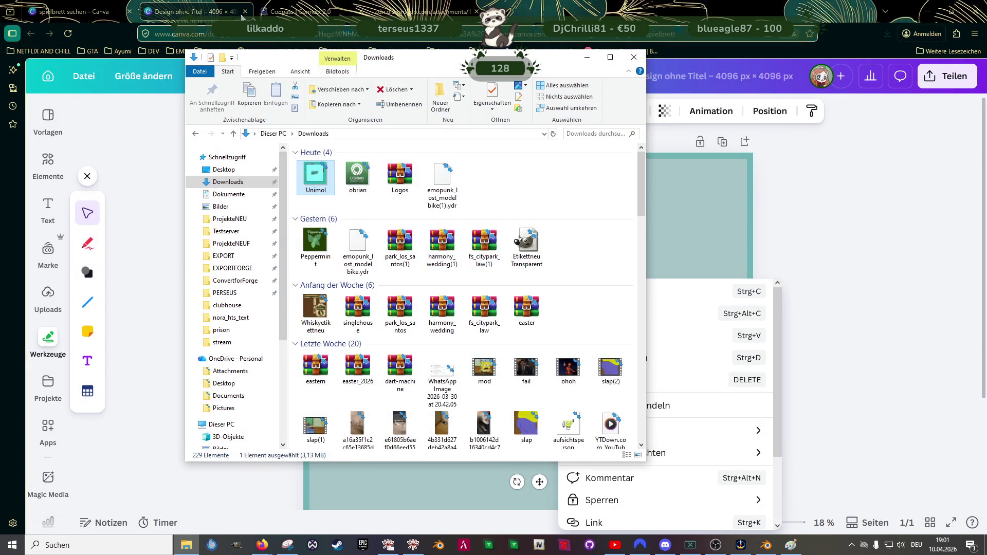
Step: Delete the table from the Canva design, then open Logos.zip from the Downloads folder
{"action": "left_click", "coordinate": [296, 11]}
{"action": "left_click", "coordinate": [195, 11]}
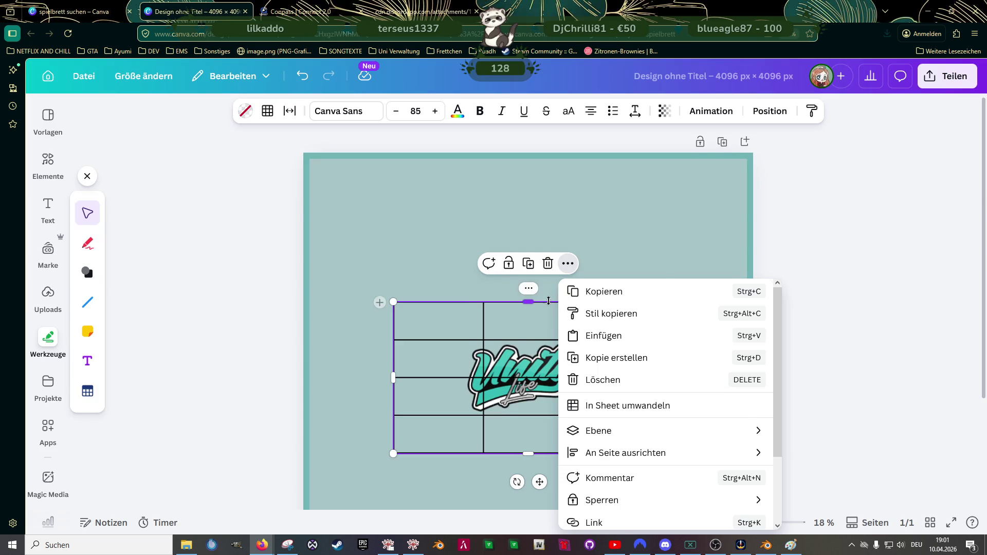
{"action": "key", "text": "Escape"}
{"action": "left_click", "coordinate": [525, 242]}
{"action": "key", "text": "Delete"}
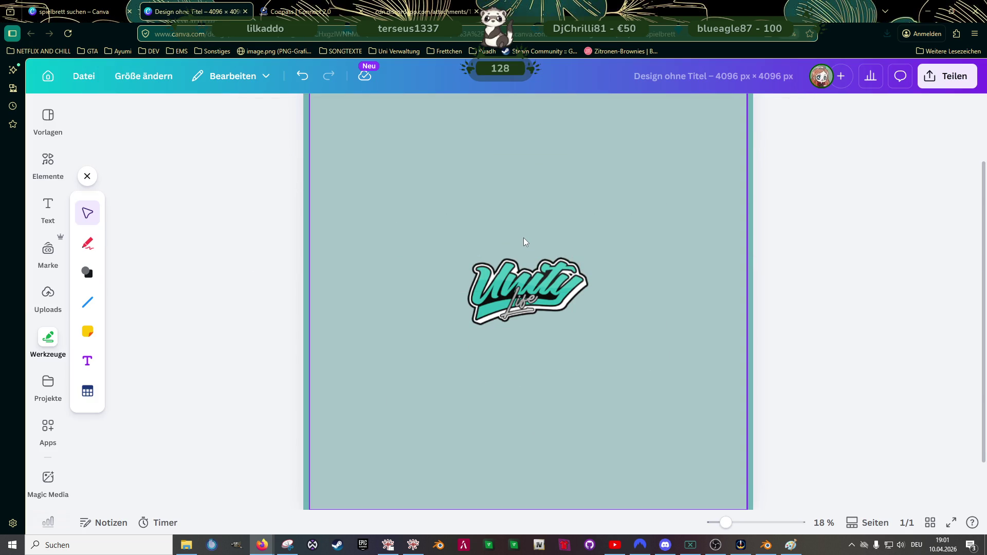
{"action": "left_click", "coordinate": [186, 545]}
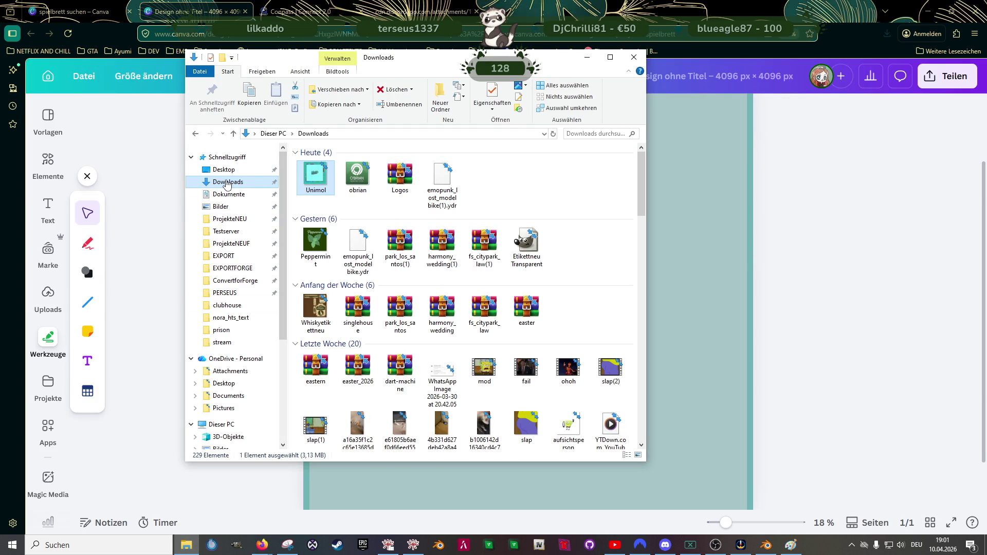
{"action": "double_click", "coordinate": [400, 178]}
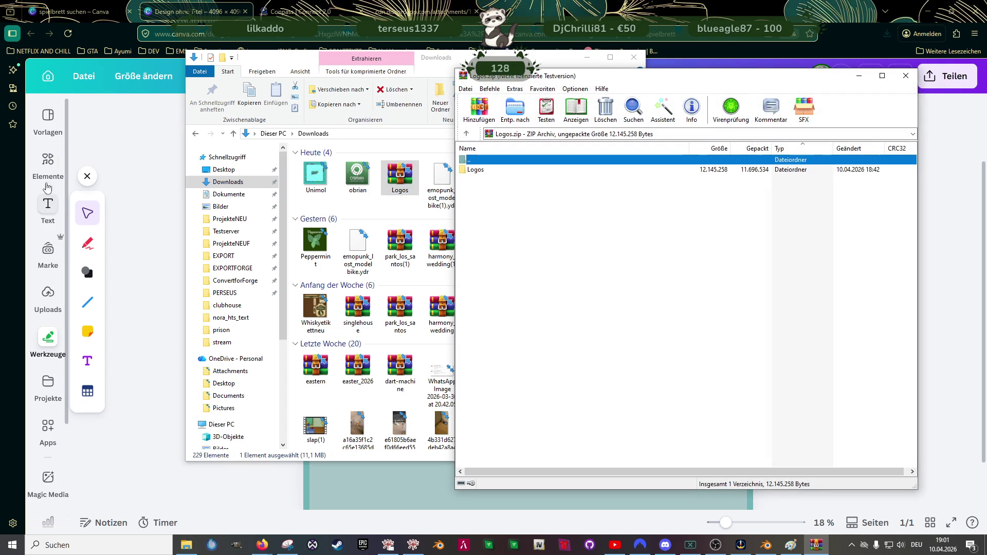
Step: Open the Logos folder inside Logos.zip, read the readme, and select all logo PNGs
{"action": "left_click", "coordinate": [47, 298]}
{"action": "left_click", "coordinate": [187, 546]}
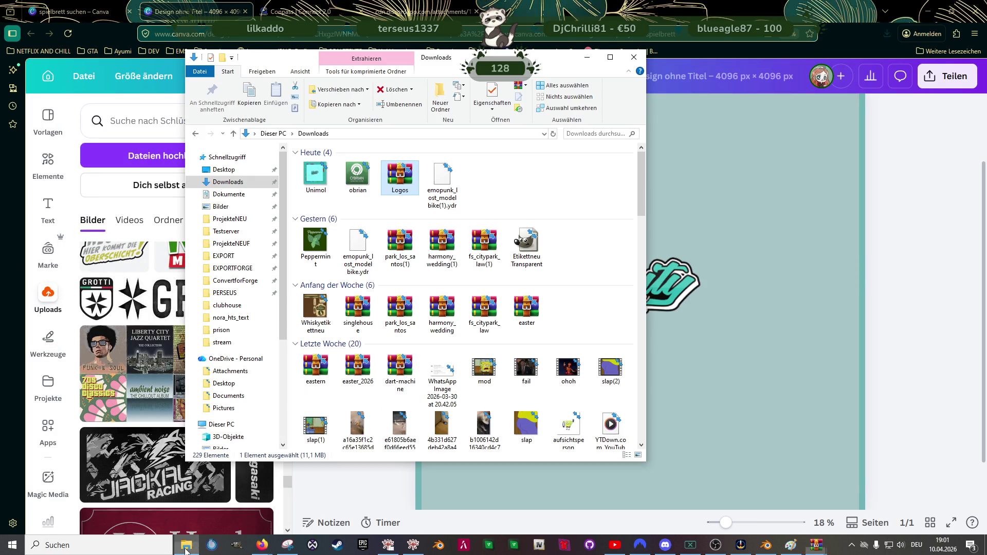
{"action": "double_click", "coordinate": [403, 182]}
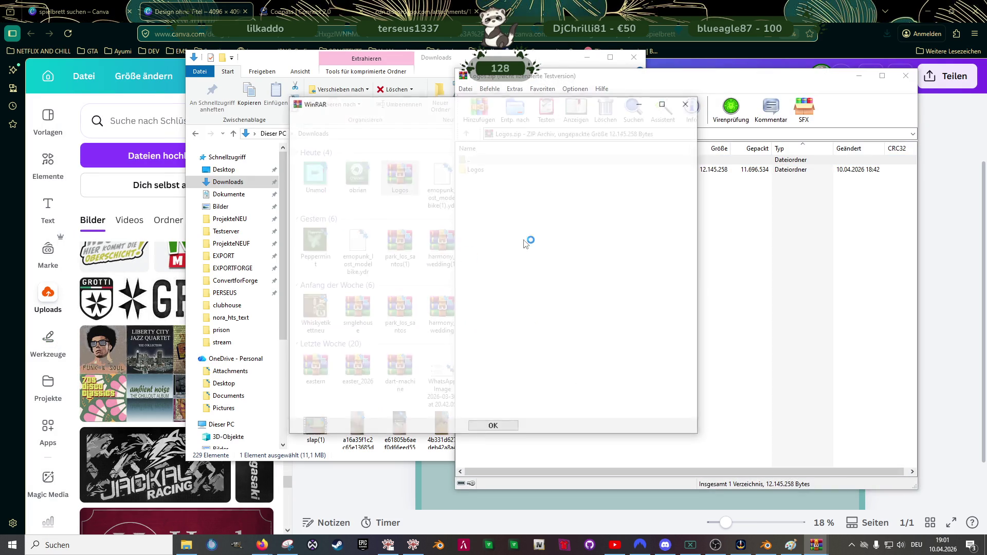
{"action": "left_click", "coordinate": [685, 105]}
{"action": "left_click", "coordinate": [492, 174]}
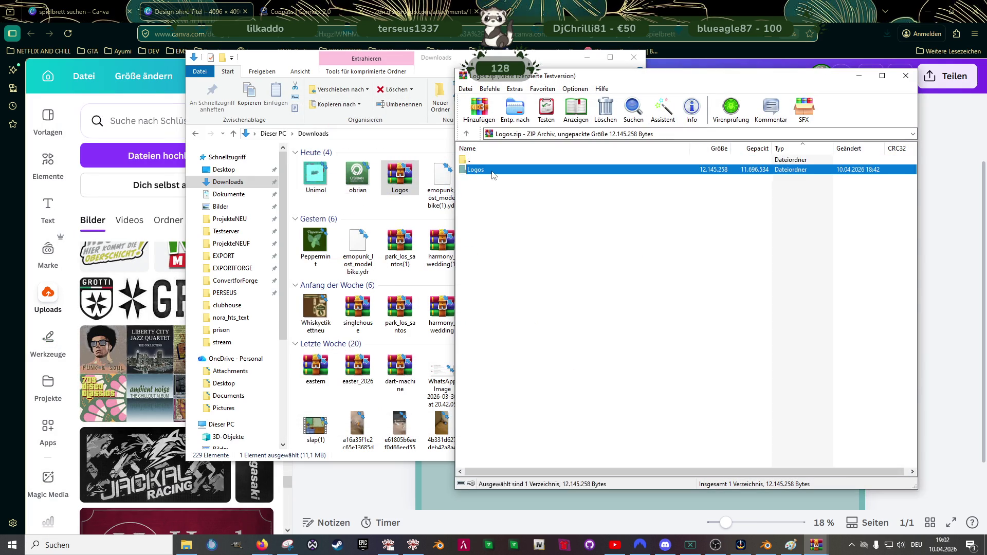
{"action": "double_click", "coordinate": [492, 173]}
{"action": "left_click", "coordinate": [492, 179]}
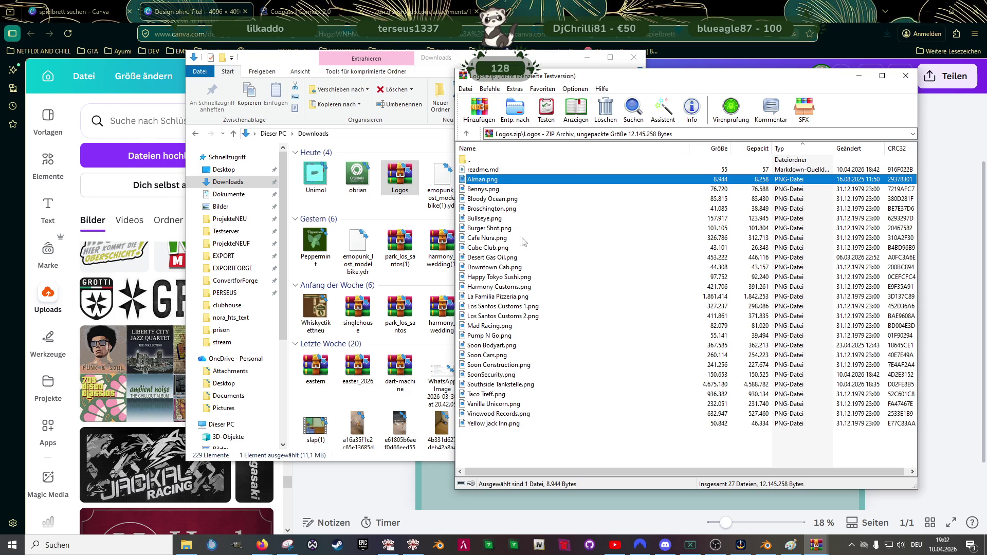
{"action": "left_click", "coordinate": [502, 171]}
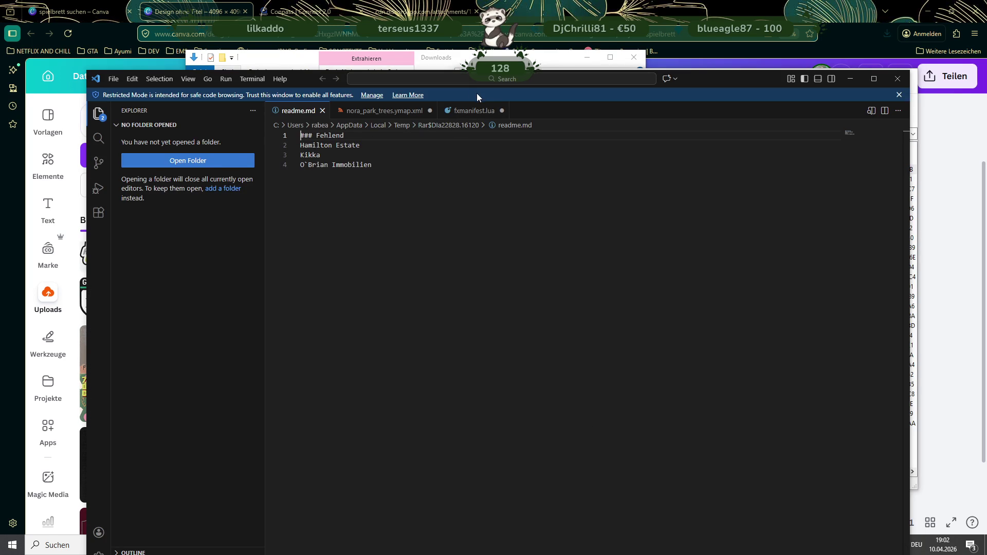
{"action": "left_click", "coordinate": [897, 80]}
{"action": "left_click", "coordinate": [482, 180]}
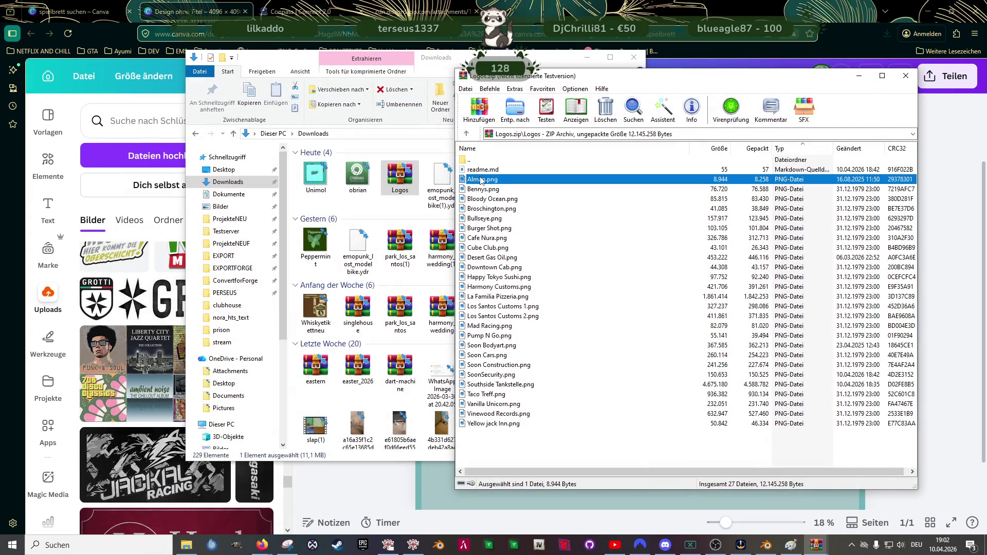
{"action": "left_click", "coordinate": [502, 423], "text": "shift"}
Step: Try dragging the selected logo files straight into Canva's uploads panel
{"action": "left_click_drag", "start_coordinate": [502, 423], "coordinate": [522, 279]}
{"action": "mouse_move", "coordinate": [125, 298]}
{"action": "left_mouse_down"}
{"action": "mouse_move", "coordinate": [93, 337]}
{"action": "mouse_move", "coordinate": [149, 337]}
{"action": "mouse_move", "coordinate": [131, 302]}
{"action": "left_mouse_up"}
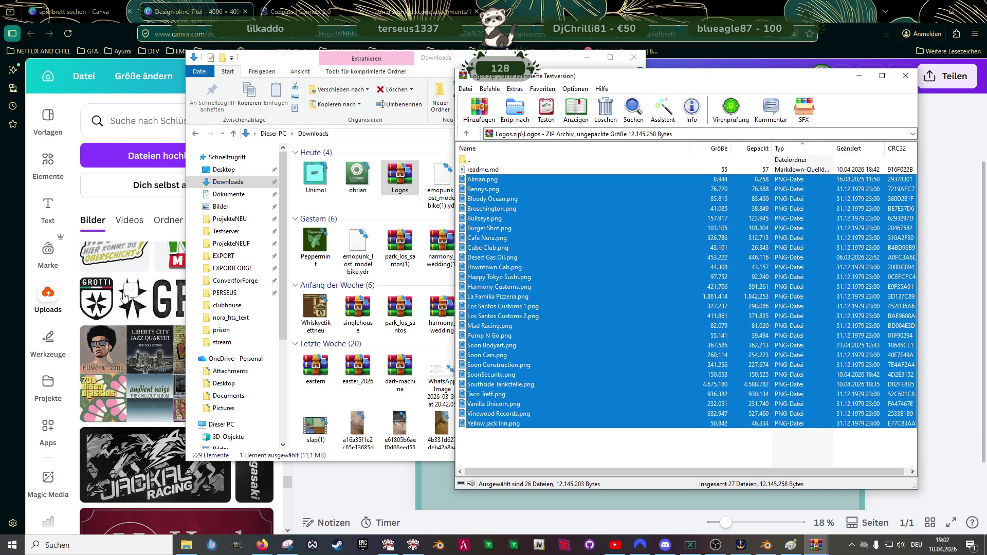
{"action": "scroll", "coordinate": [154, 293], "scroll_direction": "up", "scroll_amount": 10}
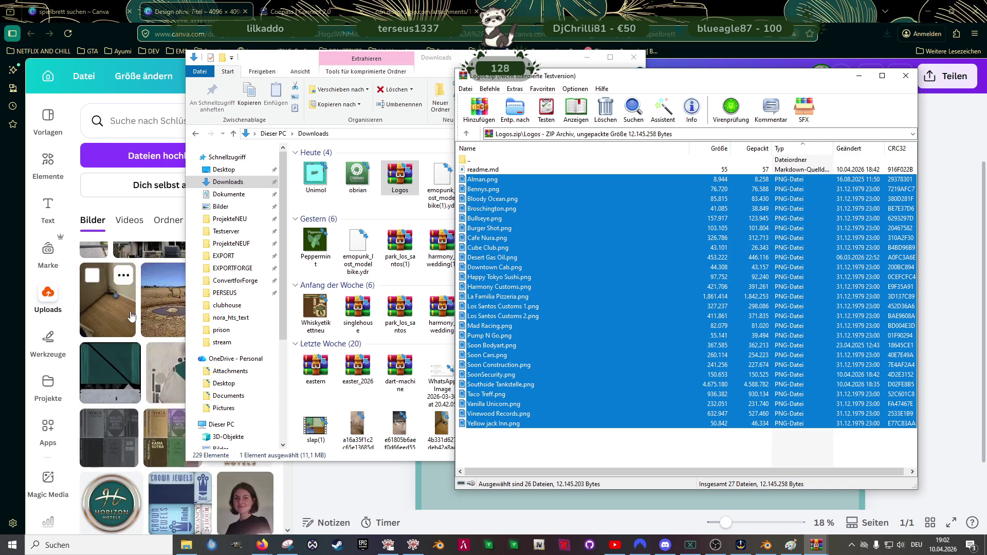
{"action": "scroll", "coordinate": [126, 314], "scroll_direction": "up", "scroll_amount": 10}
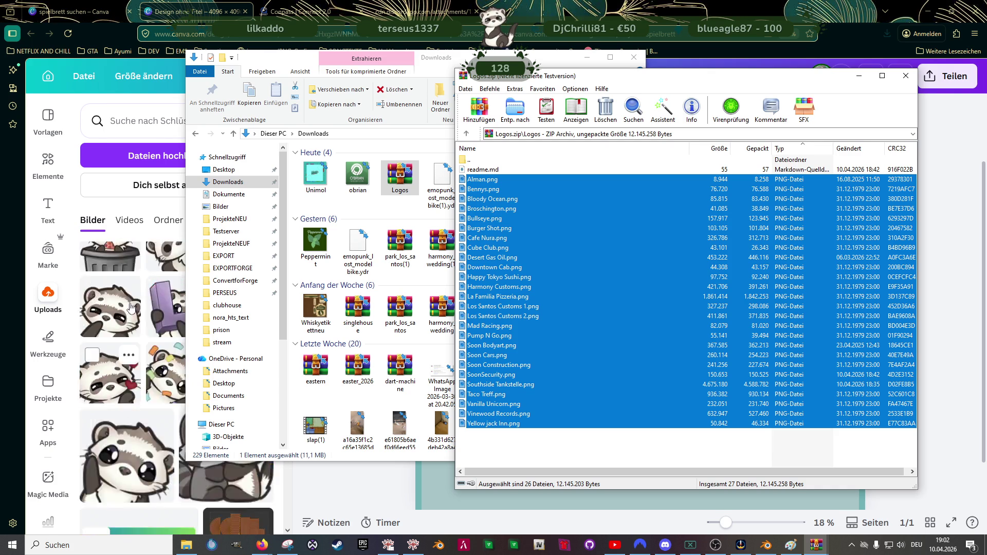
{"action": "scroll", "coordinate": [126, 307], "scroll_direction": "up", "scroll_amount": 5}
{"action": "left_click", "coordinate": [587, 57]}
{"action": "left_click_drag", "start_coordinate": [286, 330], "coordinate": [287, 256]}
{"action": "left_click", "coordinate": [285, 294]}
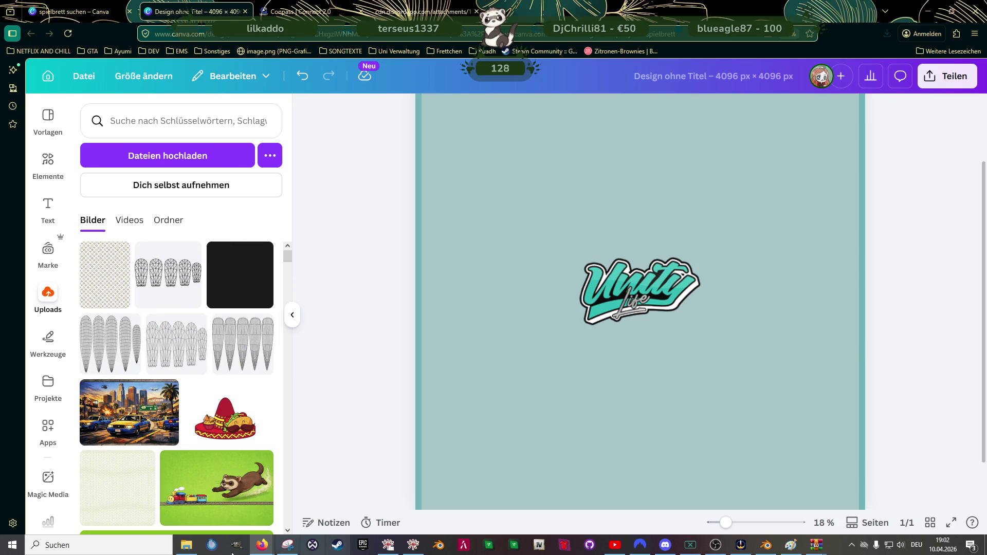
{"action": "mouse_move", "coordinate": [817, 547]}
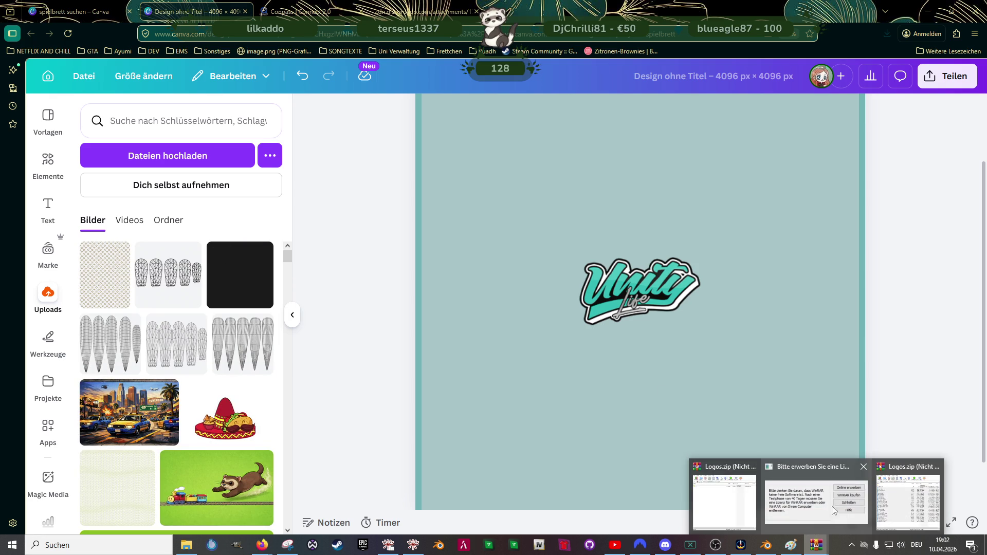
Step: Reselect all logos and extract the 26 PNGs from Logos.zip into Downloads\Logos
{"action": "left_click", "coordinate": [898, 501]}
{"action": "left_click", "coordinate": [496, 179]}
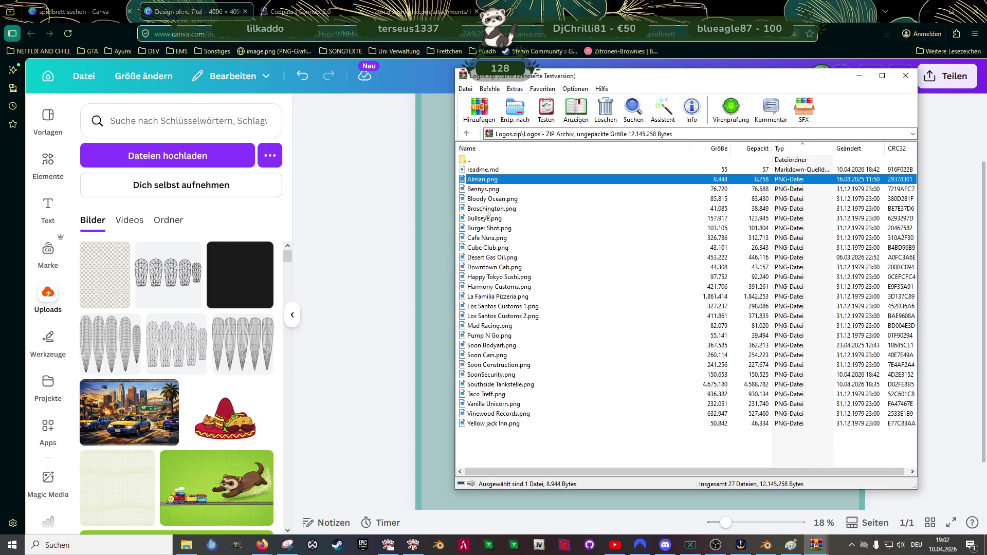
{"action": "left_click", "coordinate": [495, 425], "text": "shift"}
{"action": "mouse_move", "coordinate": [507, 337]}
{"action": "left_mouse_down"}
{"action": "mouse_move", "coordinate": [445, 332]}
{"action": "mouse_move", "coordinate": [191, 227]}
{"action": "left_mouse_up"}
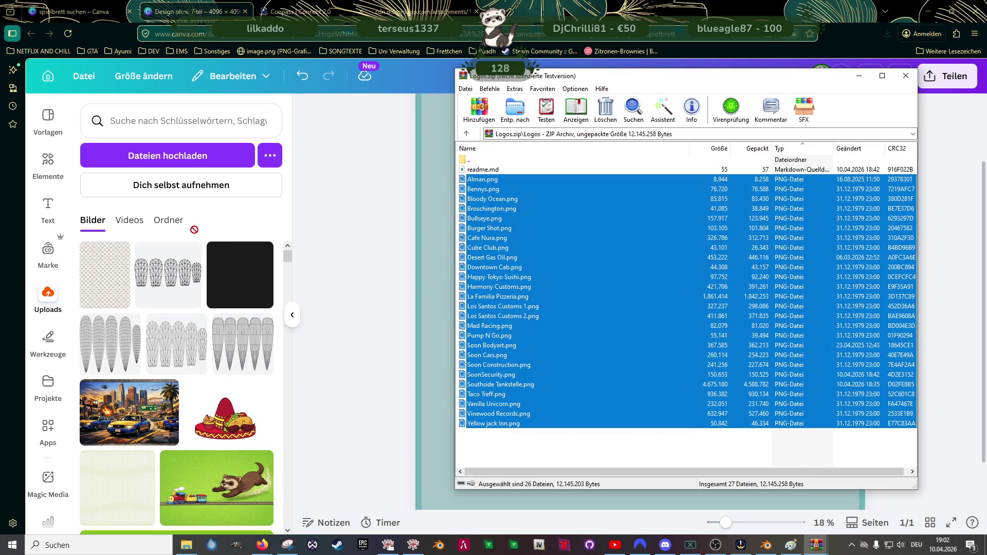
{"action": "left_click_drag", "start_coordinate": [165, 335], "coordinate": [207, 396]}
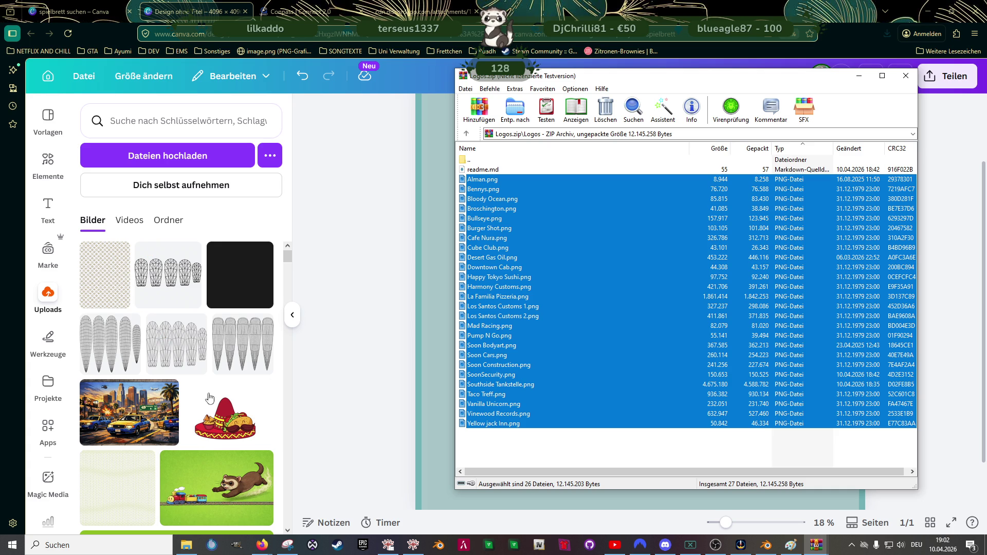
{"action": "left_click", "coordinate": [527, 112]}
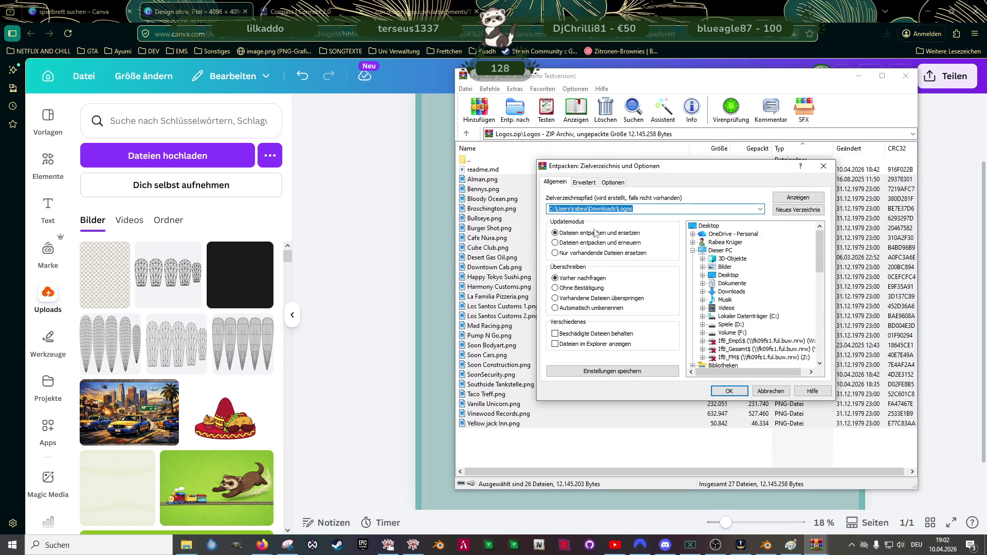
{"action": "left_click", "coordinate": [729, 391]}
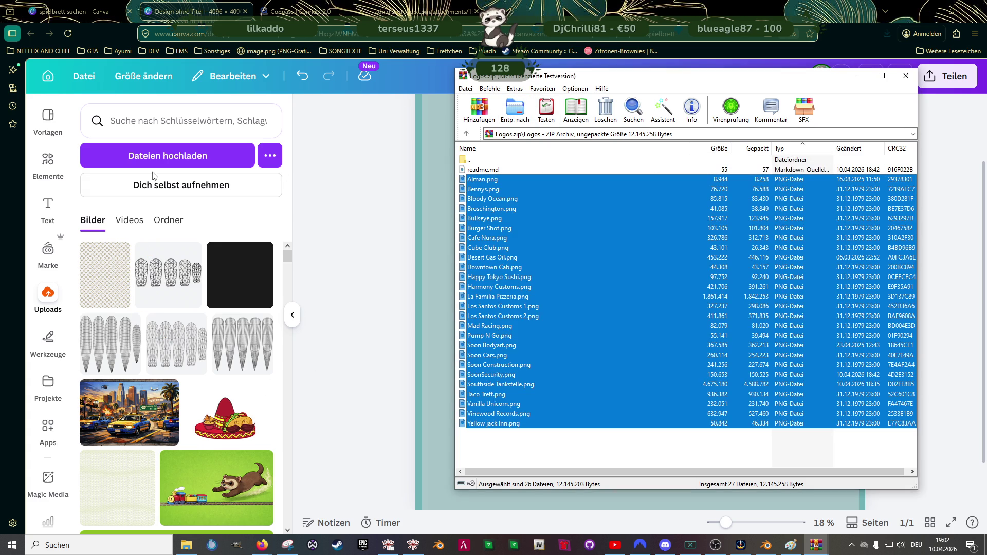
{"action": "left_click", "coordinate": [168, 221]}
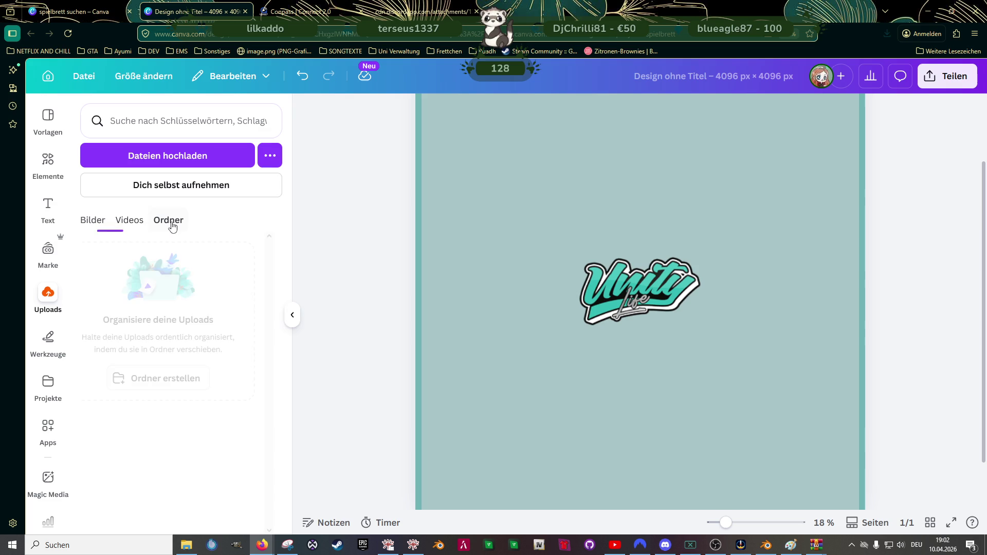
Step: Create a new Canva uploads folder named 'Logos Unity' and open it
{"action": "left_click", "coordinate": [97, 222]}
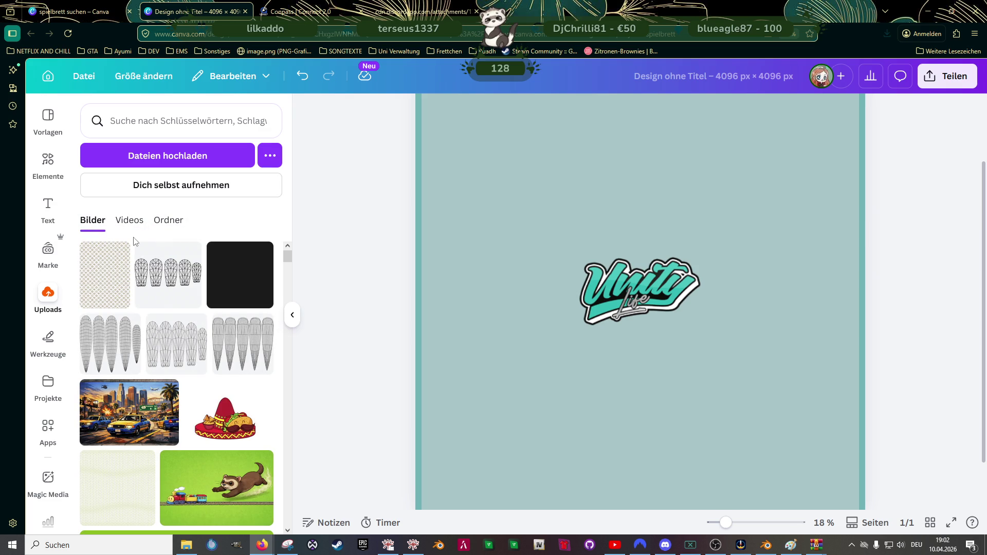
{"action": "left_click", "coordinate": [172, 222]}
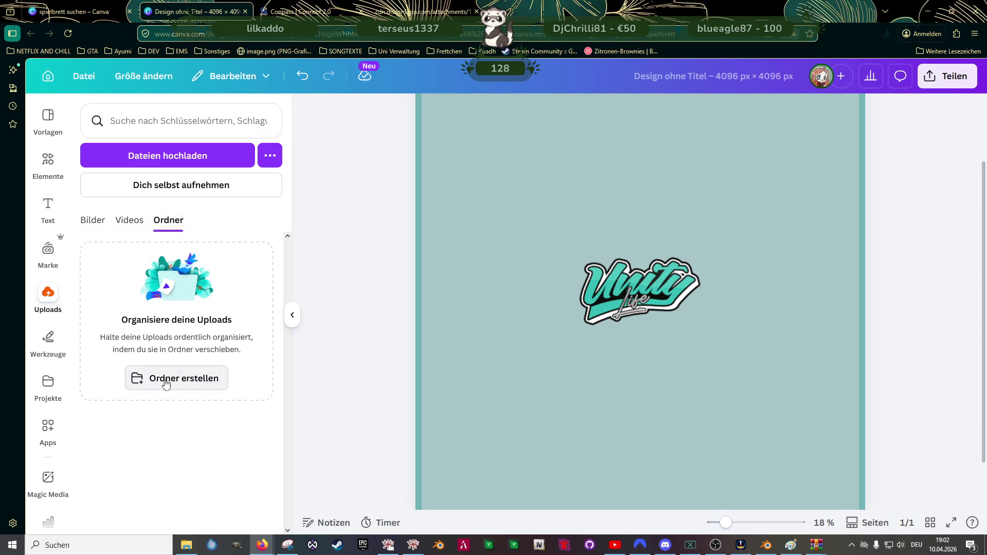
{"action": "left_click", "coordinate": [161, 385]}
{"action": "type", "text": "Lo"}
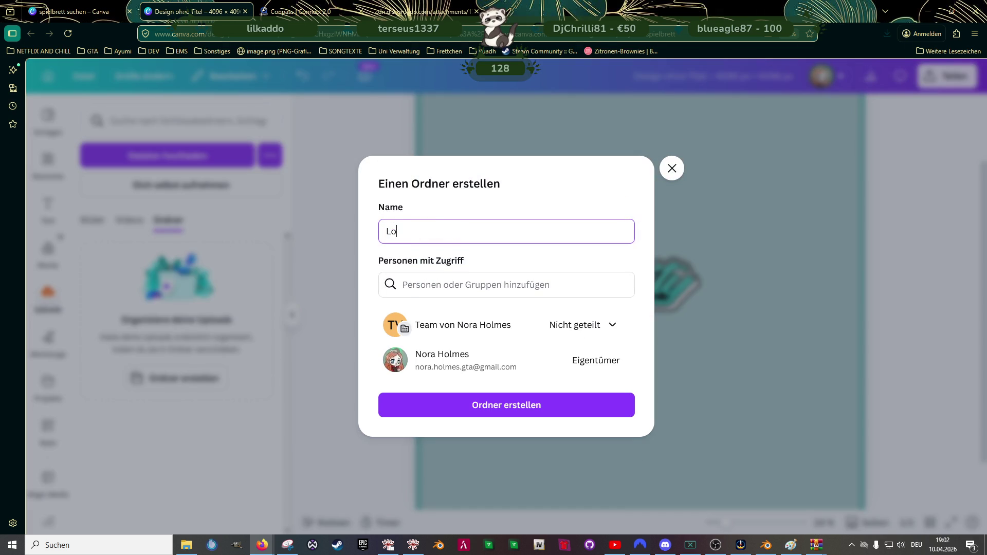
{"action": "type", "text": "gos Unity"}
{"action": "key", "text": "Return"}
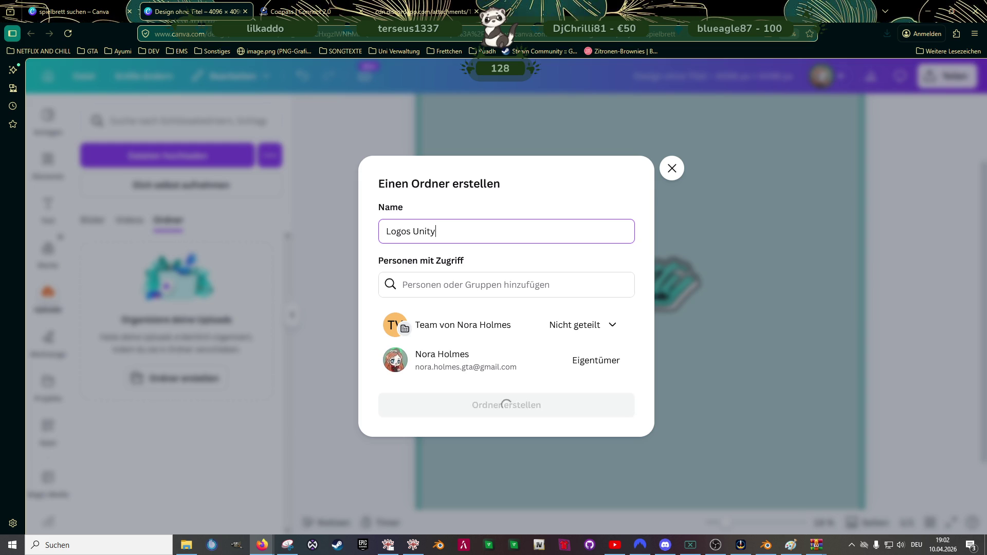
{"action": "left_click", "coordinate": [154, 309]}
Step: Upload all 26 logo PNGs from Downloads\Logos into the Logos Unity folder
{"action": "left_click", "coordinate": [188, 407]}
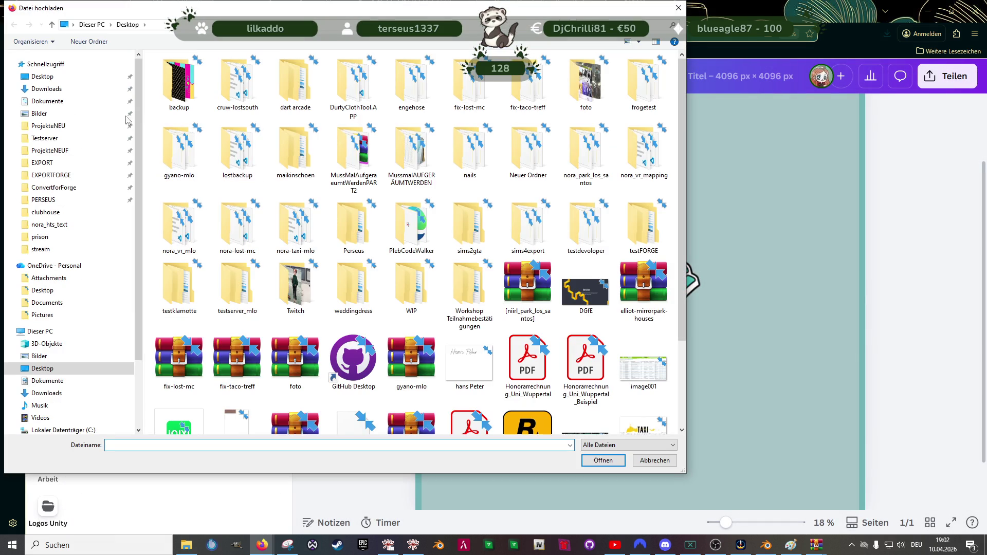
{"action": "left_click", "coordinate": [47, 89]}
{"action": "double_click", "coordinate": [332, 83]}
{"action": "left_click", "coordinate": [179, 87]}
{"action": "left_click", "coordinate": [593, 211], "text": "shift"}
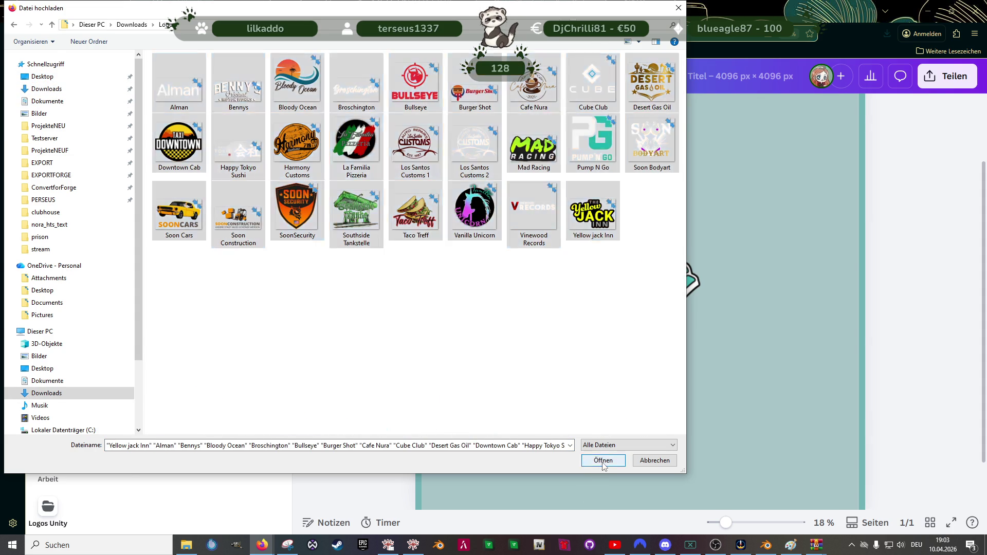
{"action": "left_click", "coordinate": [600, 463]}
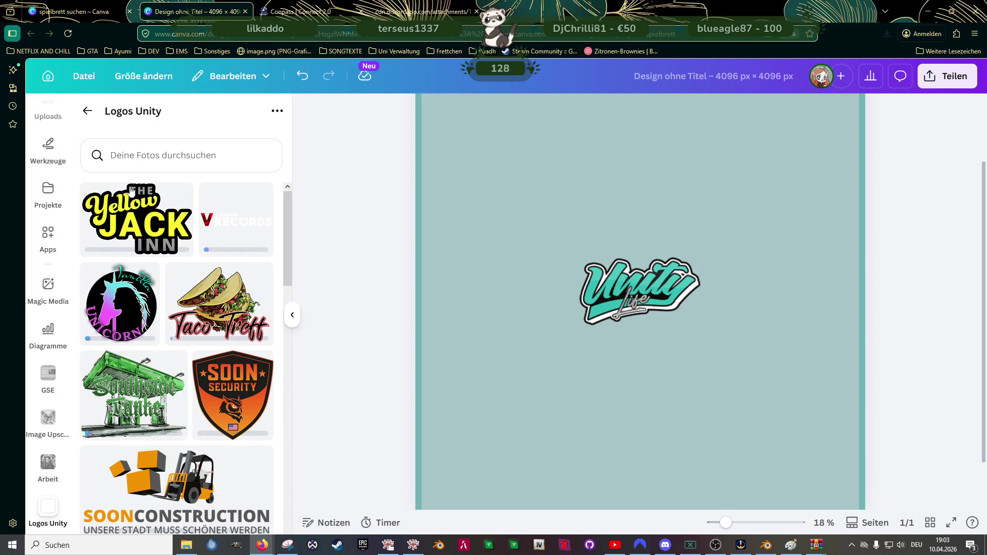
Step: Drag the obrian logo file from Downloads into Canva's Logos Unity folder
{"action": "left_click", "coordinate": [186, 545]}
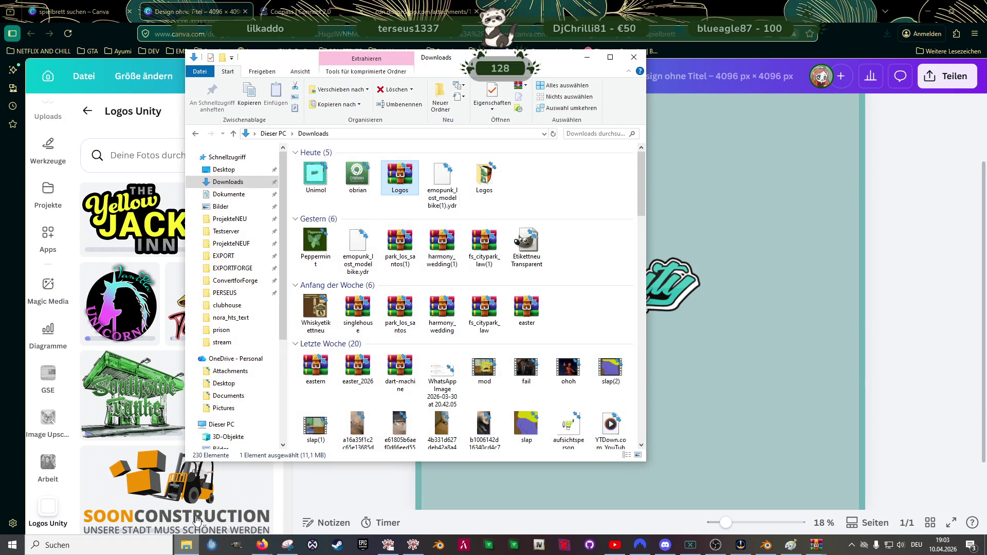
{"action": "left_click", "coordinate": [317, 181]}
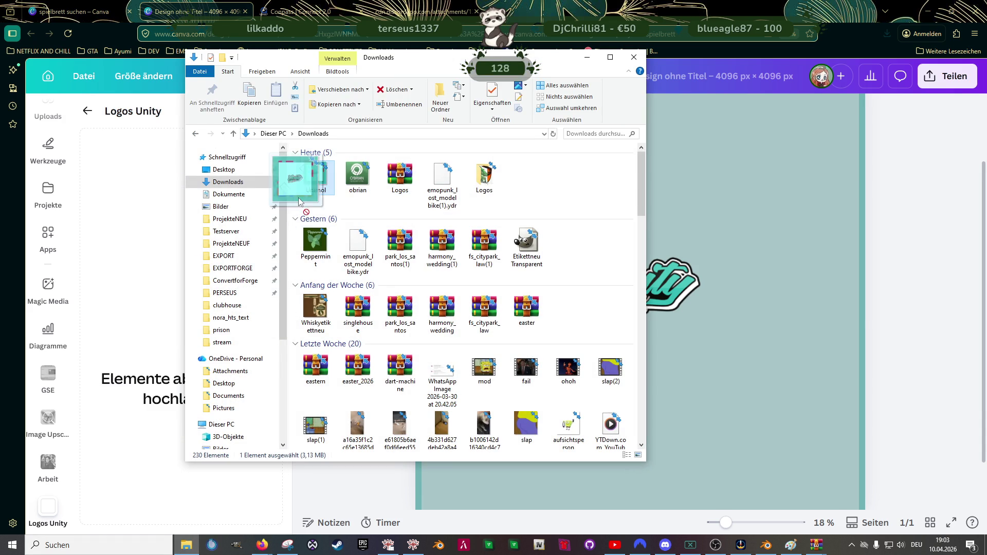
{"action": "left_click_drag", "start_coordinate": [357, 177], "coordinate": [120, 241]}
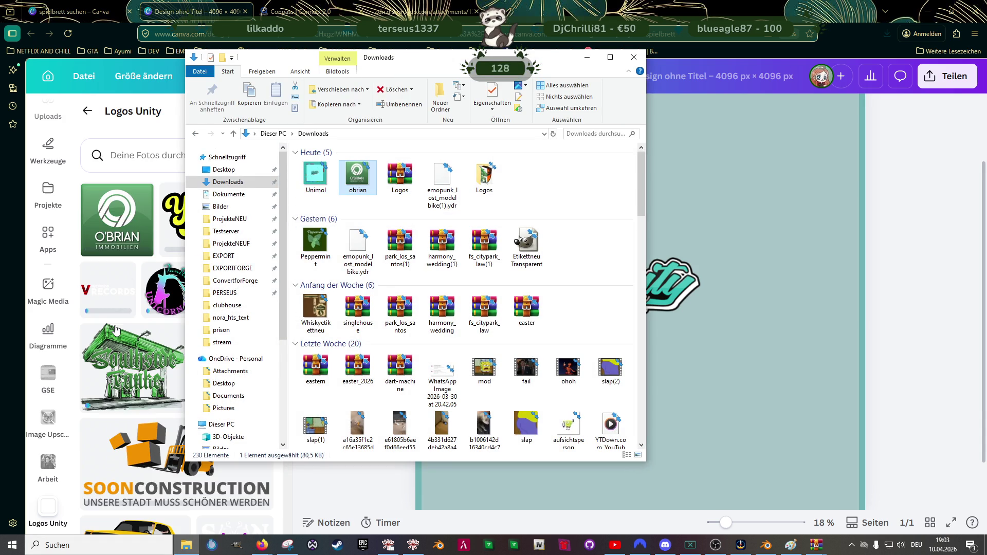
{"action": "left_click", "coordinate": [774, 295]}
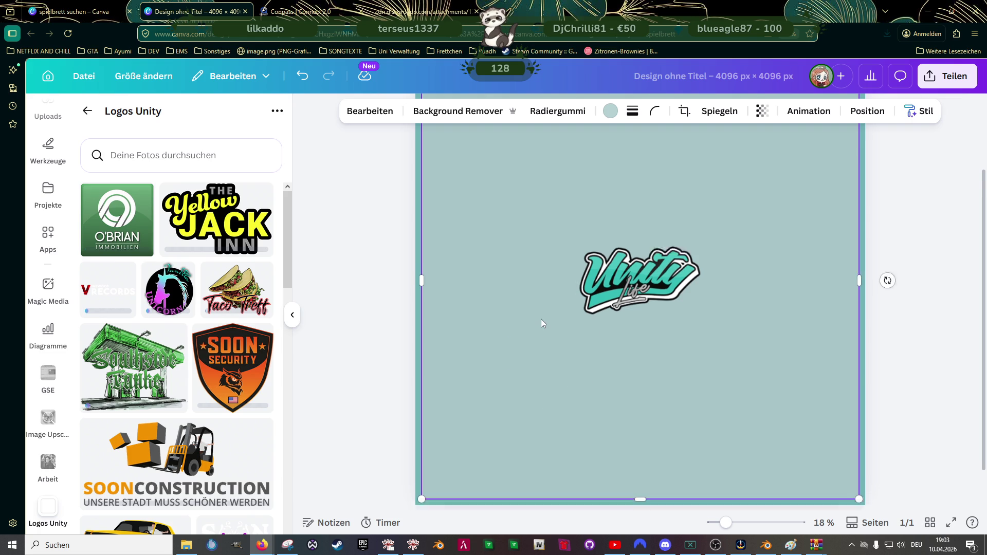
Step: Scroll down in Canva while preparing the Perseus logo PNG download
{"action": "scroll", "coordinate": [537, 321], "scroll_direction": "down", "scroll_amount": 1}
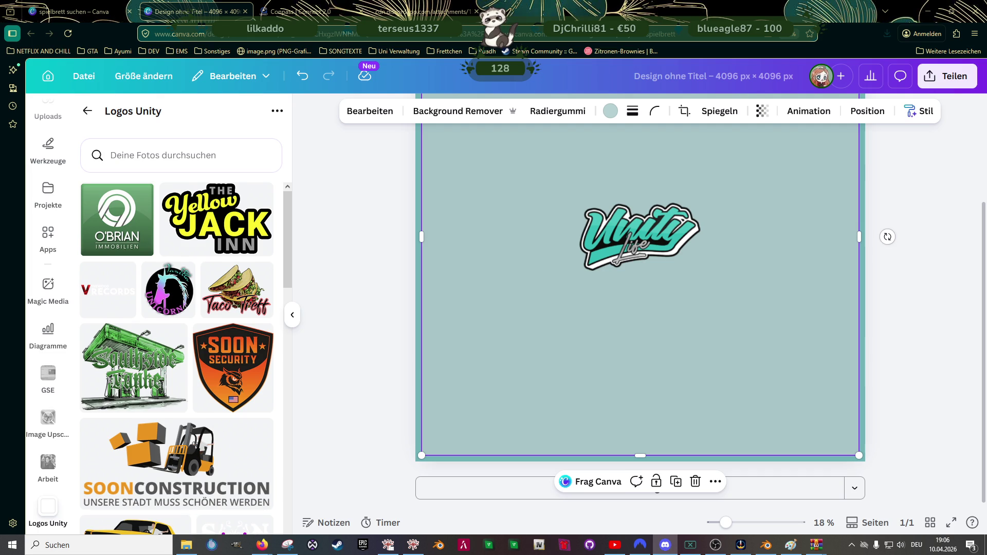
{"action": "scroll", "coordinate": [187, 387], "scroll_direction": "down", "scroll_amount": 10}
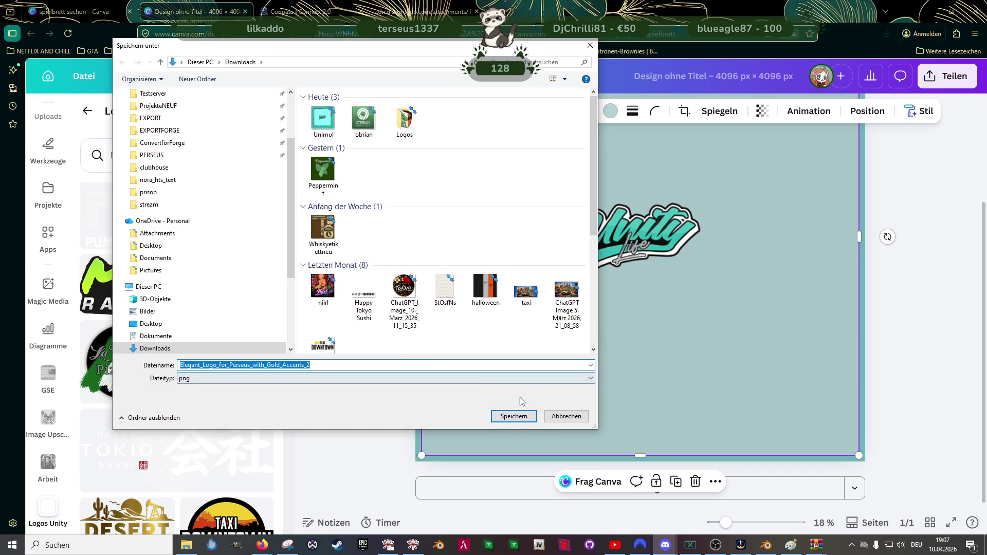
Step: Save the Perseus logo PNG to Downloads and drag it into Canva's Logos Unity folder
{"action": "left_click", "coordinate": [517, 417]}
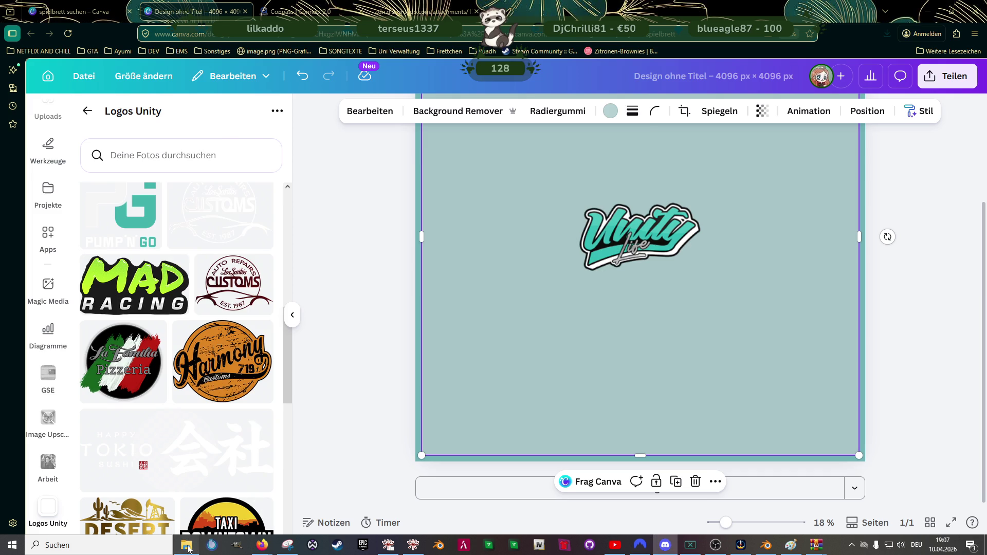
{"action": "left_click", "coordinate": [187, 548]}
{"action": "left_click", "coordinate": [529, 178]}
{"action": "mouse_move", "coordinate": [530, 178]}
{"action": "left_mouse_down"}
{"action": "mouse_move", "coordinate": [182, 255]}
{"action": "mouse_move", "coordinate": [155, 247]}
{"action": "left_mouse_up"}
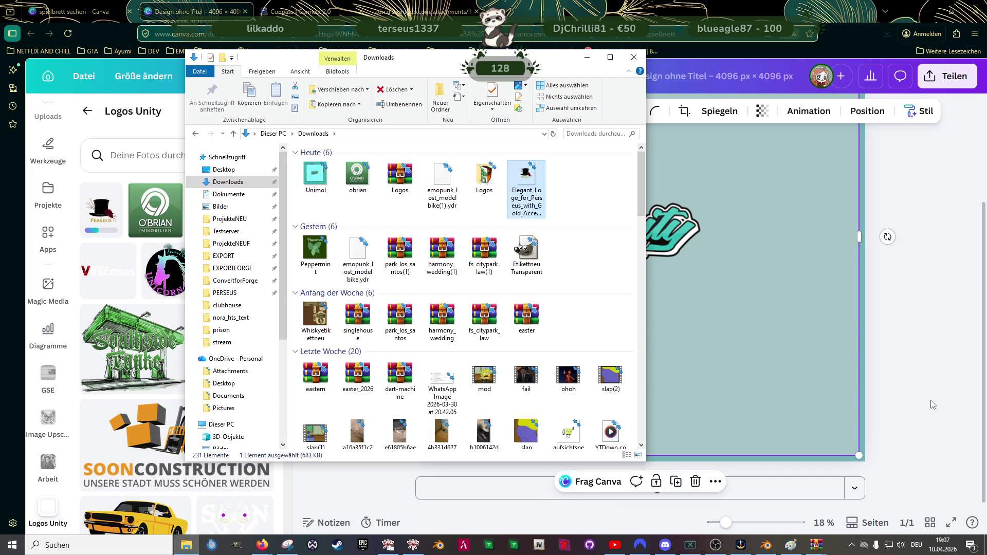
{"action": "left_click", "coordinate": [933, 412]}
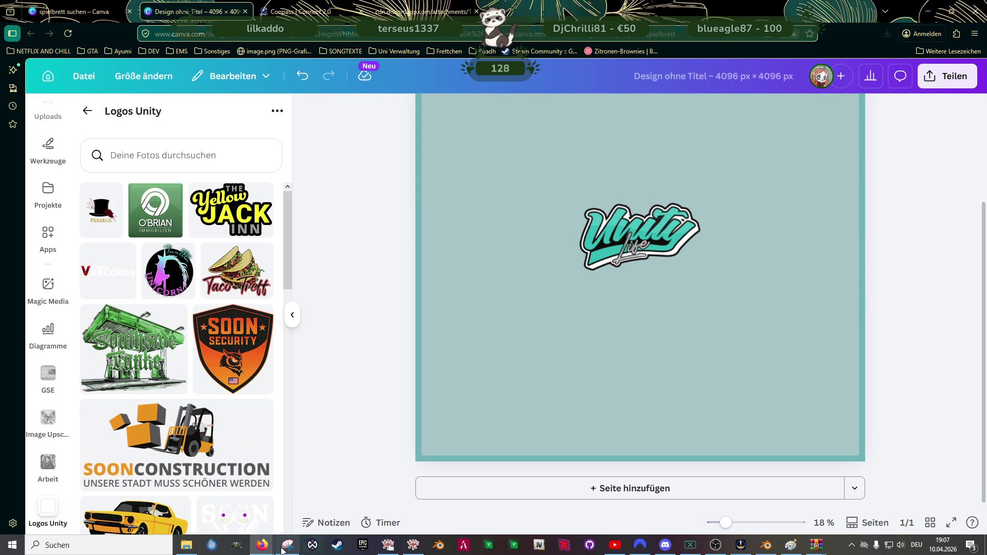
Step: Switch to the Unity Monopoly spreadsheet and start editing the Bullseye entry in C39
{"action": "mouse_move", "coordinate": [285, 548]}
{"action": "left_click", "coordinate": [351, 515]}
{"action": "scroll", "coordinate": [454, 357], "scroll_direction": "down", "scroll_amount": 2}
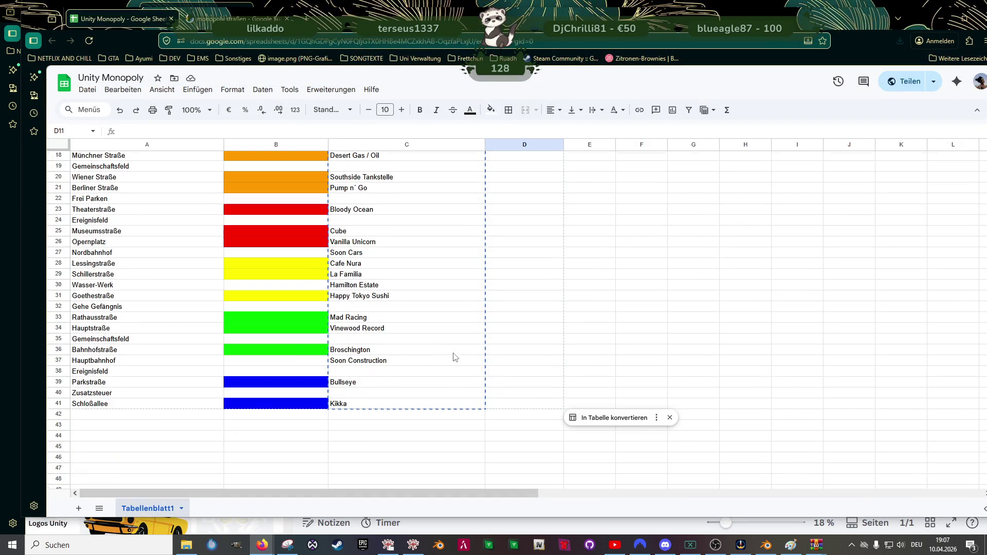
{"action": "left_click", "coordinate": [367, 386]}
{"action": "double_click", "coordinate": [367, 386]}
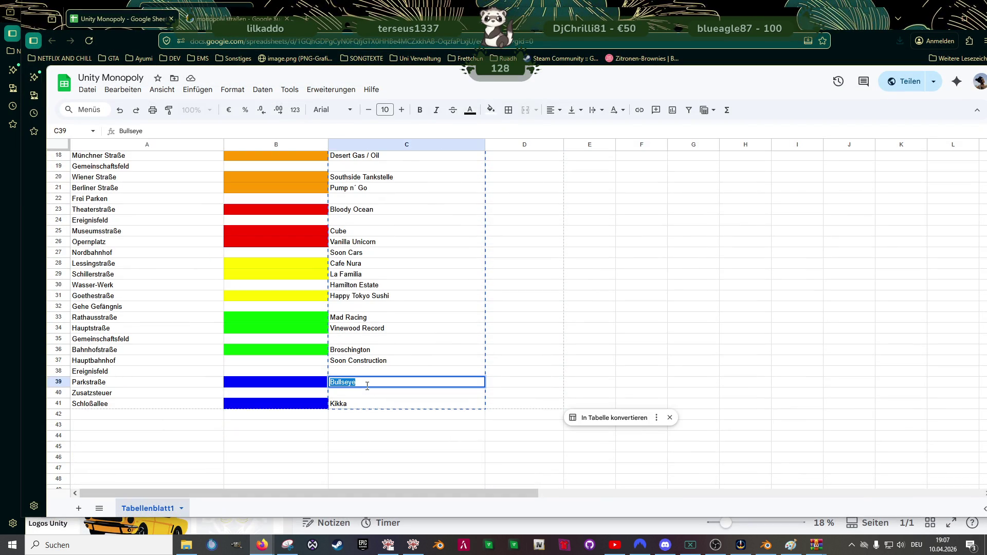